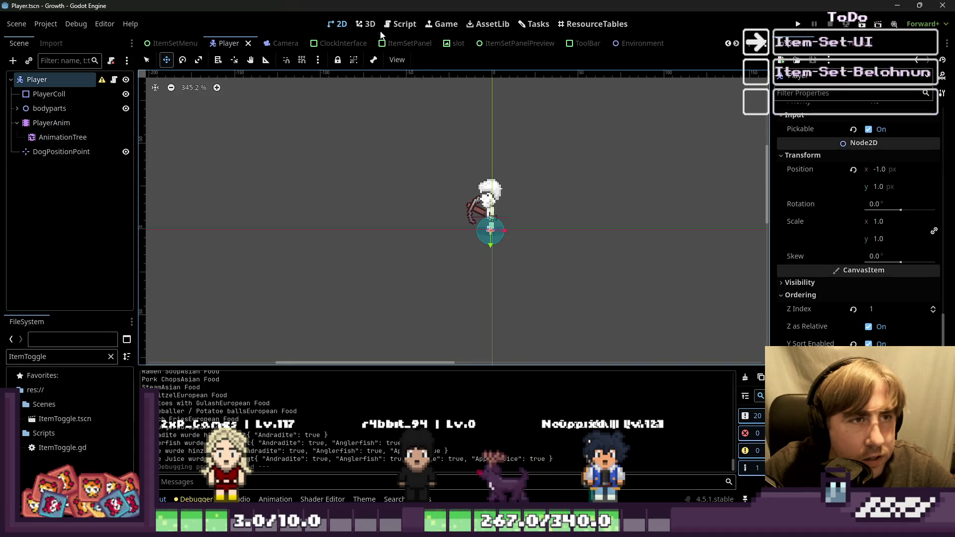
In ClockInterface.gd, go from the ChangeEnergy signal connection to the empty last line to add the energy comment
{"action": "left_click", "coordinate": [397, 164]}
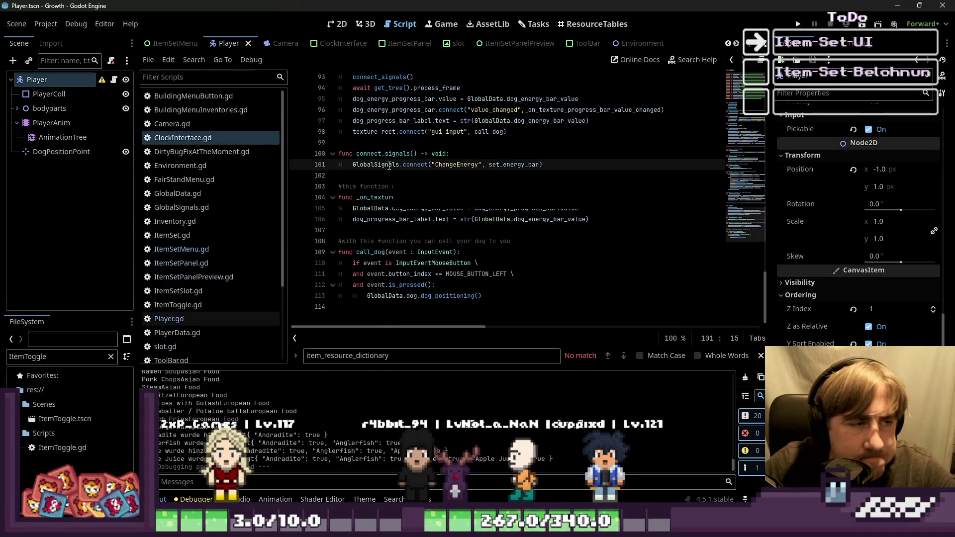
{"action": "left_click", "coordinate": [367, 308]}
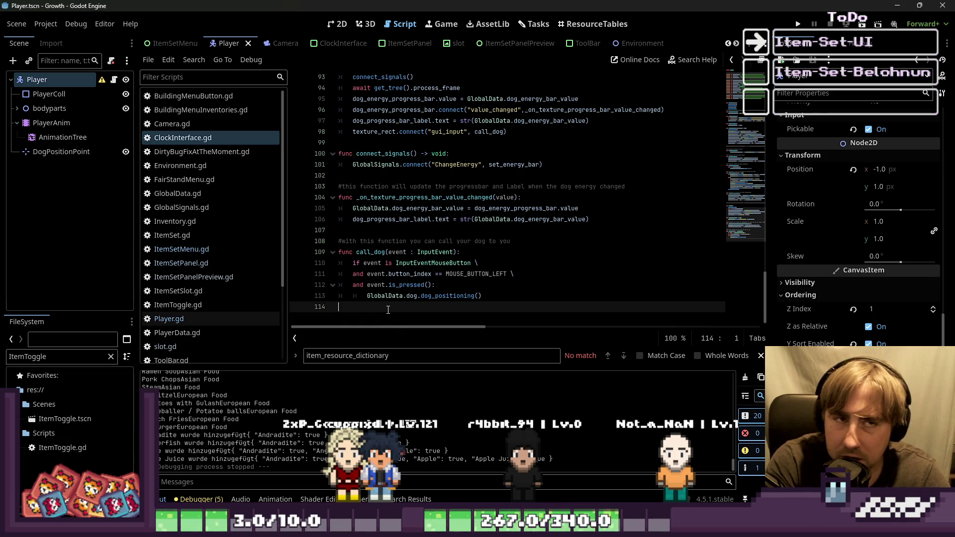
Cycle through the 2D, Script, Game, Tasks and ResourceTables workspaces
{"action": "left_click", "coordinate": [337, 24]}
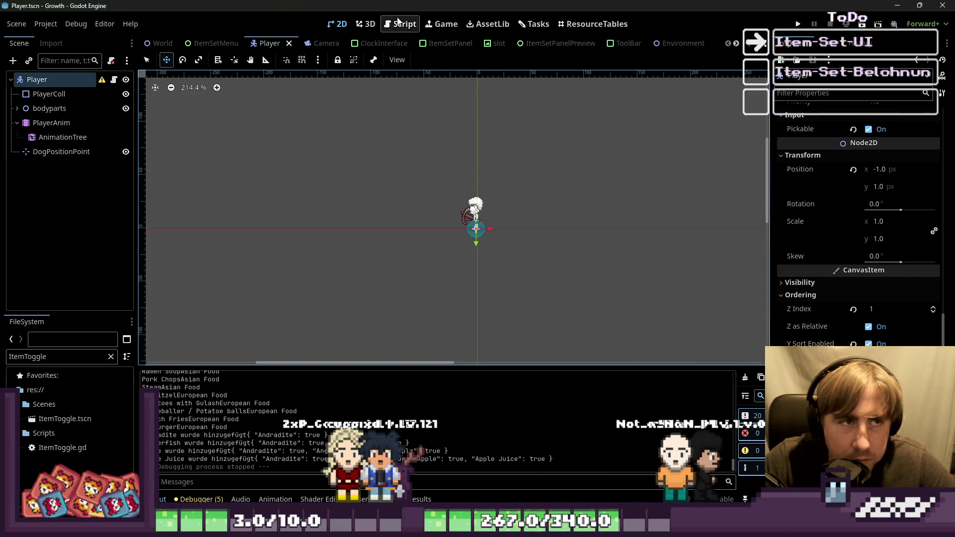
{"action": "left_click", "coordinate": [400, 24]}
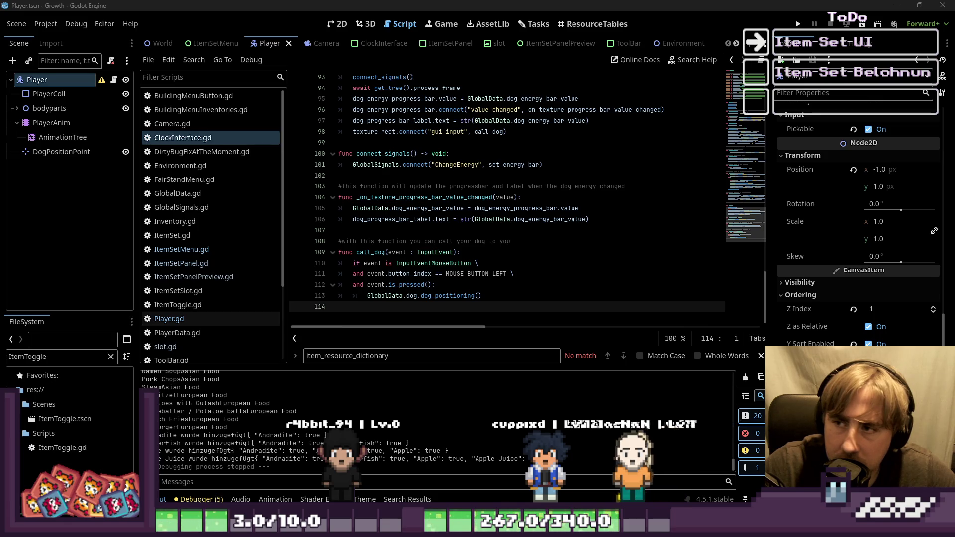
{"action": "key", "text": "ctrl+F1"}
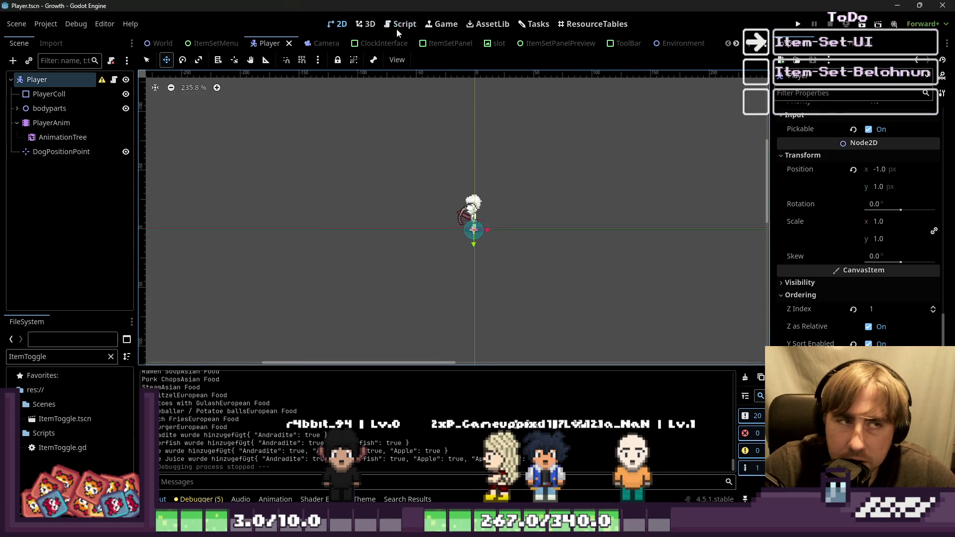
{"action": "key", "text": "ctrl+F3"}
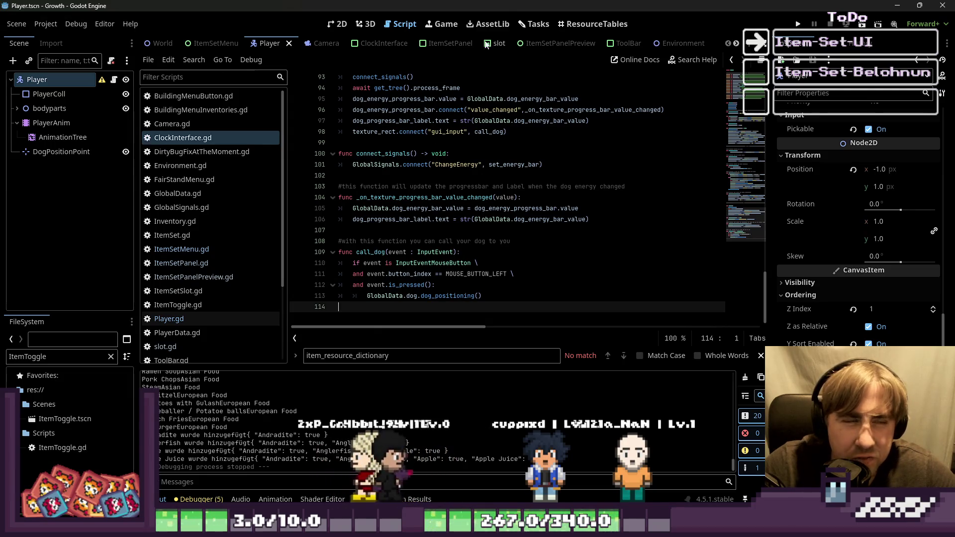
{"action": "left_click", "coordinate": [442, 24]}
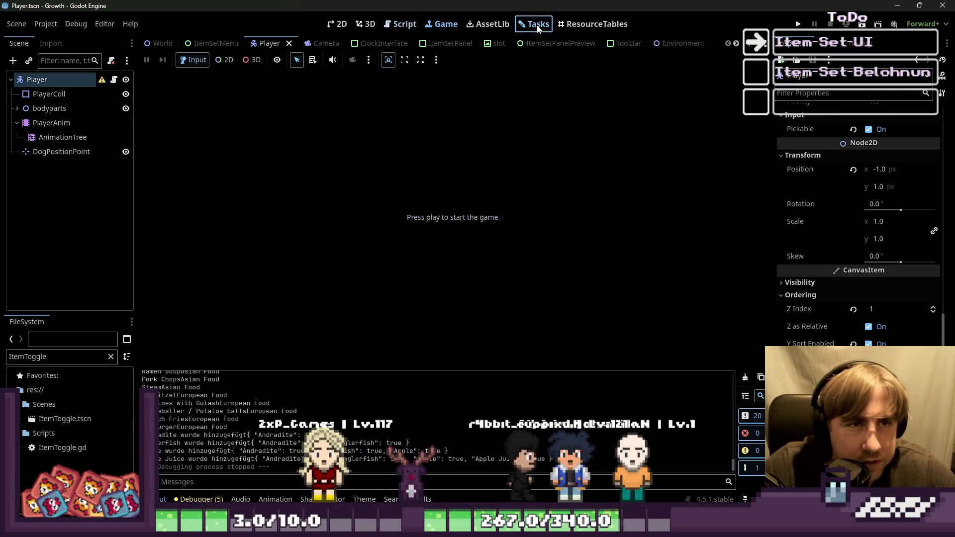
{"action": "left_click", "coordinate": [533, 23]}
{"action": "left_click", "coordinate": [567, 24]}
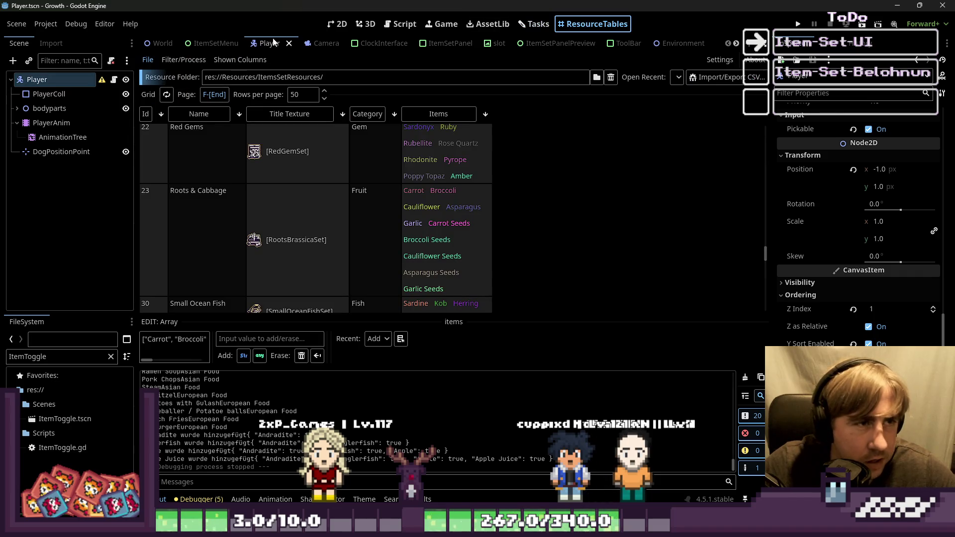
Switch scene tabs from ItemSetMenu and World back to Player, and start adding a child node
{"action": "left_click", "coordinate": [214, 44]}
{"action": "left_click", "coordinate": [168, 43]}
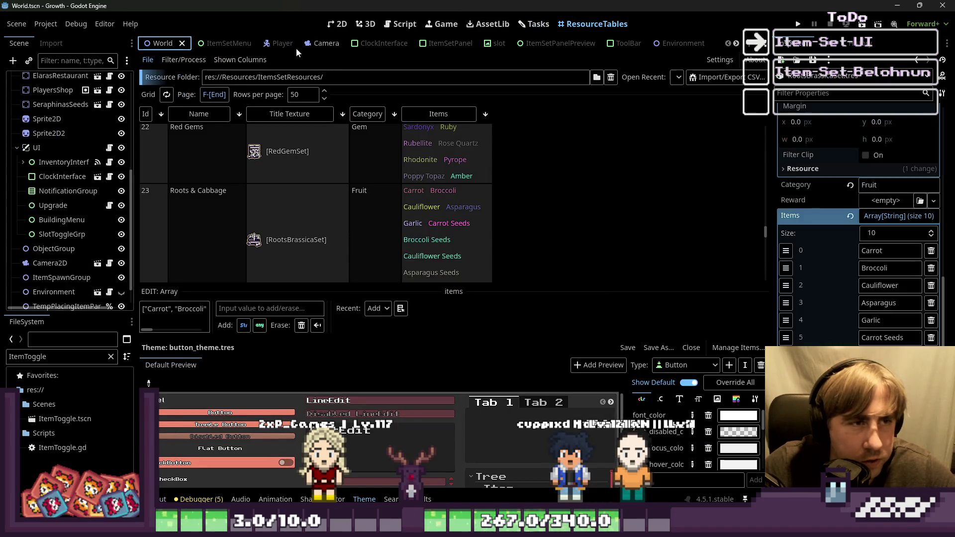
{"action": "left_click", "coordinate": [271, 43]}
{"action": "left_click", "coordinate": [13, 61]}
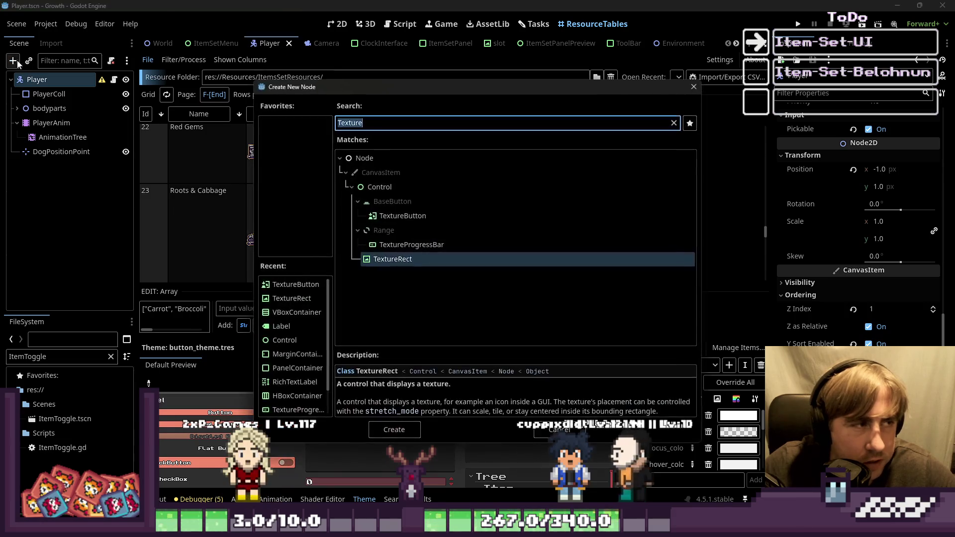
Search node types for 'Screen', inspect VisibleOnScreenNotifier2D, then close without adding a node
{"action": "type", "text": "On"}
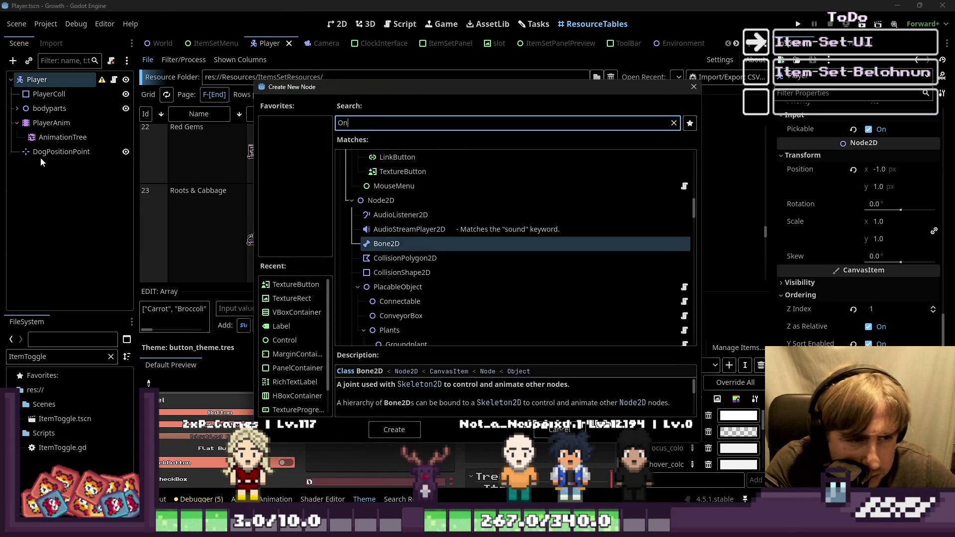
{"action": "key", "text": "BackSpace"}
{"action": "key", "text": "BackSpace"}
{"action": "type", "text": "Screen"}
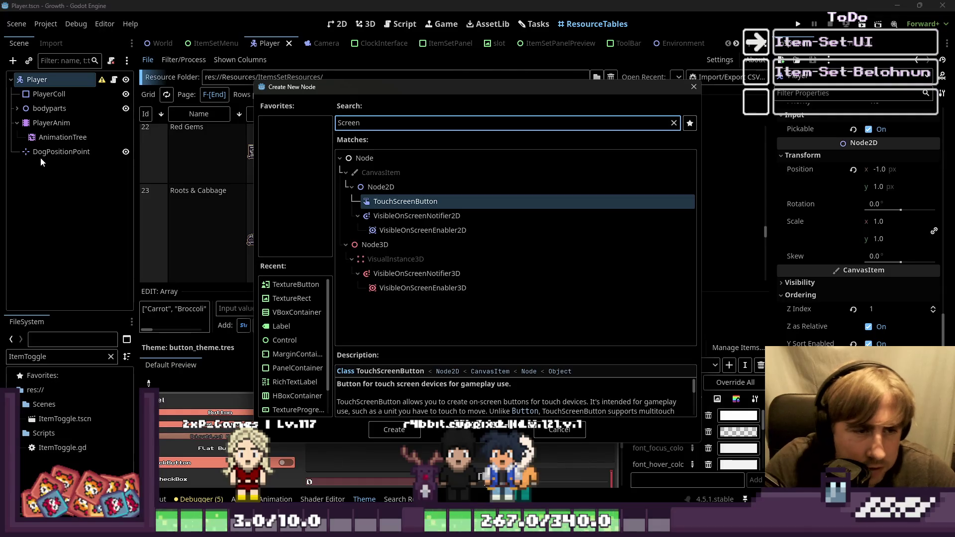
{"action": "left_click", "coordinate": [390, 215]}
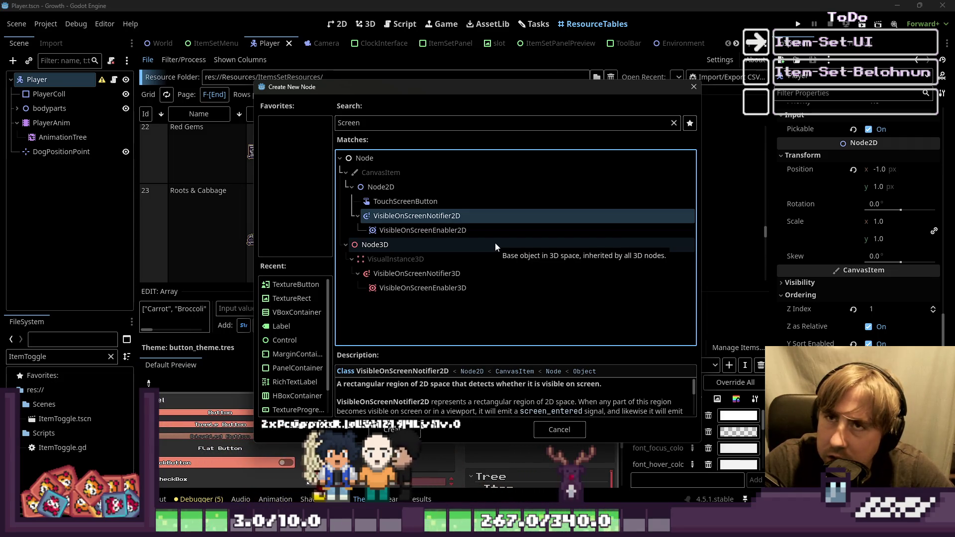
{"action": "left_click", "coordinate": [686, 92]}
Switch through the 3D and 2D workspaces, ending on Player.gd in the Script editor
{"action": "left_click", "coordinate": [370, 23]}
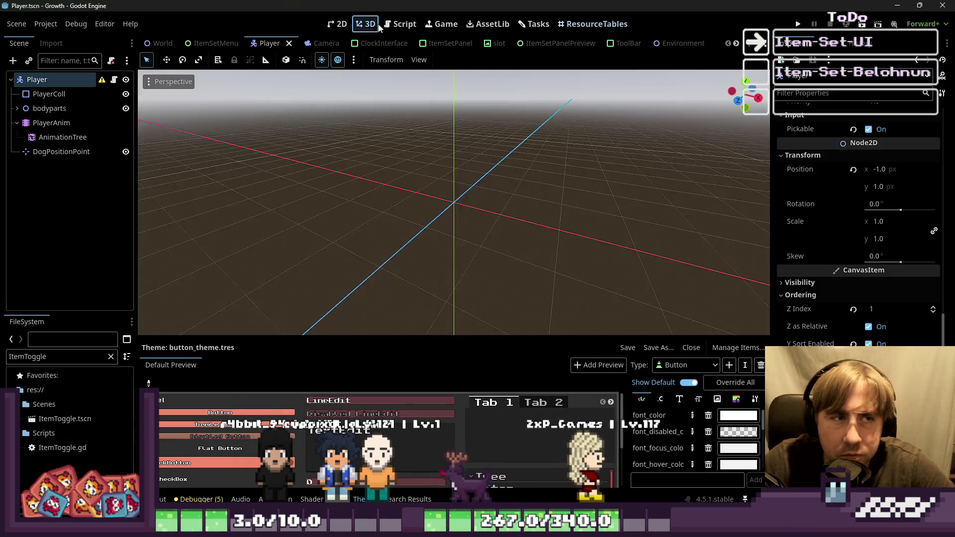
{"action": "left_click", "coordinate": [392, 26]}
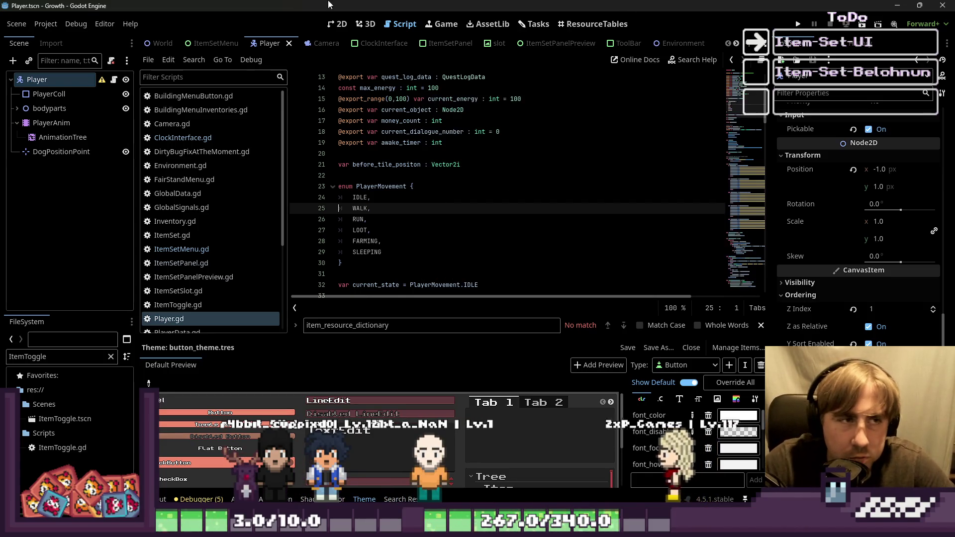
{"action": "key", "text": "ctrl+F1"}
{"action": "key", "text": "ctrl+F3"}
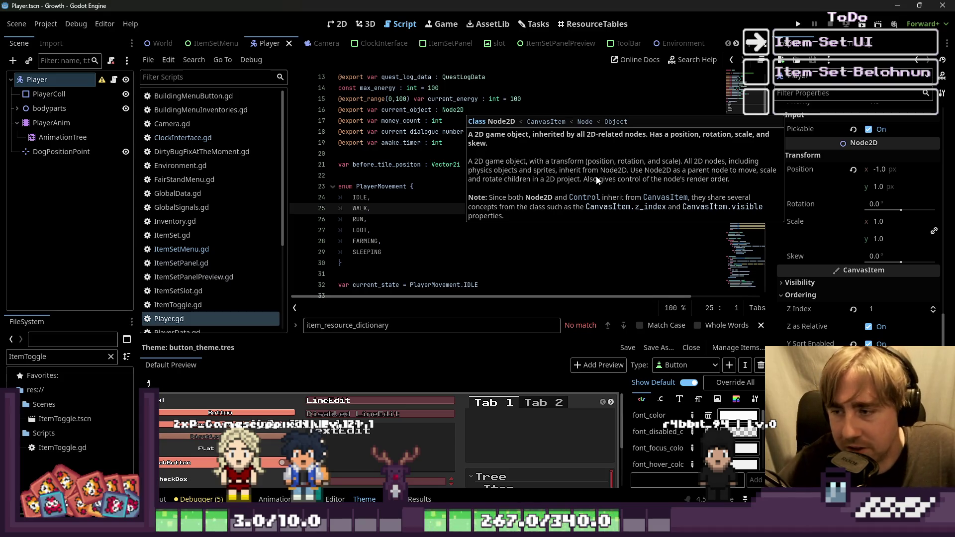
Place the caret below the PlayerMovement enum on empty line 31 of Player.gd
{"action": "left_click", "coordinate": [402, 263]}
{"action": "scroll", "coordinate": [402, 264], "scroll_direction": "down", "scroll_amount": 2}
{"action": "left_click", "coordinate": [389, 207]}
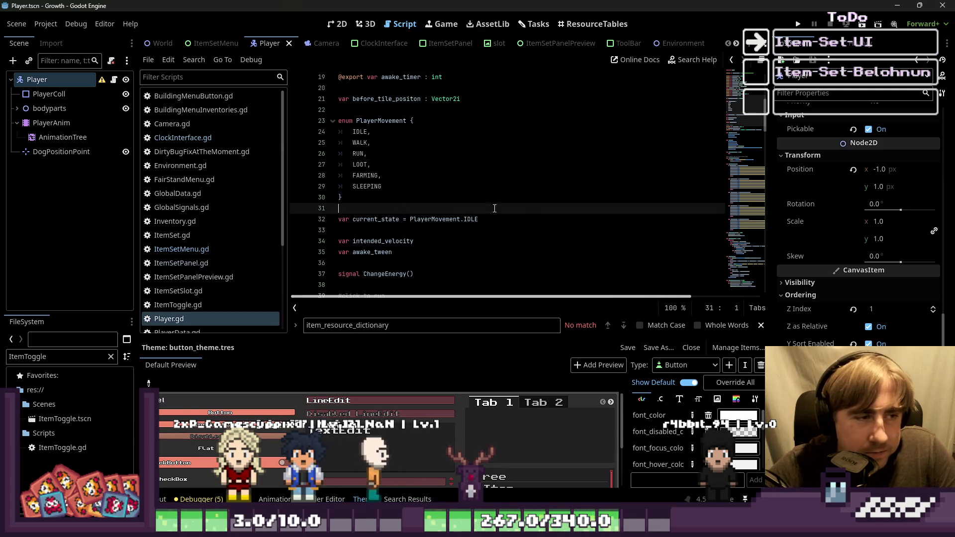
{"action": "scroll", "coordinate": [206, 166], "scroll_direction": "down", "scroll_amount": 5}
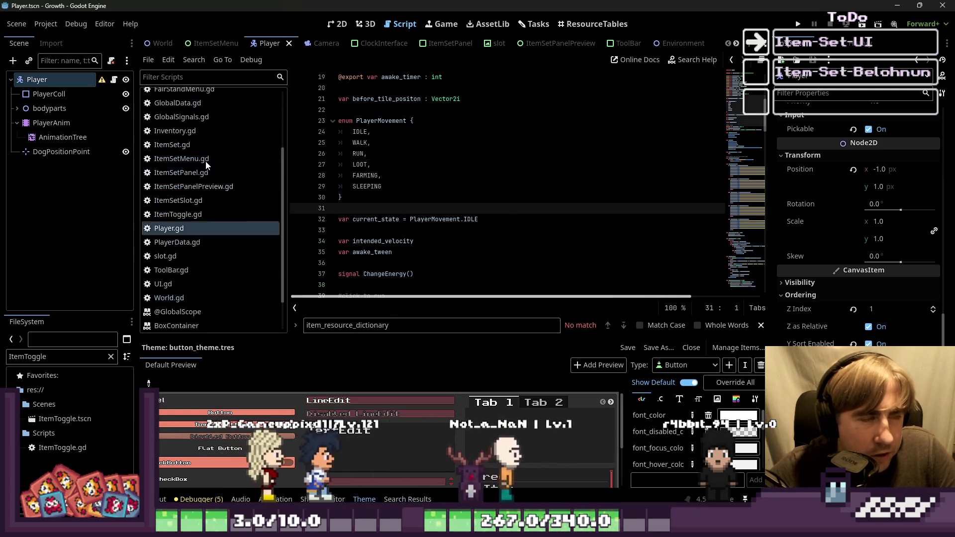
{"action": "scroll", "coordinate": [202, 256], "scroll_direction": "up", "scroll_amount": 1}
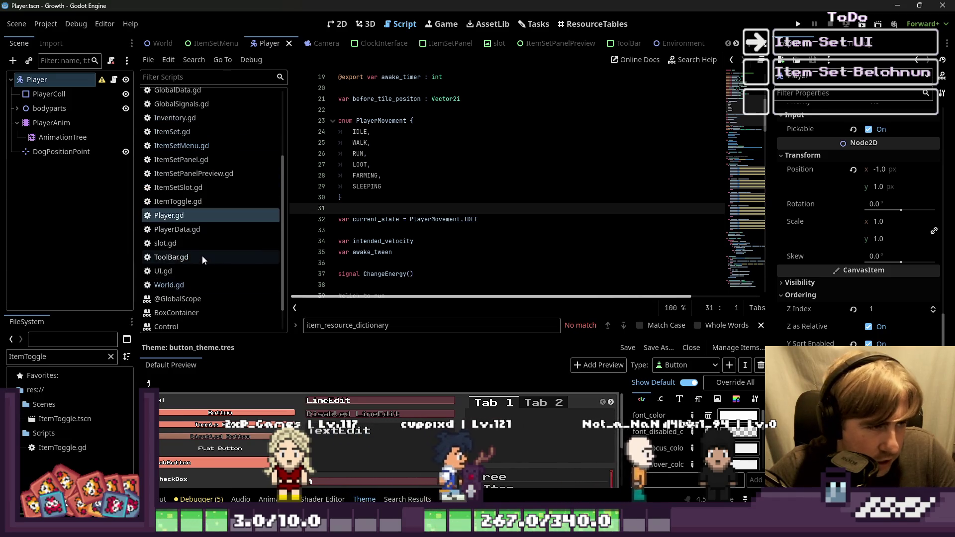
Filter the FileSystem by 'Weather', then 'environ', and open Environment.gd to its weather states
{"action": "double_click", "coordinate": [35, 357]}
{"action": "type", "text": "Weather"}
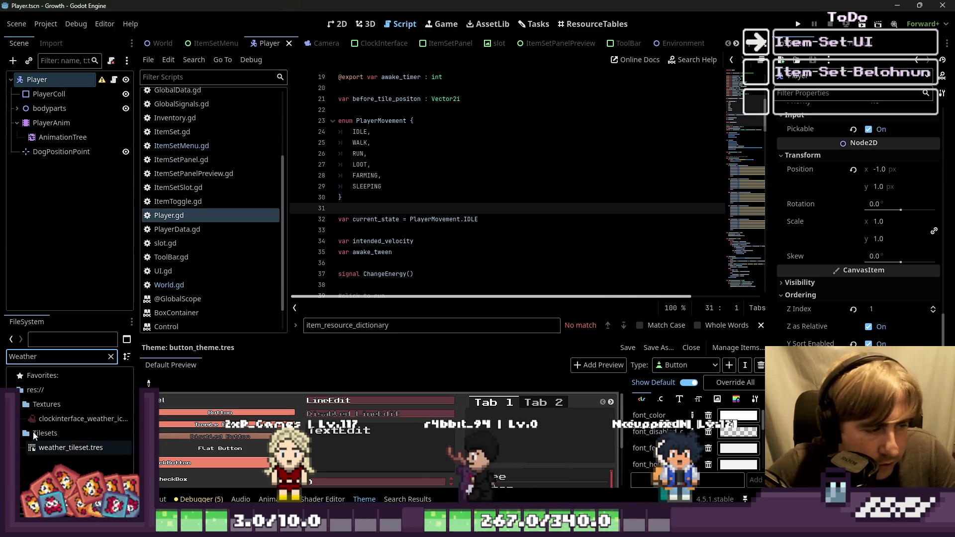
{"action": "double_click", "coordinate": [58, 353]}
{"action": "key", "text": "BackSpace"}
{"action": "type", "text": "environ"}
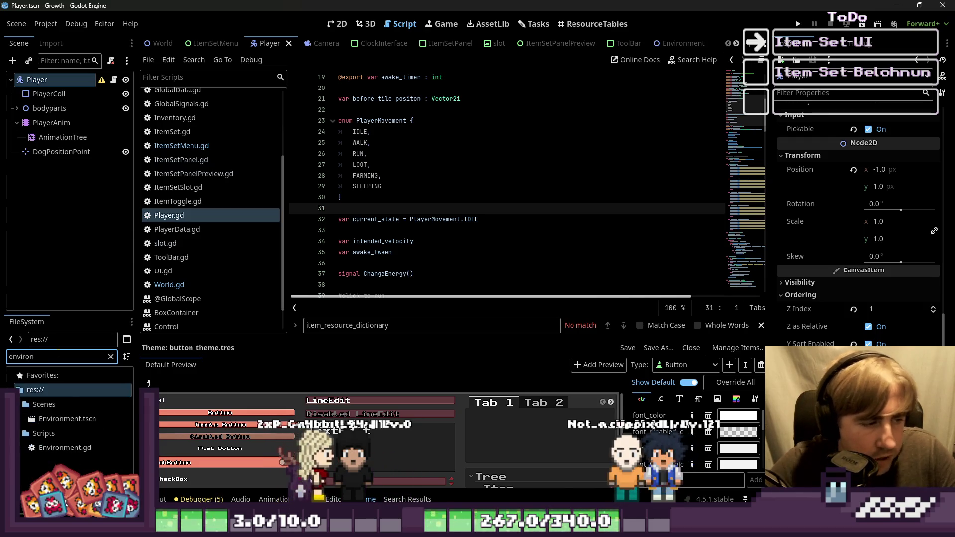
{"action": "double_click", "coordinate": [75, 448]}
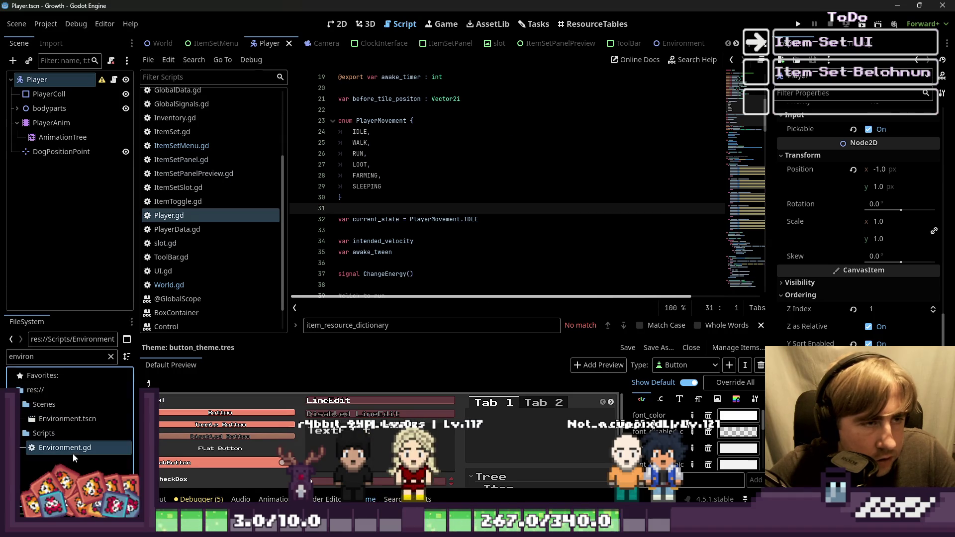
{"action": "left_click_drag", "start_coordinate": [399, 195], "coordinate": [348, 147]}
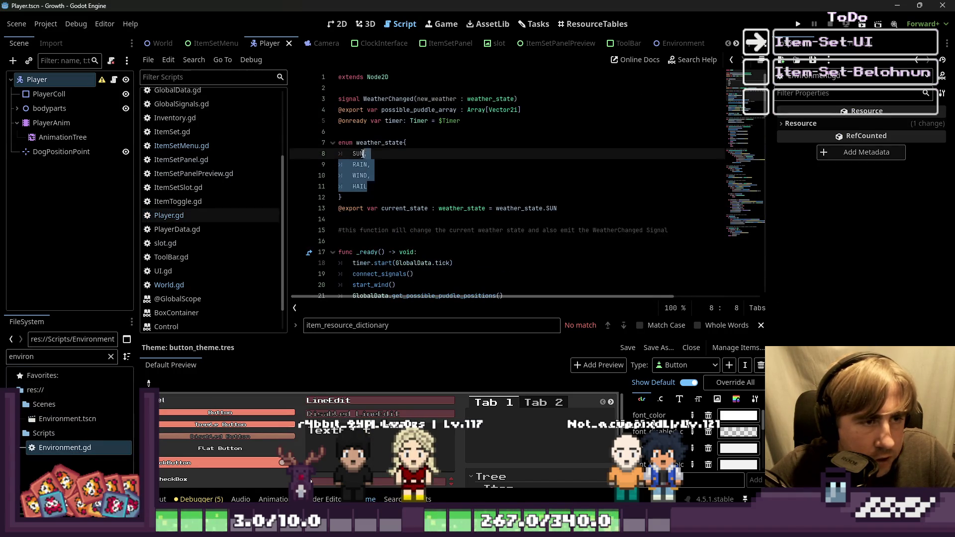
Read through Environment.gd's weather-change code below the HAIL state
{"action": "left_click", "coordinate": [412, 200]}
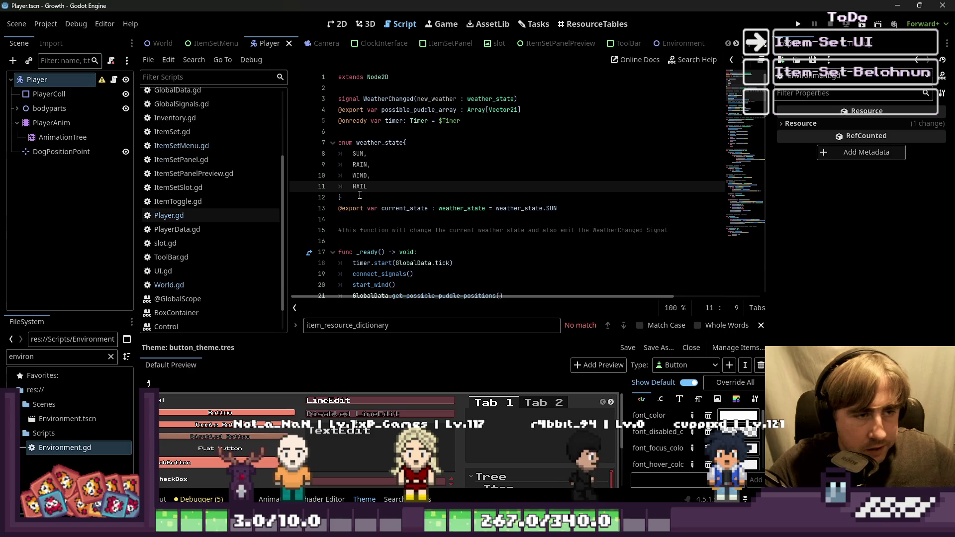
{"action": "scroll", "coordinate": [416, 193], "scroll_direction": "down", "scroll_amount": 4}
{"action": "scroll", "coordinate": [416, 193], "scroll_direction": "down", "scroll_amount": 7}
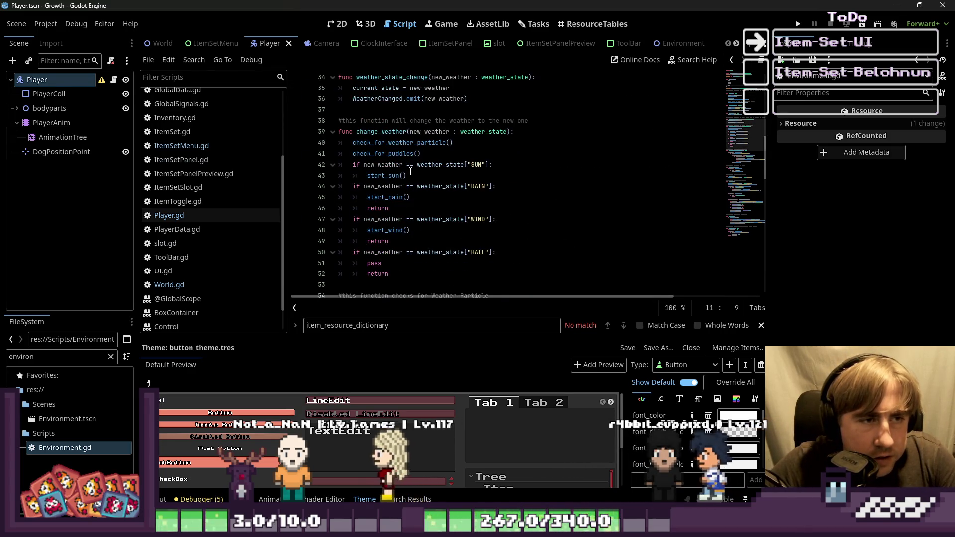
{"action": "scroll", "coordinate": [412, 173], "scroll_direction": "down", "scroll_amount": 2}
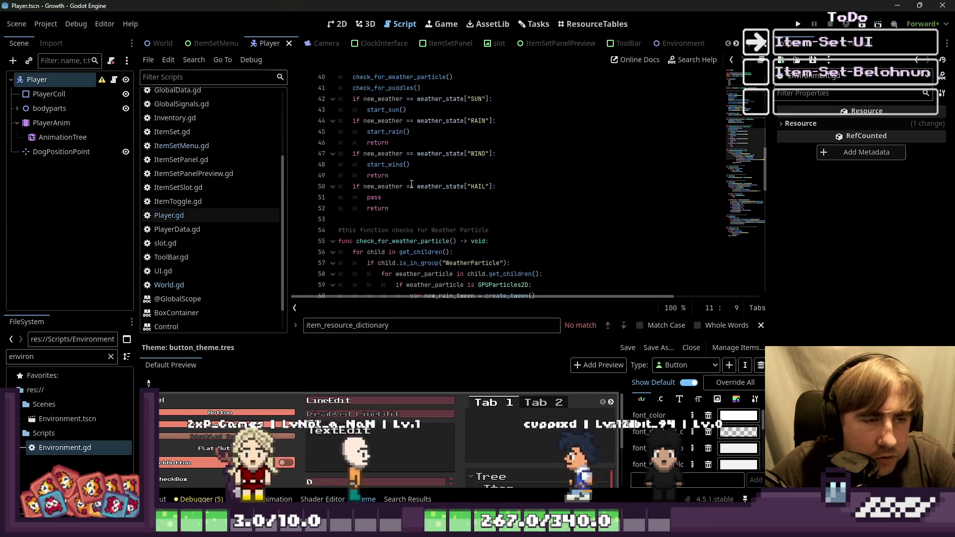
{"action": "left_click_drag", "start_coordinate": [392, 110], "coordinate": [381, 197]}
{"action": "left_click", "coordinate": [401, 218]}
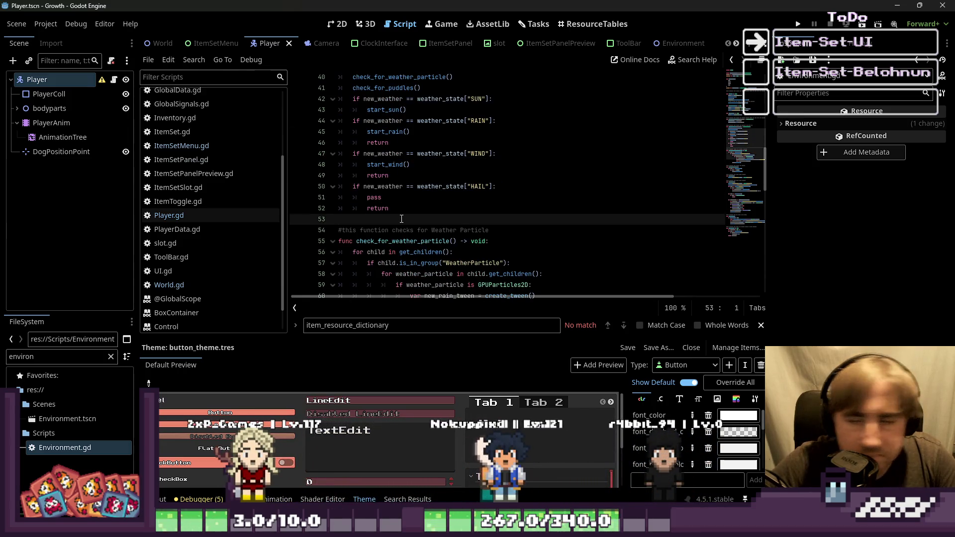
{"action": "scroll", "coordinate": [451, 239], "scroll_direction": "down", "scroll_amount": 2}
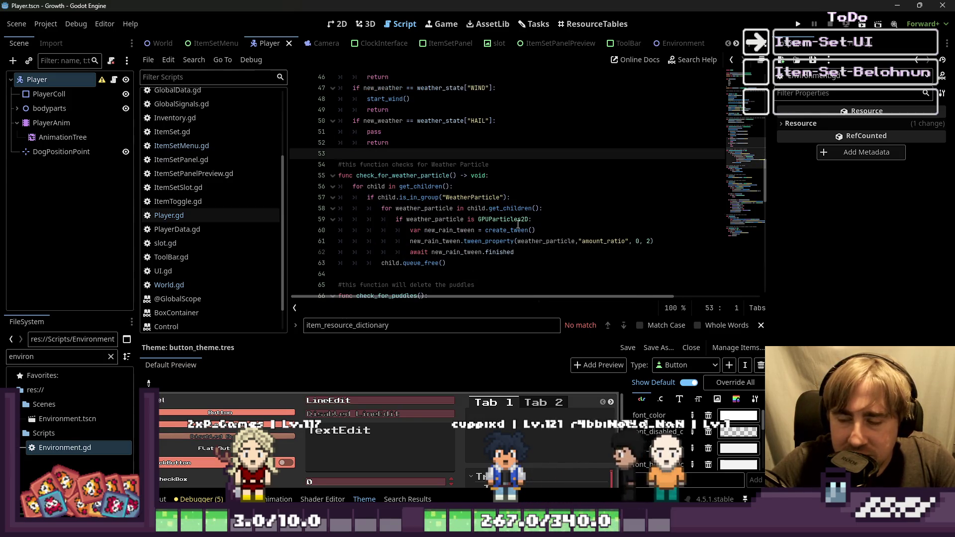
{"action": "mouse_move", "coordinate": [517, 224]}
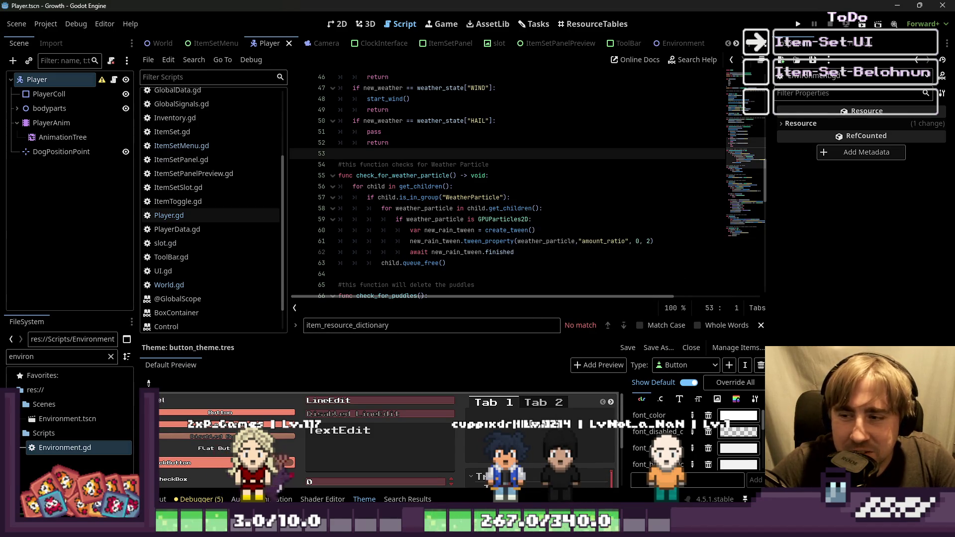
Save the scripts with Ctrl+S and run the Growth project
{"action": "left_click", "coordinate": [424, 208]}
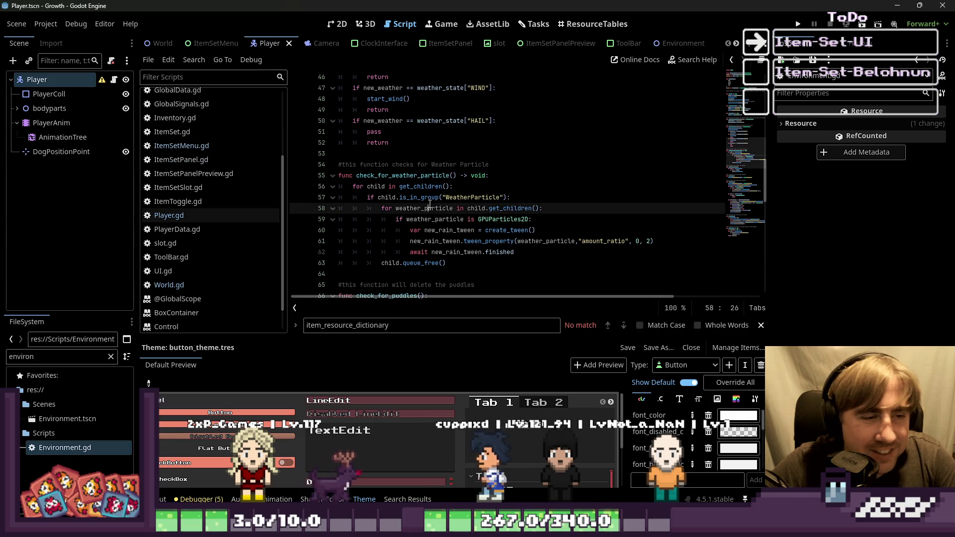
{"action": "left_click", "coordinate": [377, 148]}
{"action": "key", "text": "ctrl+s"}
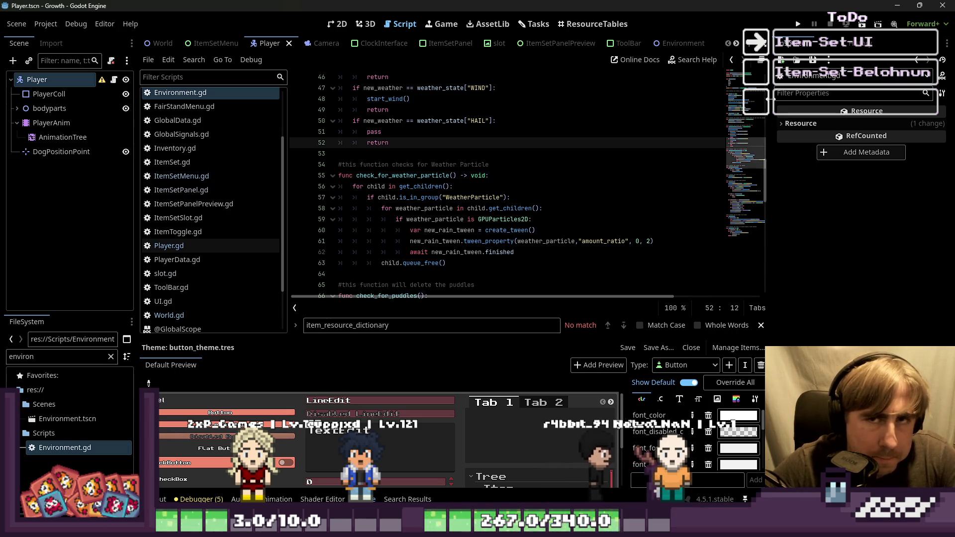
{"action": "left_click", "coordinate": [798, 24]}
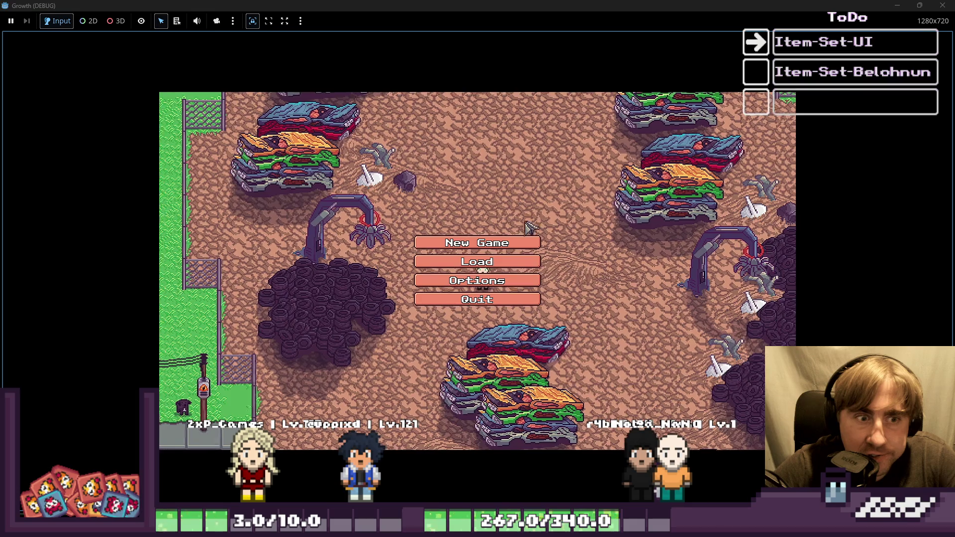
Enter the game world, open the building menu and buy an Apple and Andradite
{"action": "left_click", "coordinate": [498, 267]}
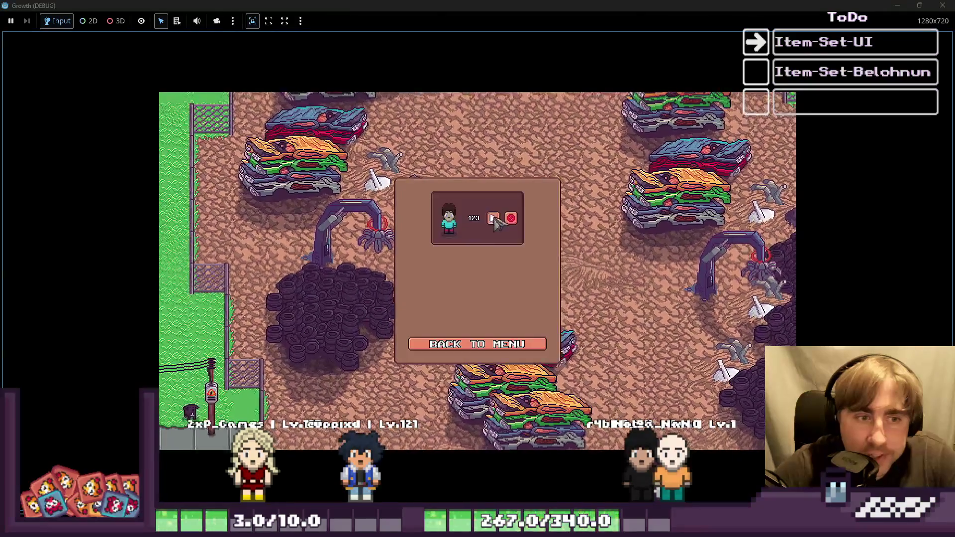
{"action": "key", "text": "c"}
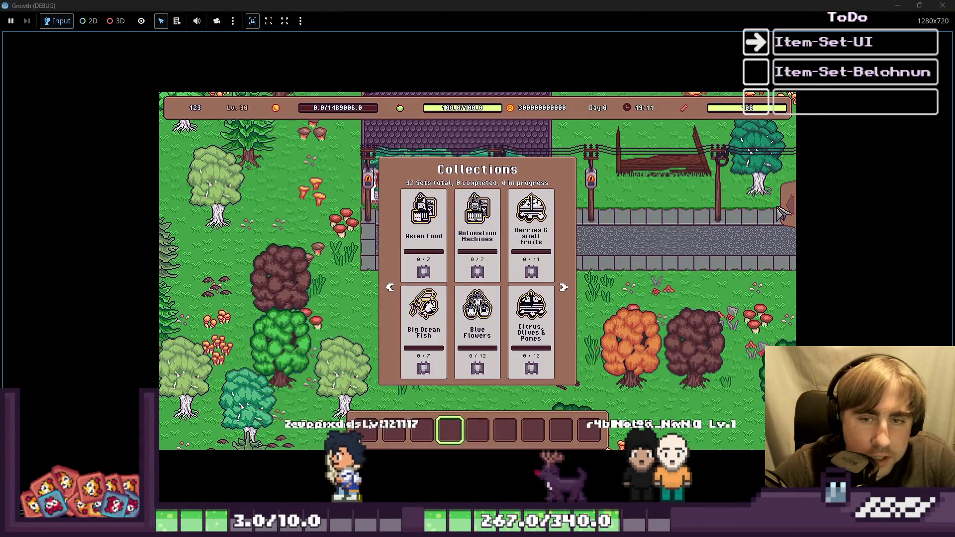
{"action": "key", "text": "c"}
{"action": "left_click", "coordinate": [794, 210]}
{"action": "left_click", "coordinate": [727, 260]}
{"action": "left_click", "coordinate": [615, 299]}
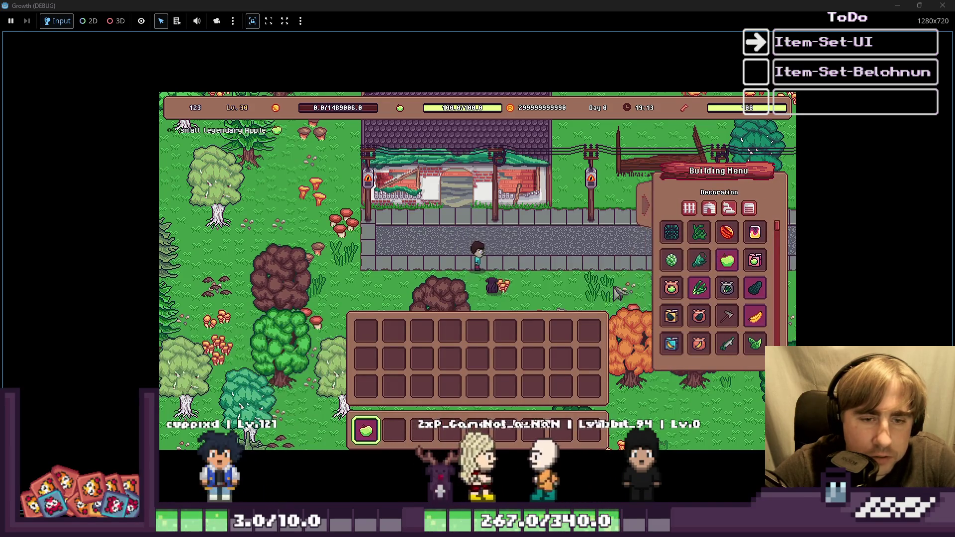
{"action": "left_click", "coordinate": [671, 260]}
{"action": "left_click", "coordinate": [615, 300]}
Check the Citrus, Olives & Pomes set shows 1/12, close it, and minimize the game
{"action": "key", "text": "c"}
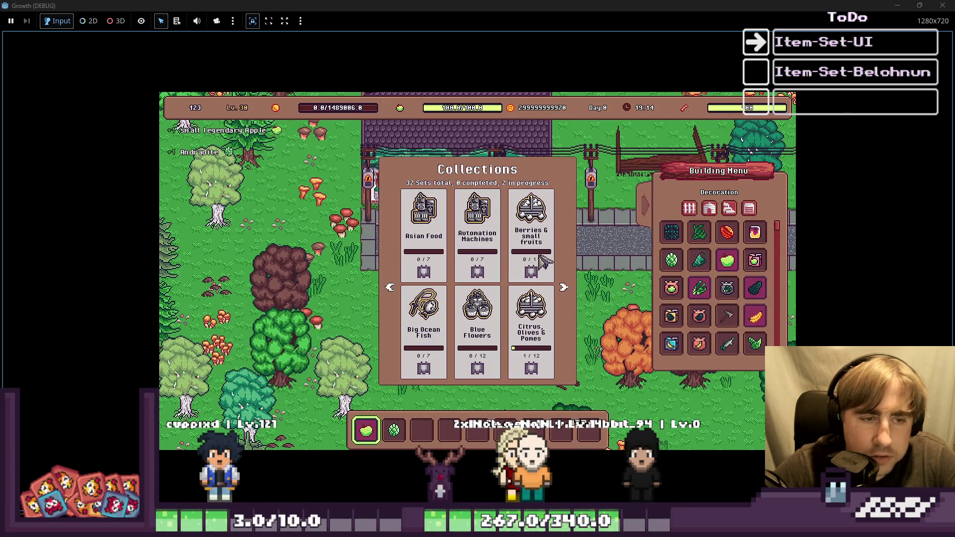
{"action": "left_click", "coordinate": [530, 318]}
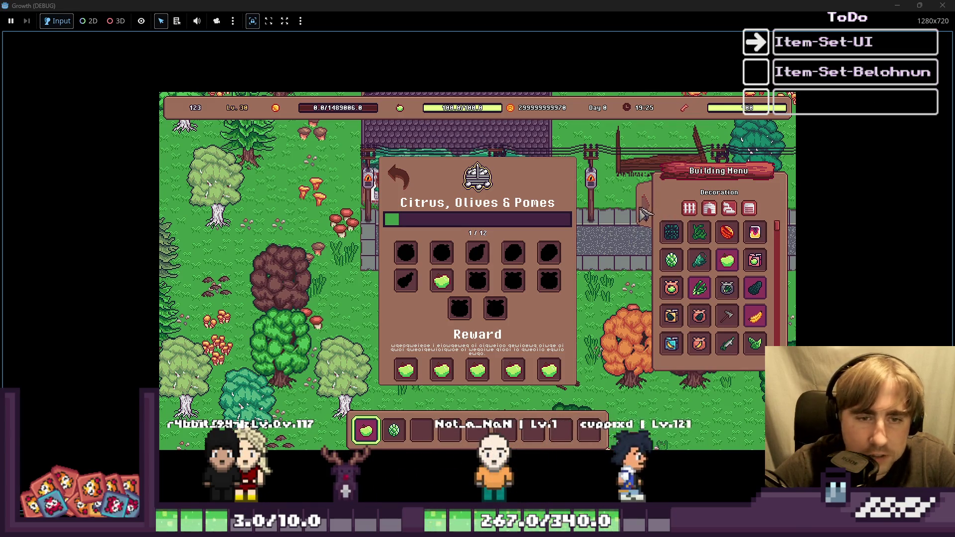
{"action": "key", "text": "Escape"}
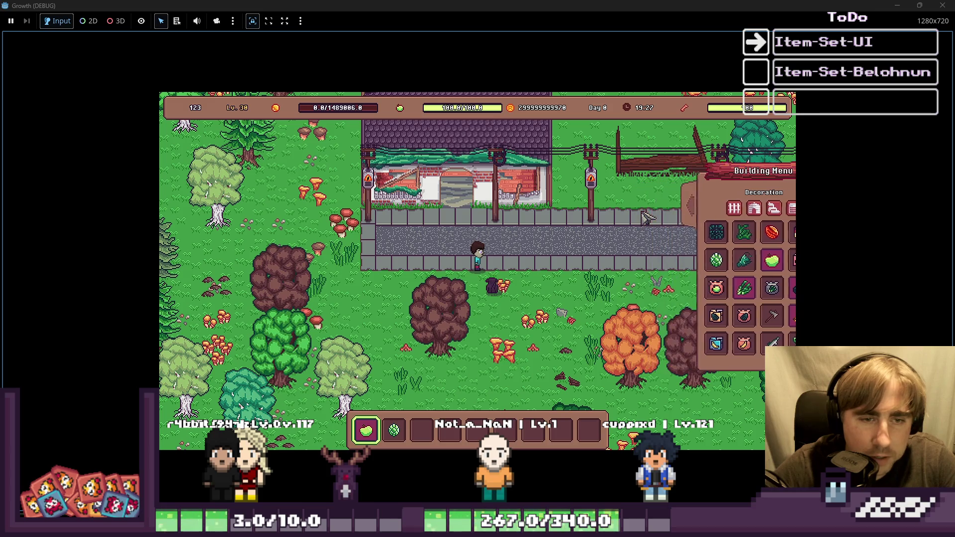
{"action": "left_click", "coordinate": [888, 5]}
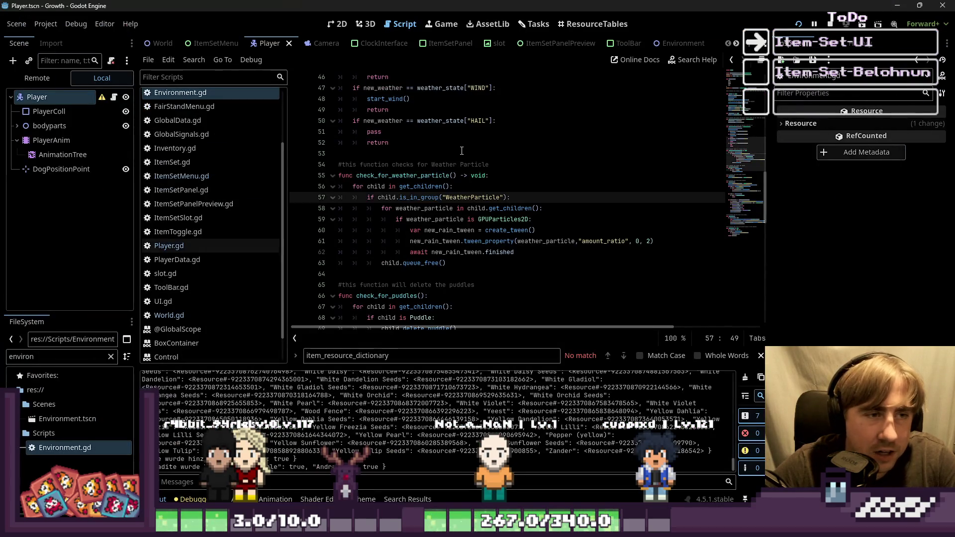
Insert and then remove a blank line after check_for_puddles() in Environment.gd
{"action": "left_click", "coordinate": [390, 150]}
{"action": "scroll", "coordinate": [400, 162], "scroll_direction": "up", "scroll_amount": 3}
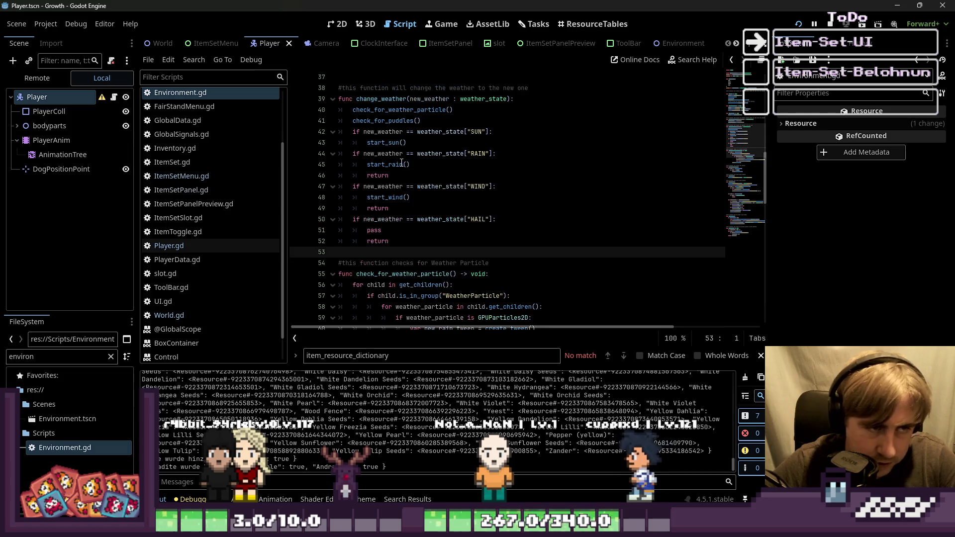
{"action": "left_click", "coordinate": [457, 123]}
{"action": "key", "text": "Return"}
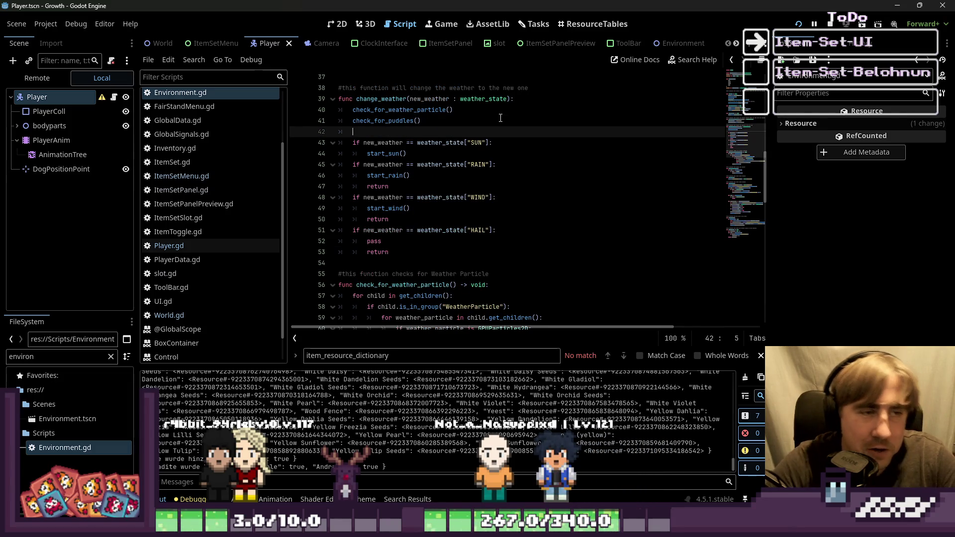
{"action": "key", "text": "BackSpace"}
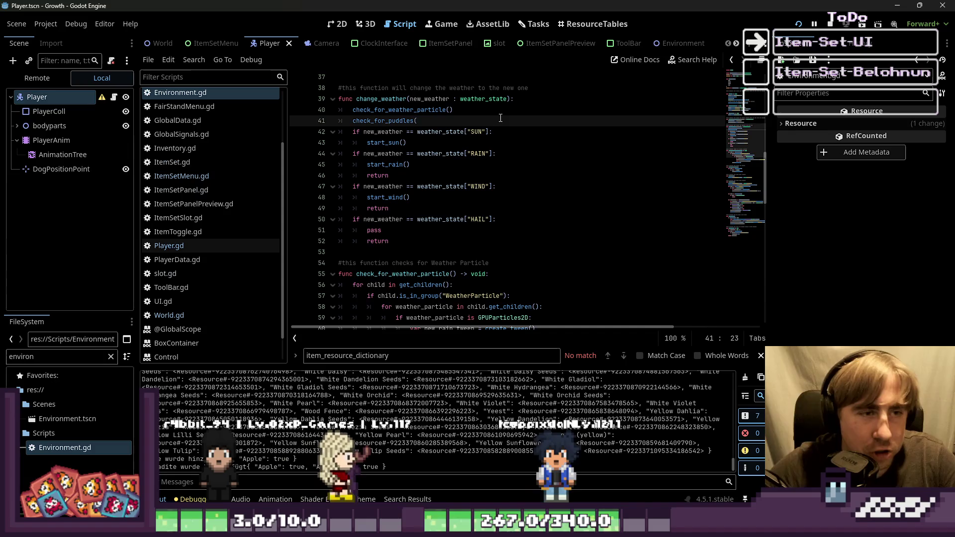
{"action": "left_click", "coordinate": [404, 248]}
{"action": "scroll", "coordinate": [414, 248], "scroll_direction": "down", "scroll_amount": 4}
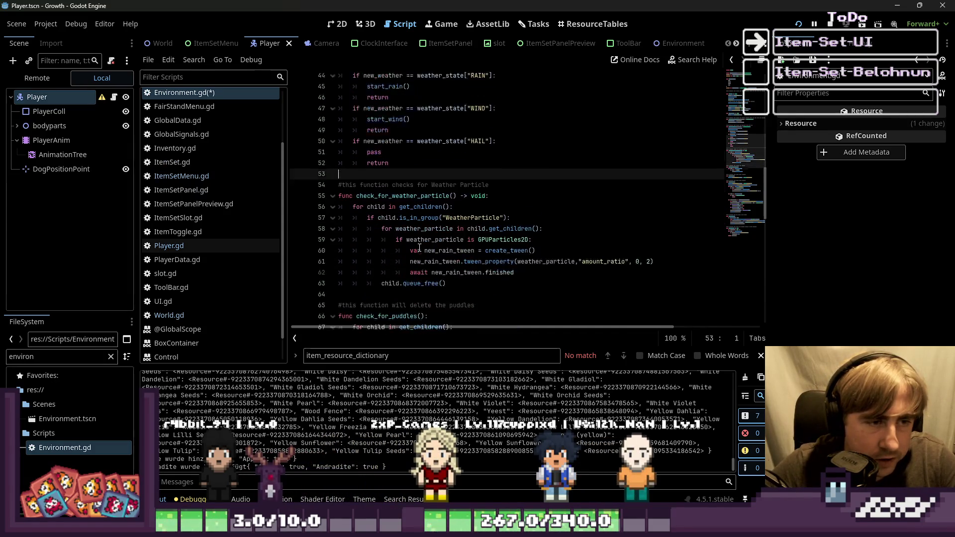
Review the puddles and particle code, save Environment.gd, and show the item-set resource tables
{"action": "left_click", "coordinate": [579, 25]}
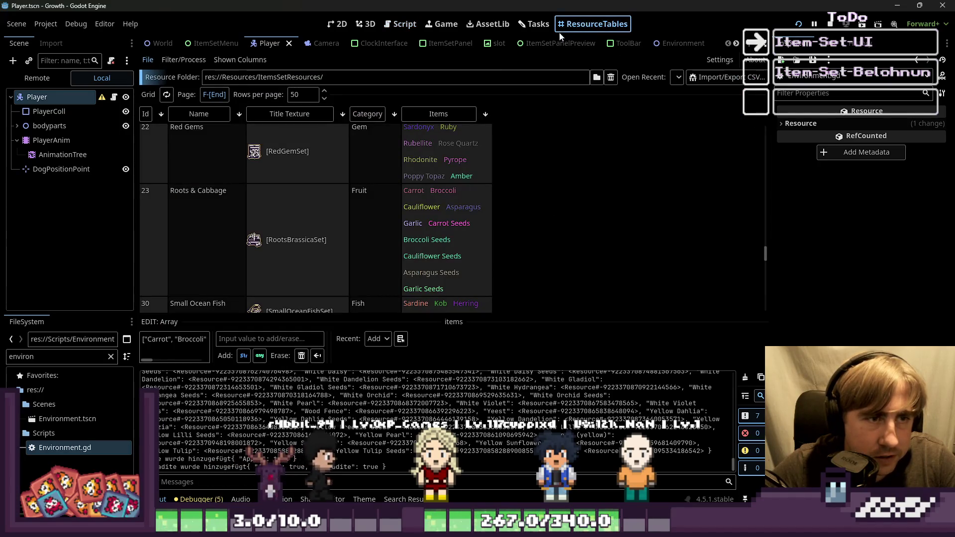
{"action": "left_click", "coordinate": [401, 24]}
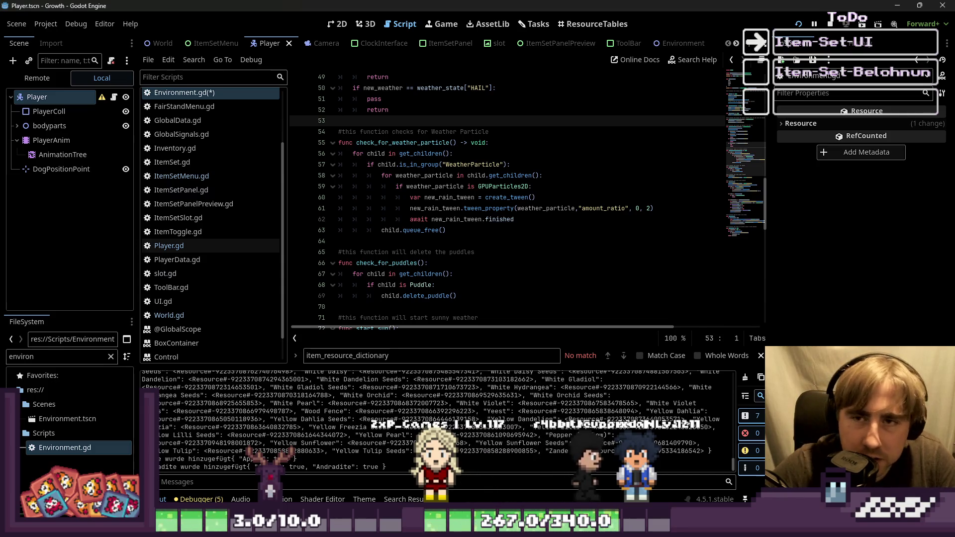
{"action": "left_click", "coordinate": [508, 230]}
{"action": "left_click", "coordinate": [508, 252]}
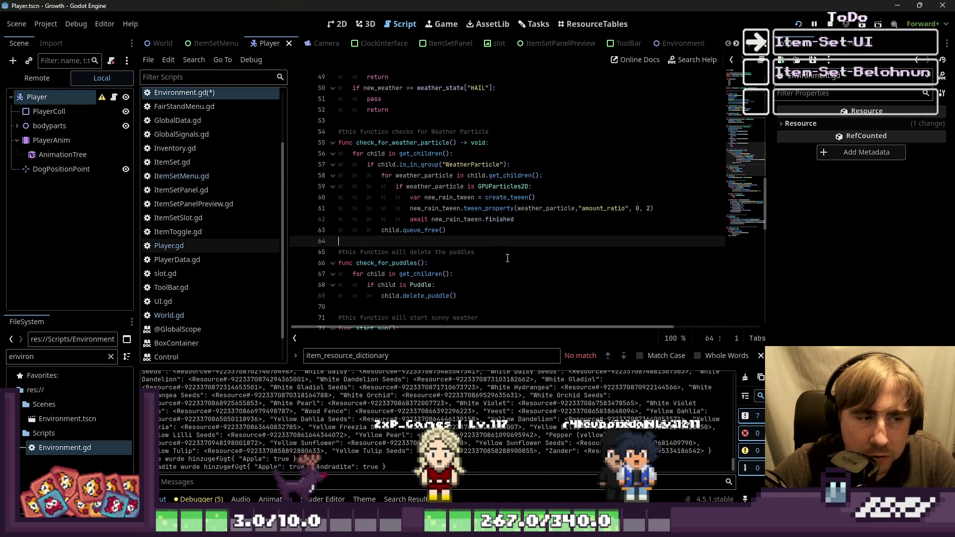
{"action": "key", "text": "Up"}
{"action": "scroll", "coordinate": [202, 192], "scroll_direction": "up", "scroll_amount": 3}
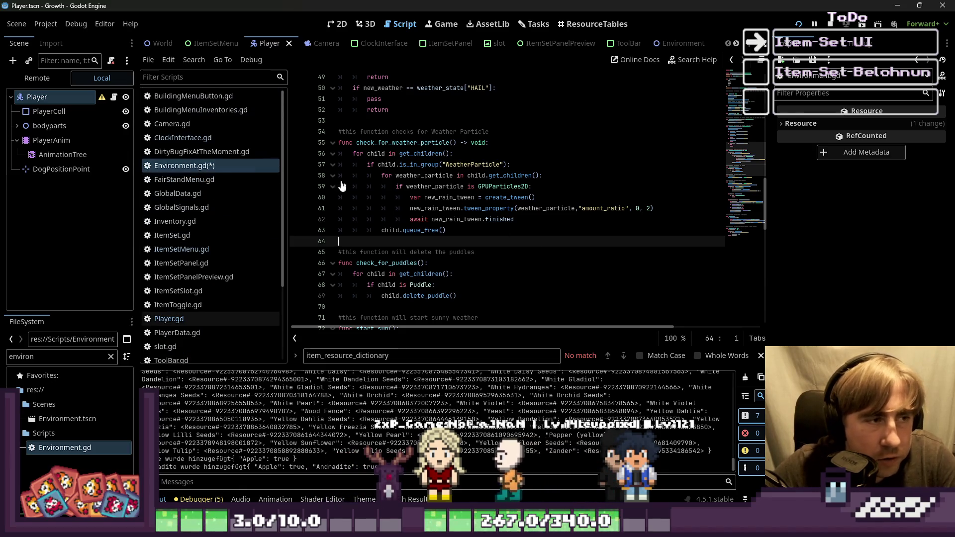
{"action": "left_click", "coordinate": [437, 176]}
{"action": "key", "text": "ctrl+s"}
{"action": "left_click", "coordinate": [592, 23]}
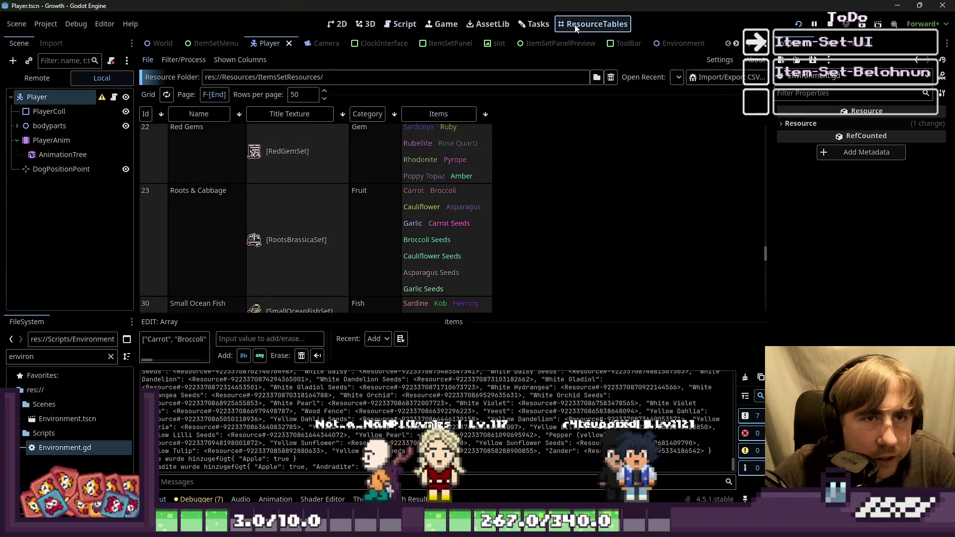
{"action": "scroll", "coordinate": [398, 199], "scroll_direction": "down", "scroll_amount": 5}
{"action": "scroll", "coordinate": [373, 199], "scroll_direction": "up", "scroll_amount": 10}
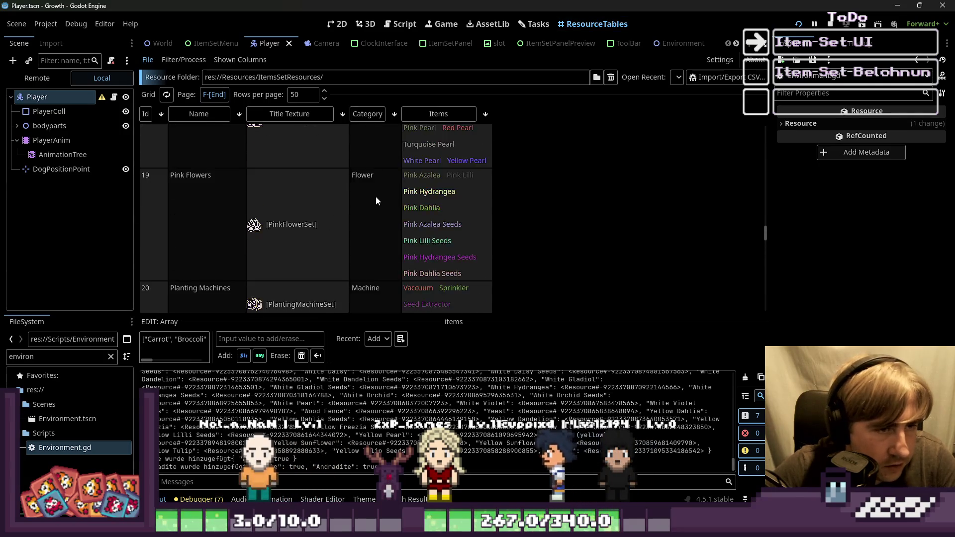
{"action": "left_click_drag", "start_coordinate": [764, 196], "coordinate": [763, 132]}
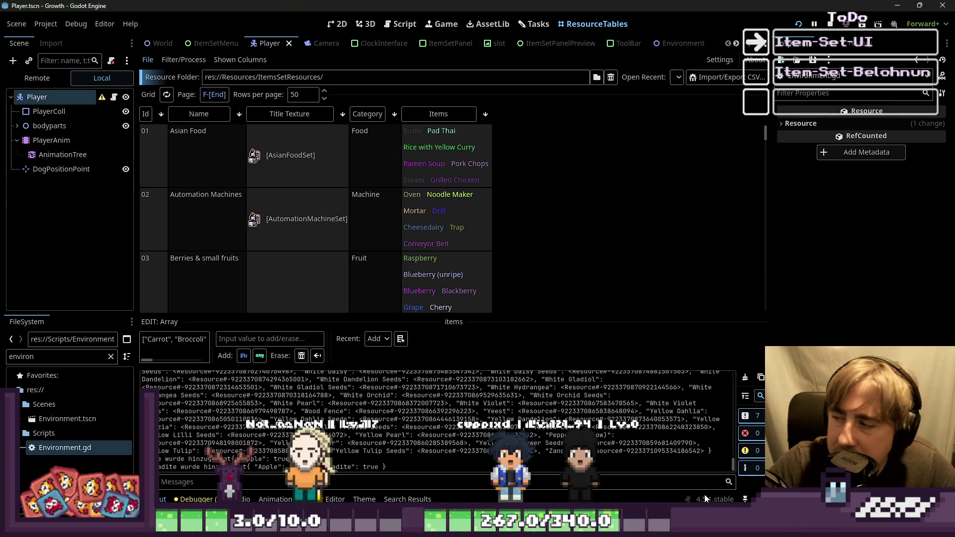
{"action": "mouse_move", "coordinate": [705, 534]}
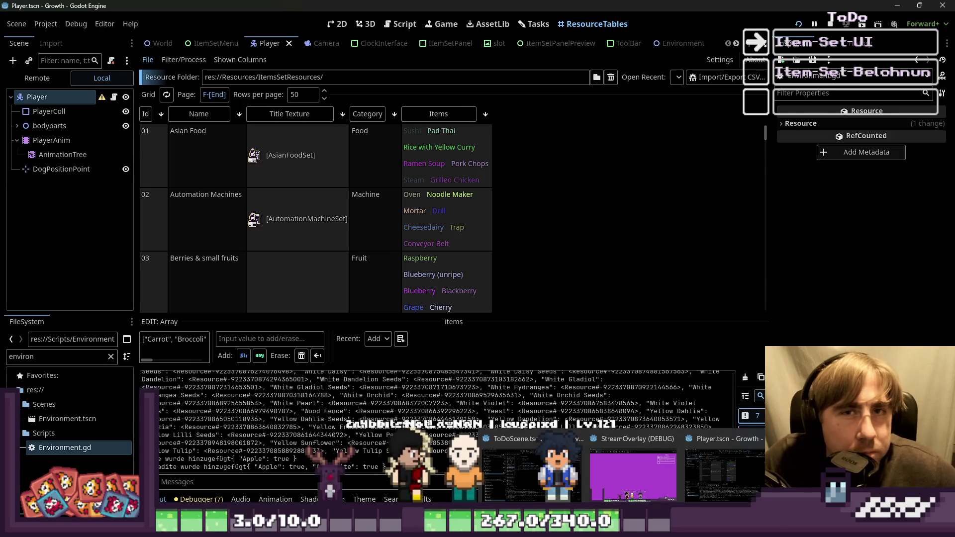
{"action": "left_click", "coordinate": [798, 23]}
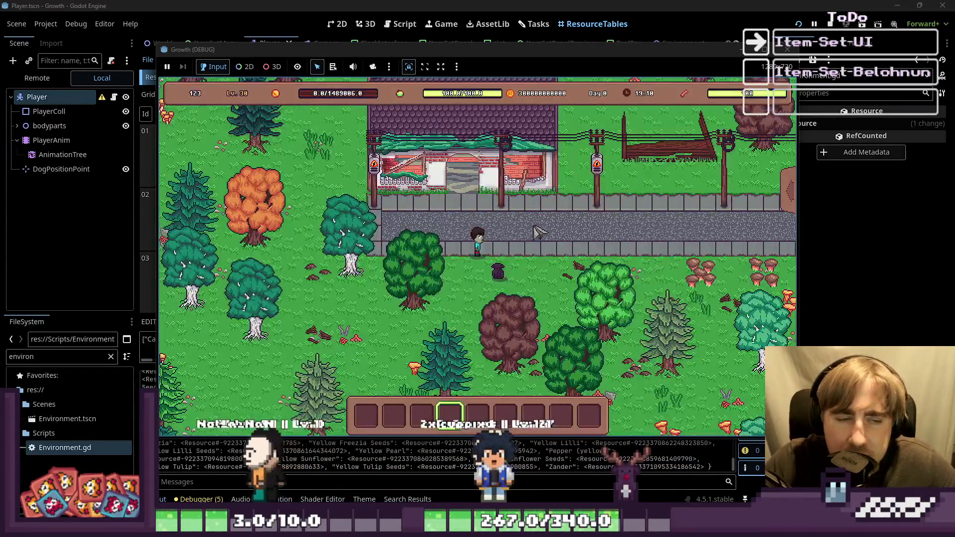
Buy one large animal house (Cheesedairy) from the building menu and close the menus
{"action": "key", "text": "b"}
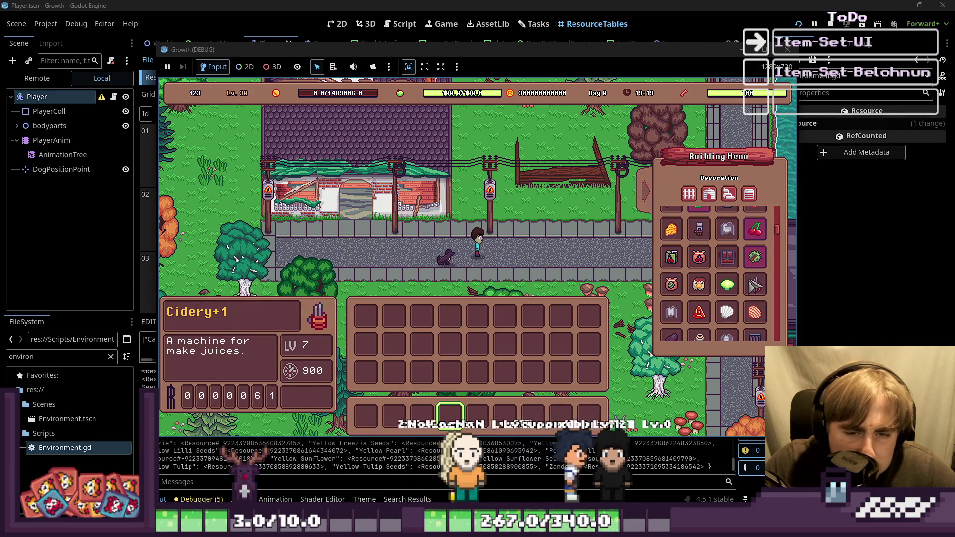
{"action": "scroll", "coordinate": [754, 286], "scroll_direction": "down", "scroll_amount": 1}
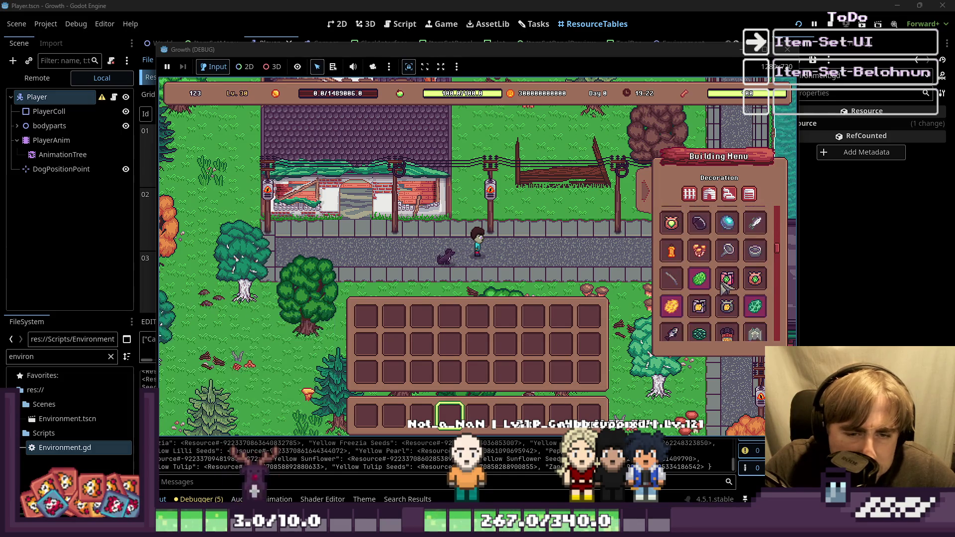
{"action": "left_click", "coordinate": [726, 215]}
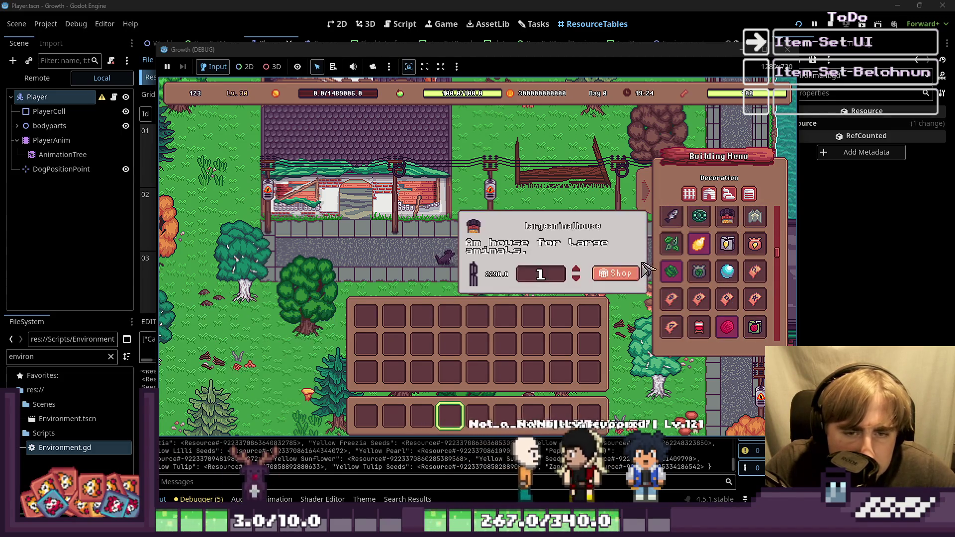
{"action": "key", "text": "Return"}
{"action": "key", "text": "s"}
Walk into Archi's Architecture Office, check the inventory, and walk back out of the shop
{"action": "key", "text": "d"}
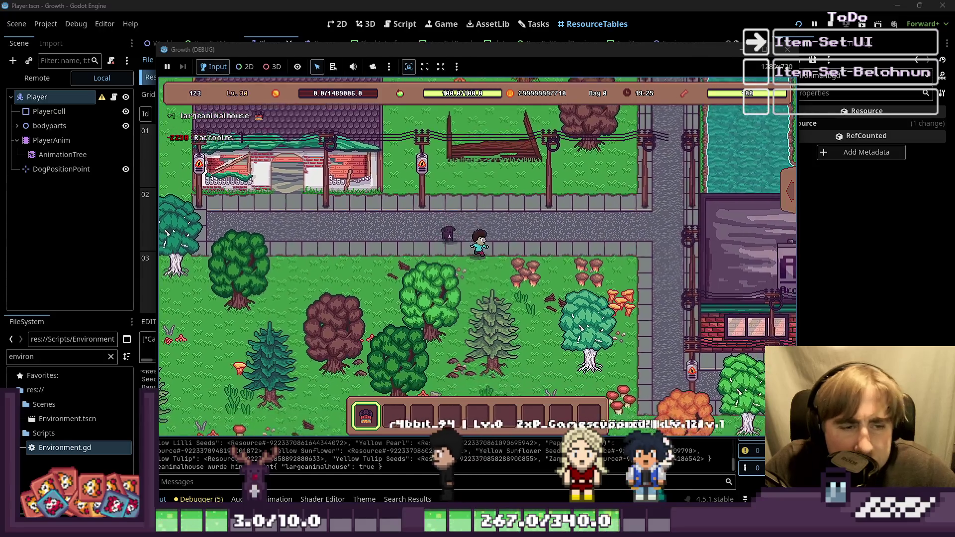
{"action": "key", "text": "d"}
{"action": "key", "text": "s"}
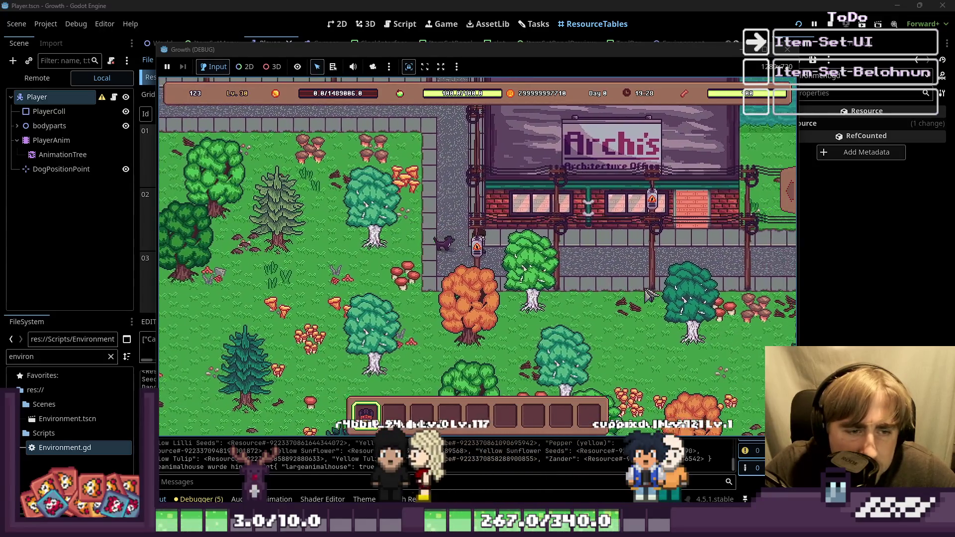
{"action": "key", "text": "d"}
{"action": "key", "text": "w"}
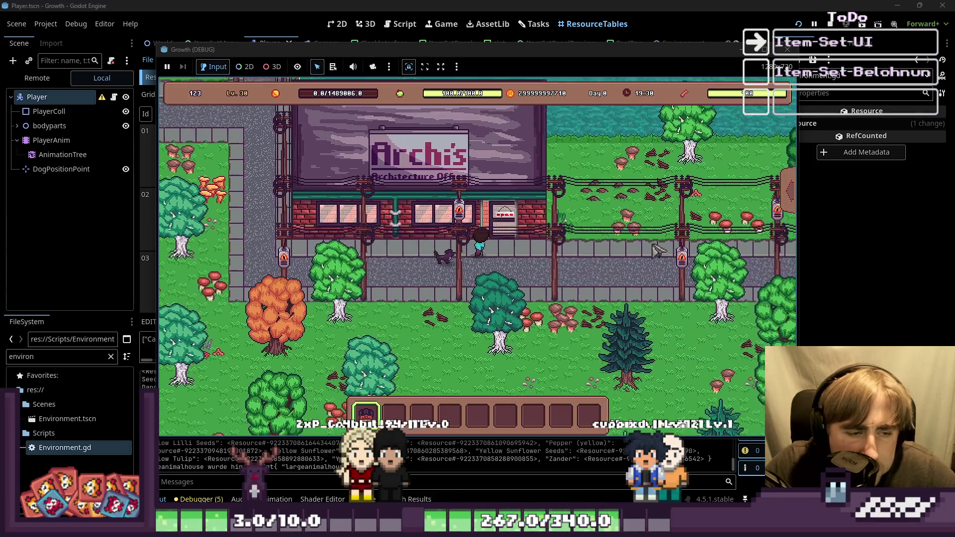
{"action": "key", "text": "w"}
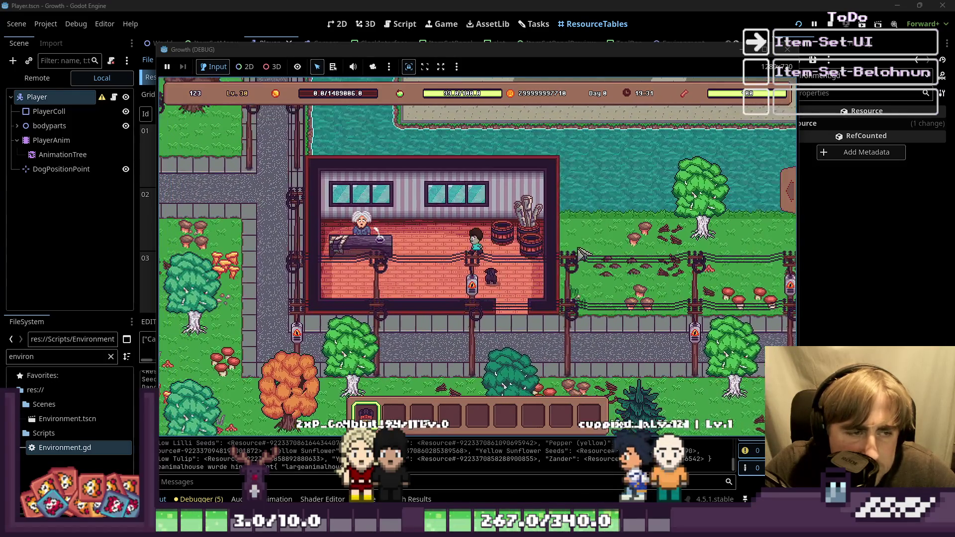
{"action": "key", "text": "e"}
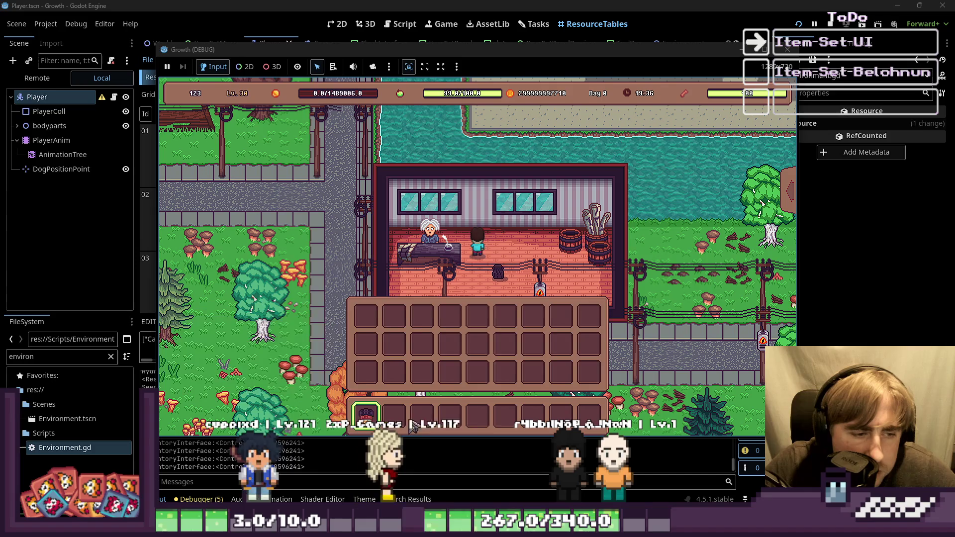
{"action": "key", "text": "s"}
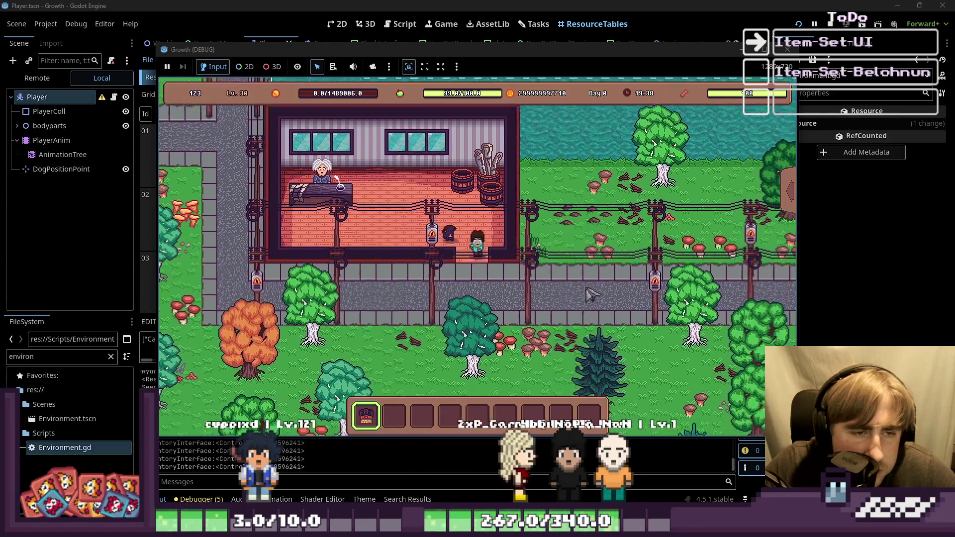
{"action": "left_click", "coordinate": [790, 189]}
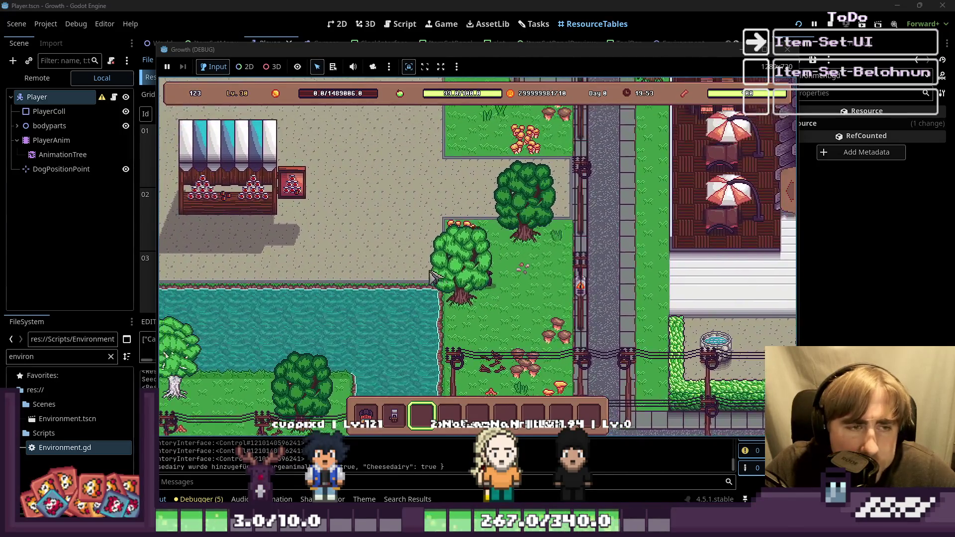
Walk the character up-left across the plaza past the stalls into NEO'S shop
{"action": "key", "text": "w"}
{"action": "key", "text": "a"}
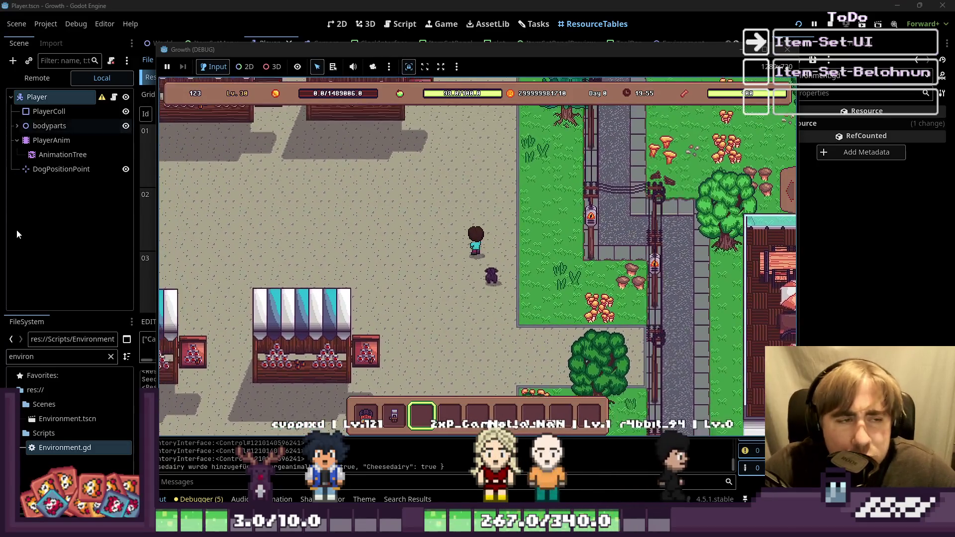
{"action": "key", "text": "w"}
{"action": "key", "text": "a"}
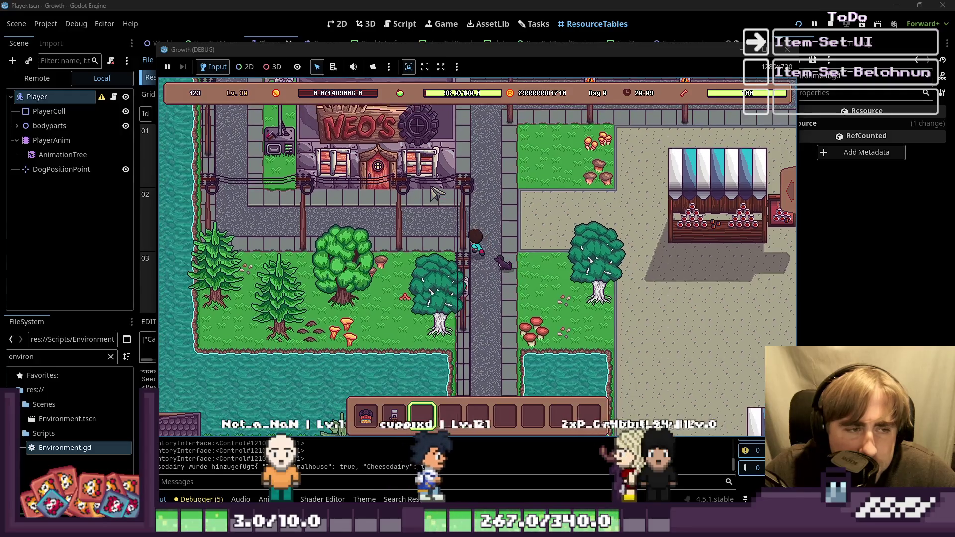
Walk the character into NEO'S shop
{"action": "key", "text": "a"}
{"action": "key", "text": "w"}
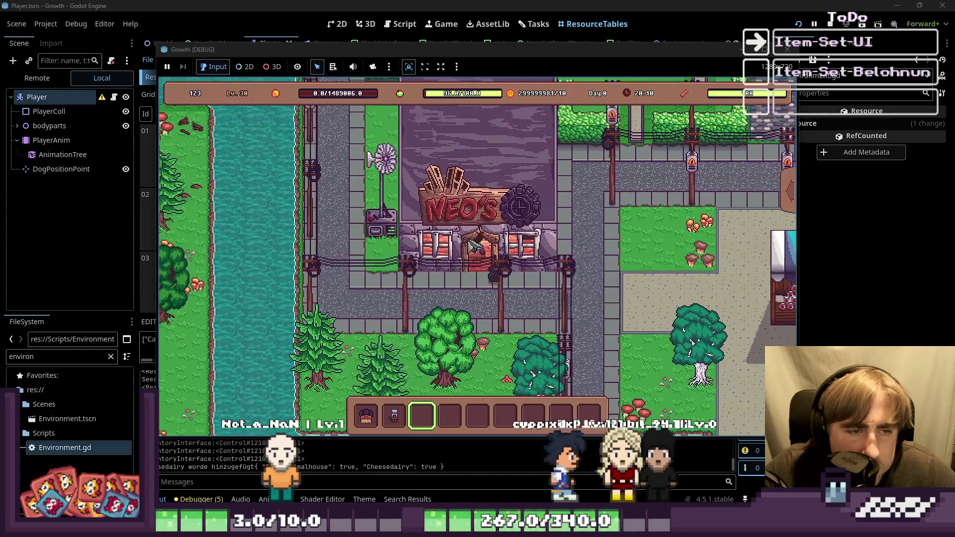
{"action": "key", "text": "w"}
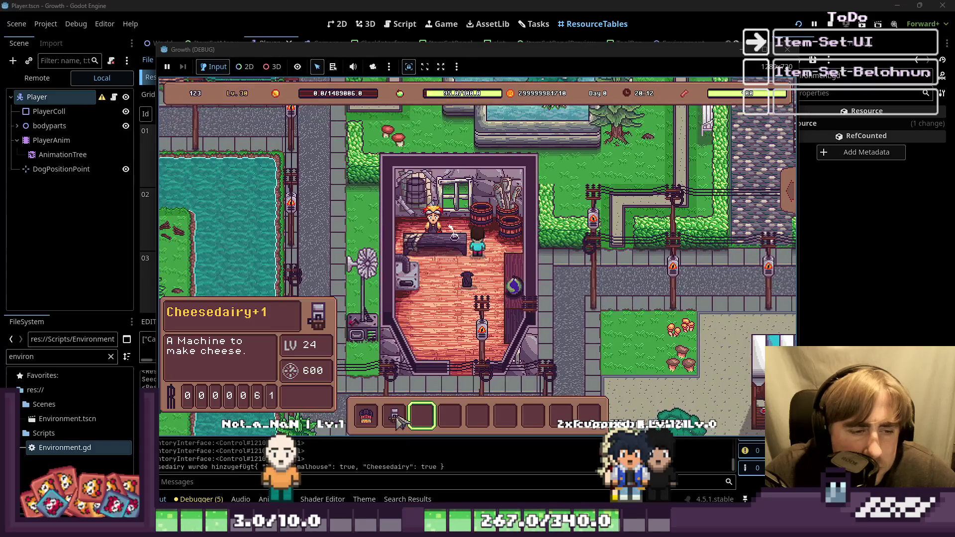
Open the inventory and move the Cheesedairy from hotbar slot 2 to slot 1
{"action": "key", "text": "e"}
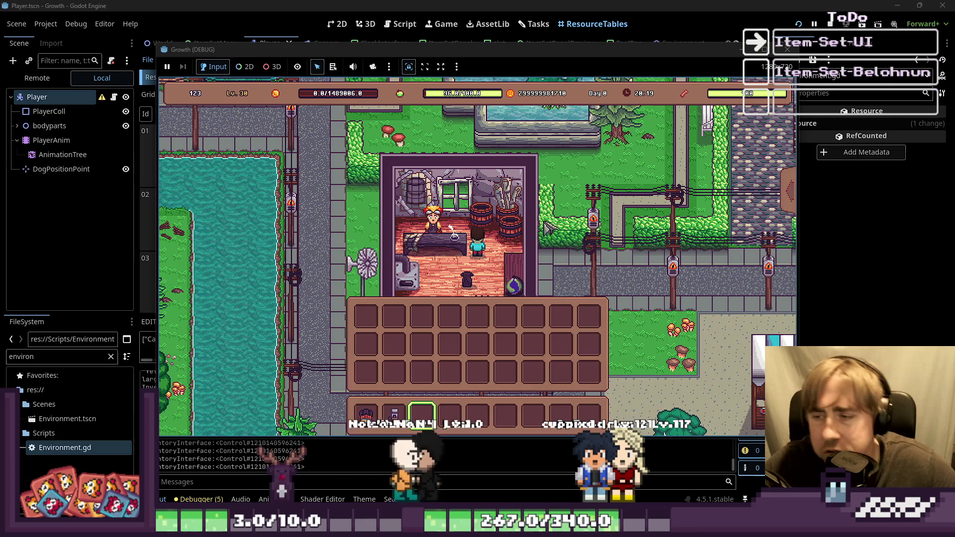
{"action": "left_click_drag", "start_coordinate": [394, 415], "coordinate": [366, 417]}
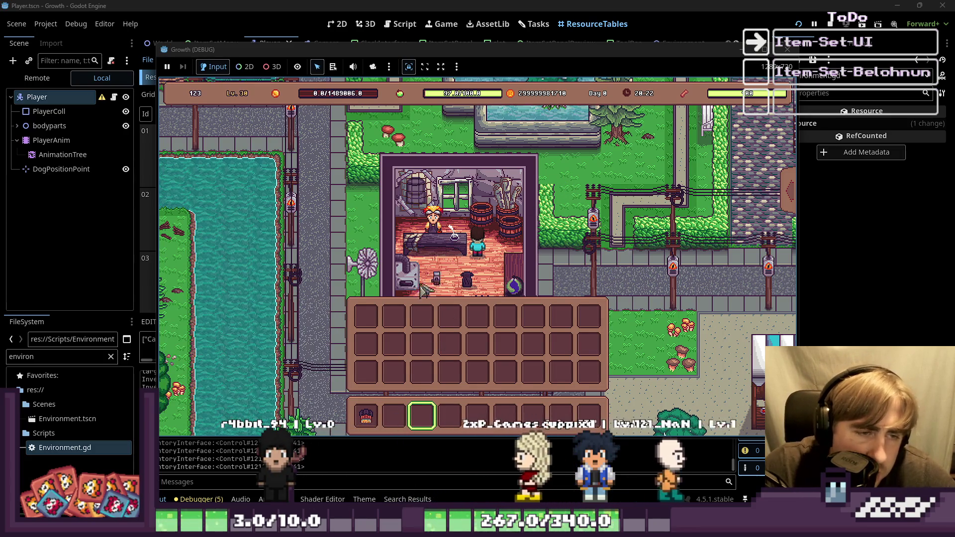
{"action": "mouse_move", "coordinate": [387, 413]}
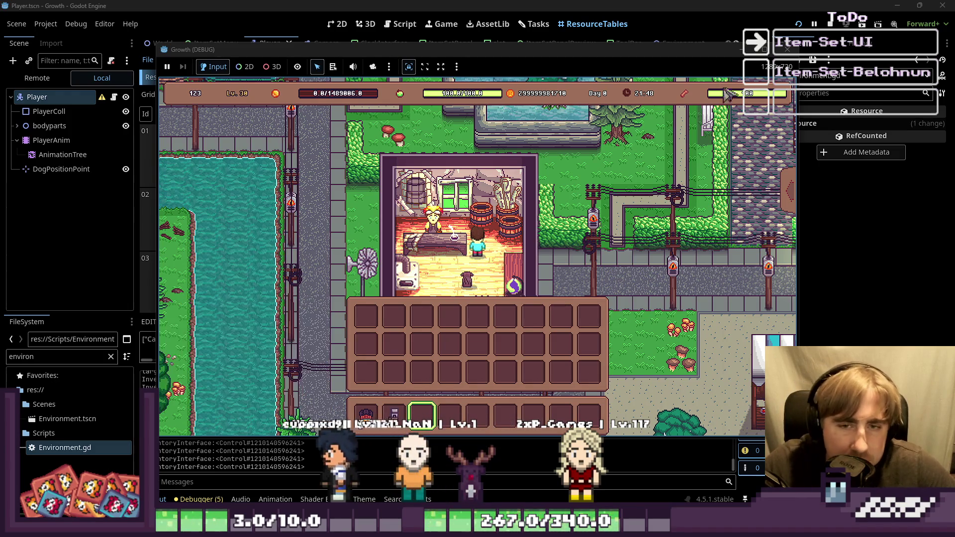
Open the Building Menu with B and browse the Decoration grid to the LV 30 Bee Hive Blueprint
{"action": "key", "text": "b"}
{"action": "scroll", "coordinate": [687, 293], "scroll_direction": "down", "scroll_amount": 4}
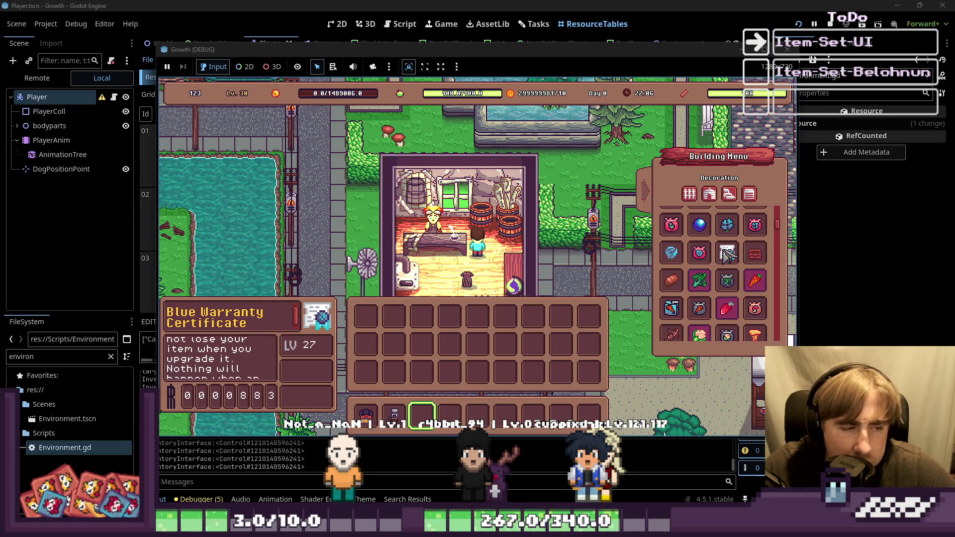
{"action": "scroll", "coordinate": [728, 256], "scroll_direction": "down", "scroll_amount": 3}
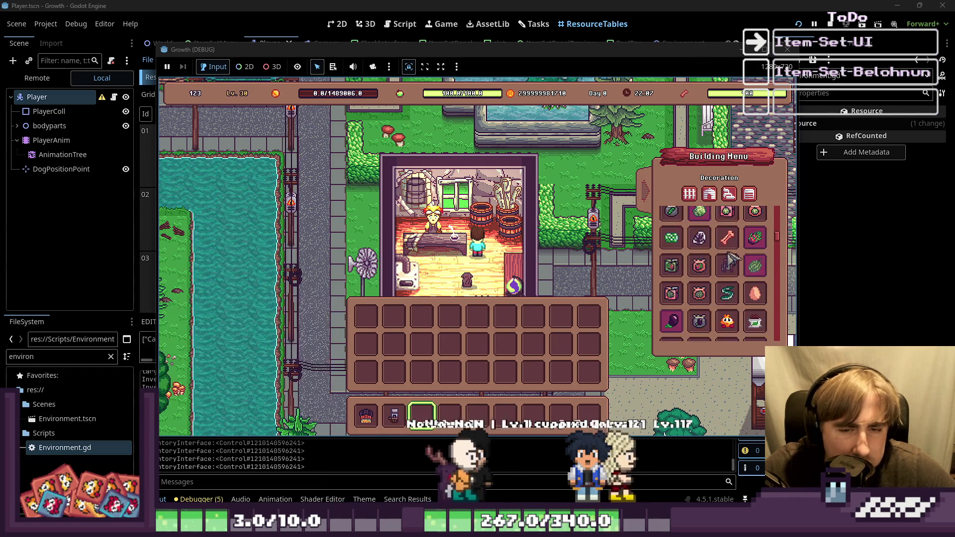
{"action": "scroll", "coordinate": [730, 258], "scroll_direction": "down", "scroll_amount": 4}
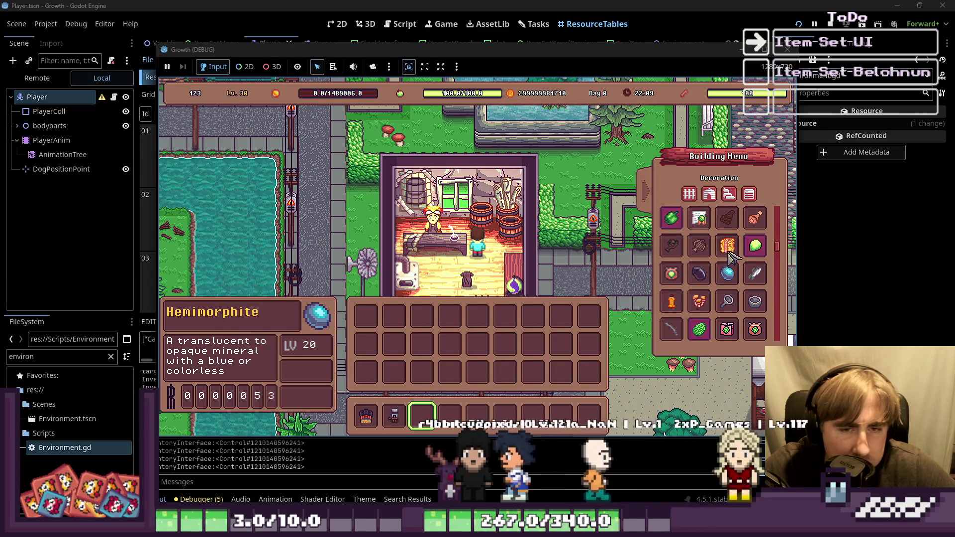
{"action": "scroll", "coordinate": [700, 238], "scroll_direction": "up", "scroll_amount": 1}
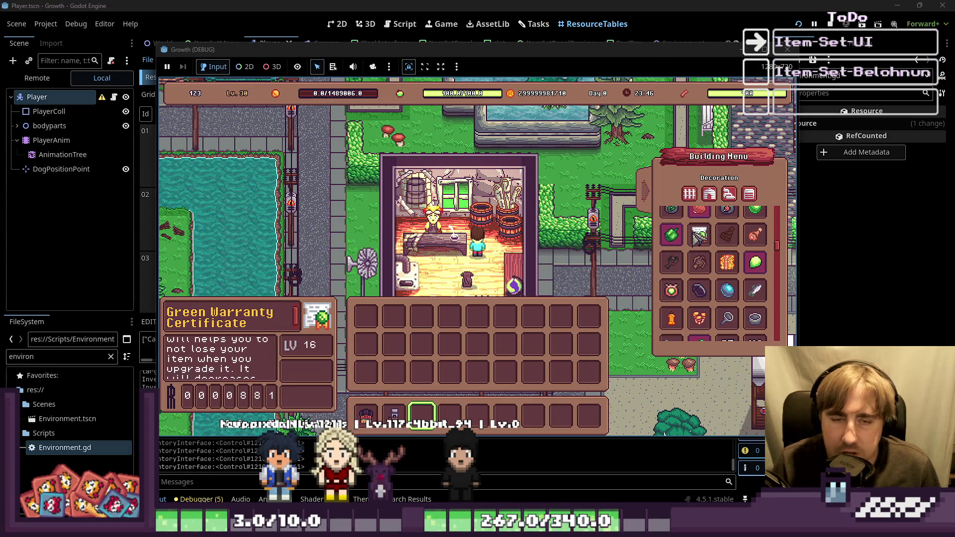
{"action": "scroll", "coordinate": [699, 244], "scroll_direction": "up", "scroll_amount": 5}
{"action": "scroll", "coordinate": [721, 264], "scroll_direction": "up", "scroll_amount": 3}
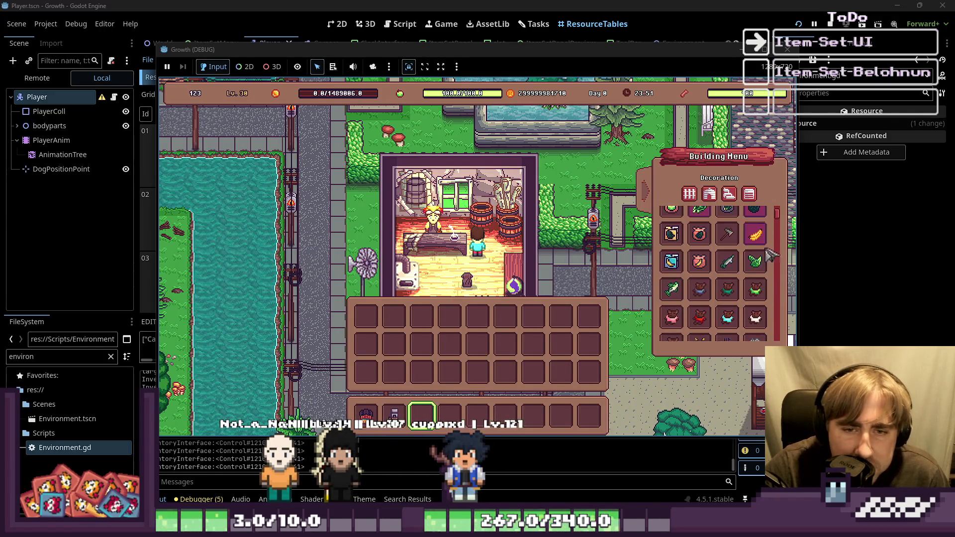
{"action": "scroll", "coordinate": [765, 256], "scroll_direction": "down", "scroll_amount": 2}
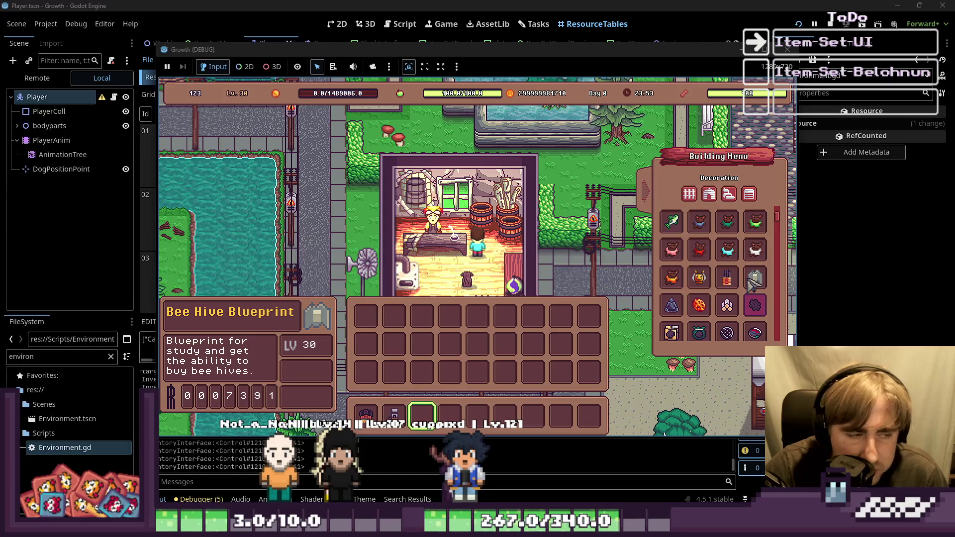
{"action": "scroll", "coordinate": [750, 277], "scroll_direction": "down", "scroll_amount": 1}
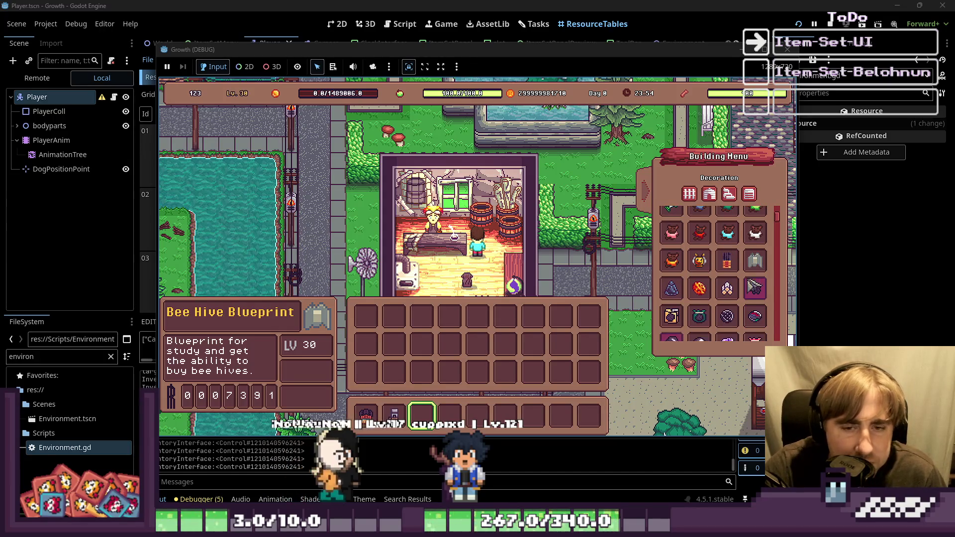
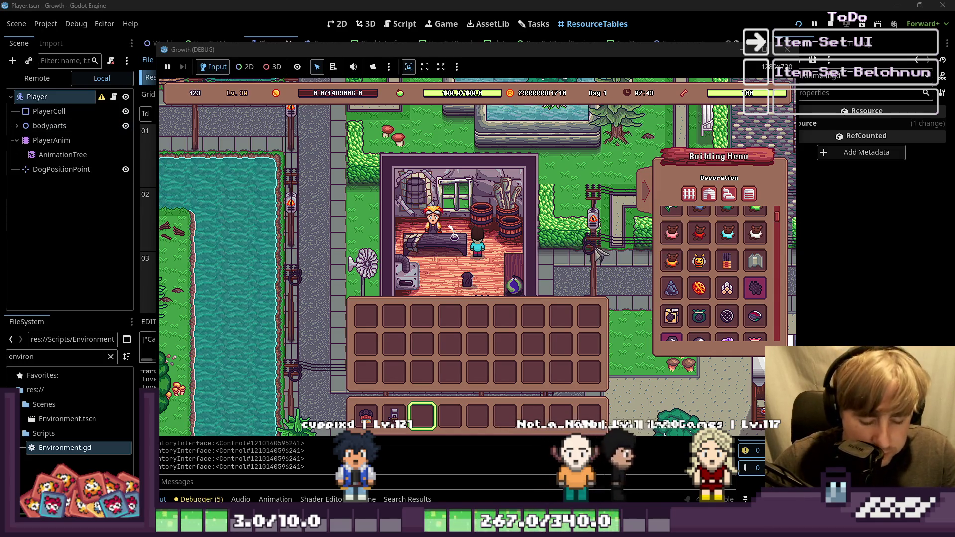
Scroll through the Building Menu's decoration items, then close the menu with Escape
{"action": "mouse_move", "coordinate": [687, 266]}
{"action": "scroll", "coordinate": [686, 267], "scroll_direction": "up", "scroll_amount": 2}
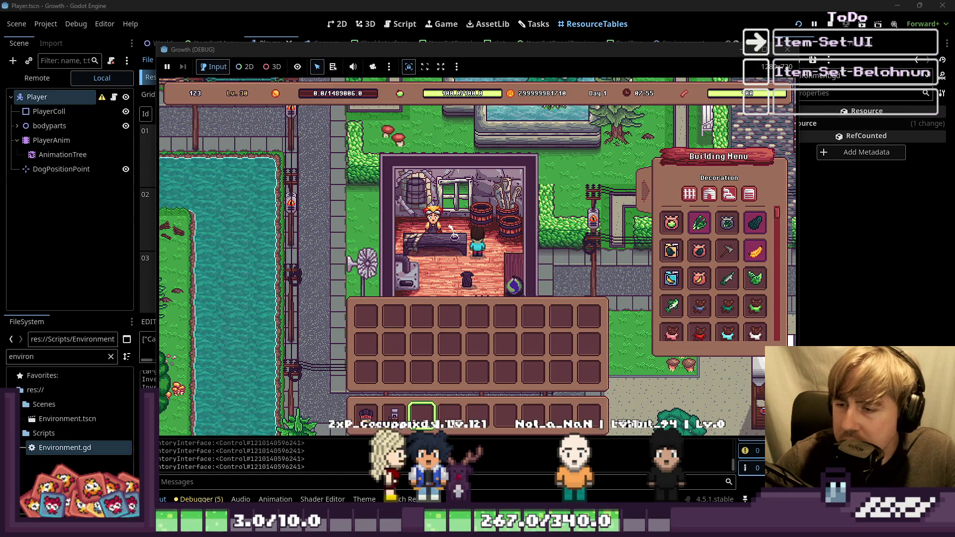
{"action": "scroll", "coordinate": [697, 304], "scroll_direction": "down", "scroll_amount": 5}
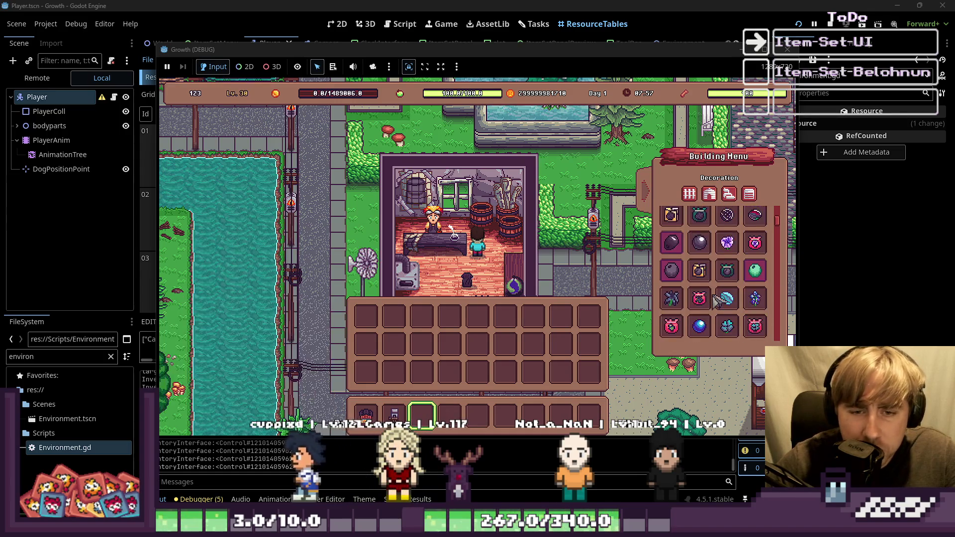
{"action": "scroll", "coordinate": [697, 306], "scroll_direction": "up", "scroll_amount": 5}
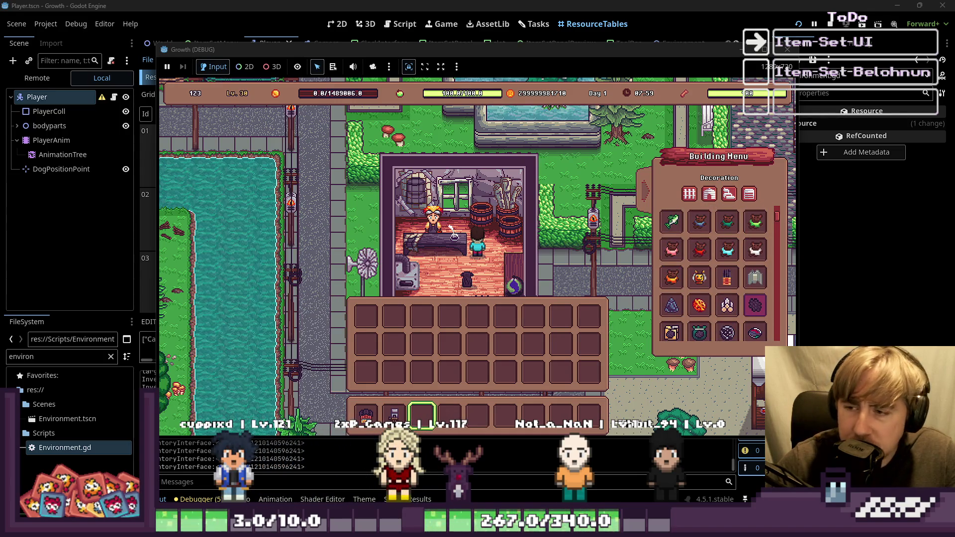
{"action": "scroll", "coordinate": [713, 274], "scroll_direction": "up", "scroll_amount": 2}
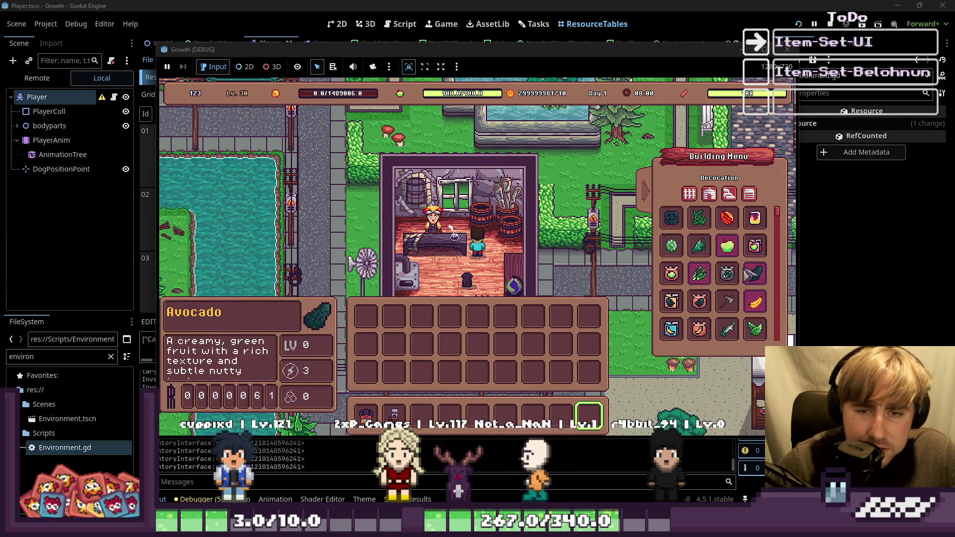
{"action": "scroll", "coordinate": [753, 240], "scroll_direction": "down", "scroll_amount": 5}
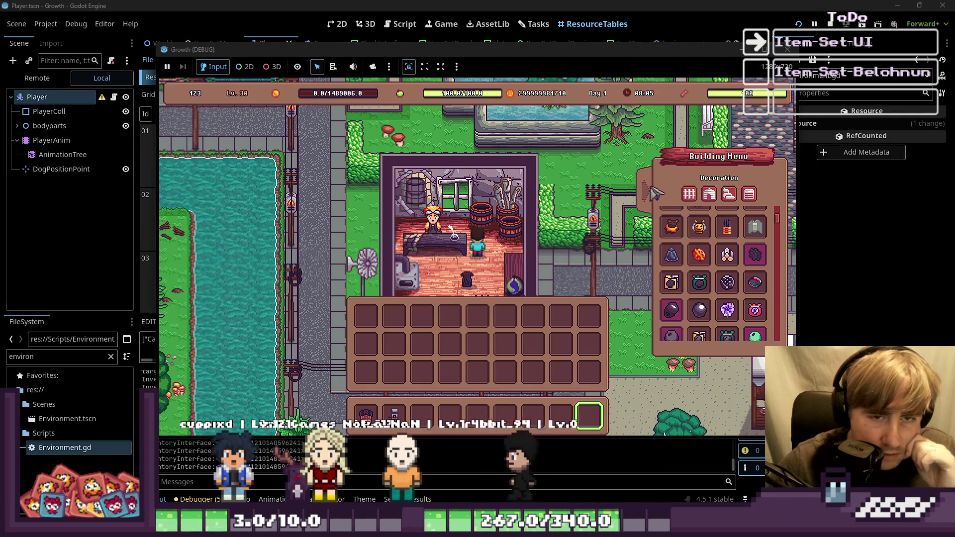
{"action": "key", "text": "Escape"}
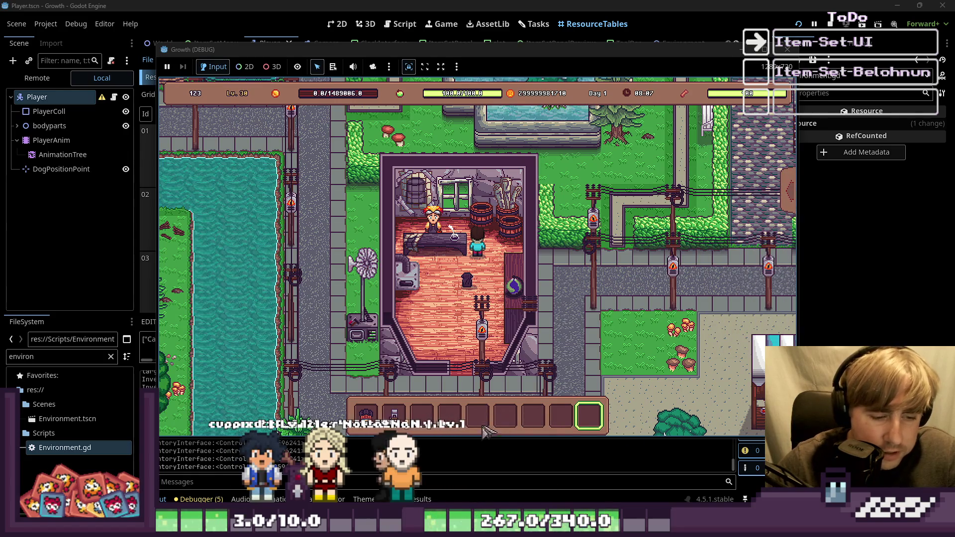
{"action": "mouse_move", "coordinate": [470, 526]}
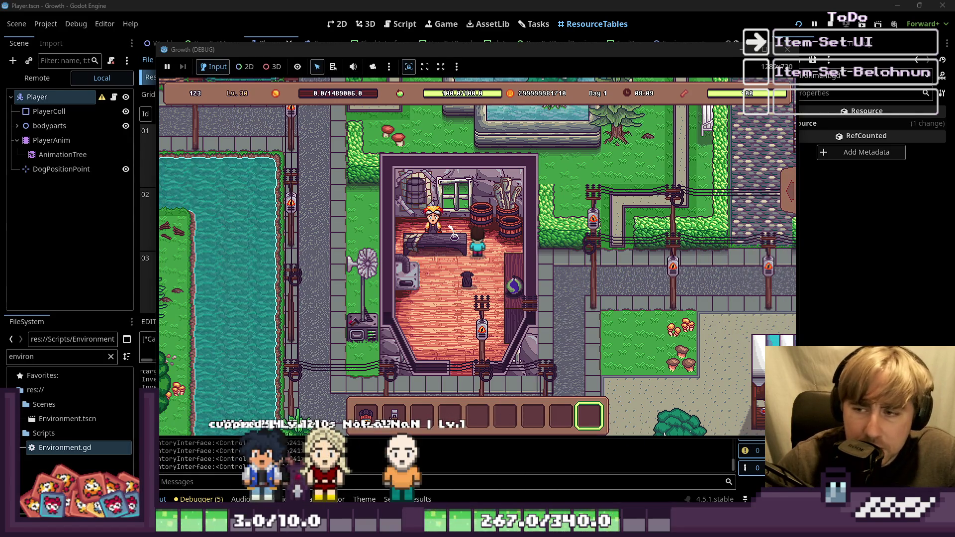
Open the Collections panel with C and view the Automation Machines set details
{"action": "key", "text": "b"}
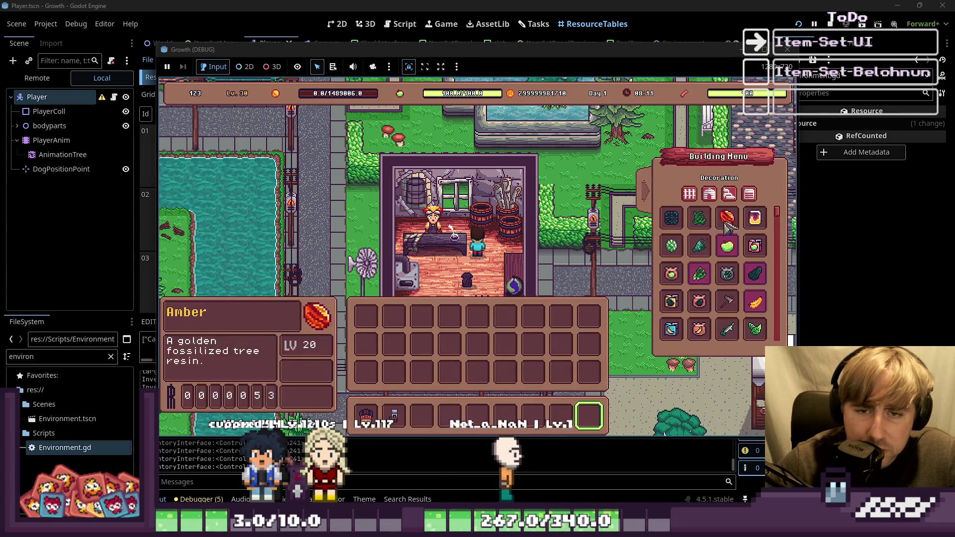
{"action": "key", "text": "i"}
{"action": "key", "text": "c"}
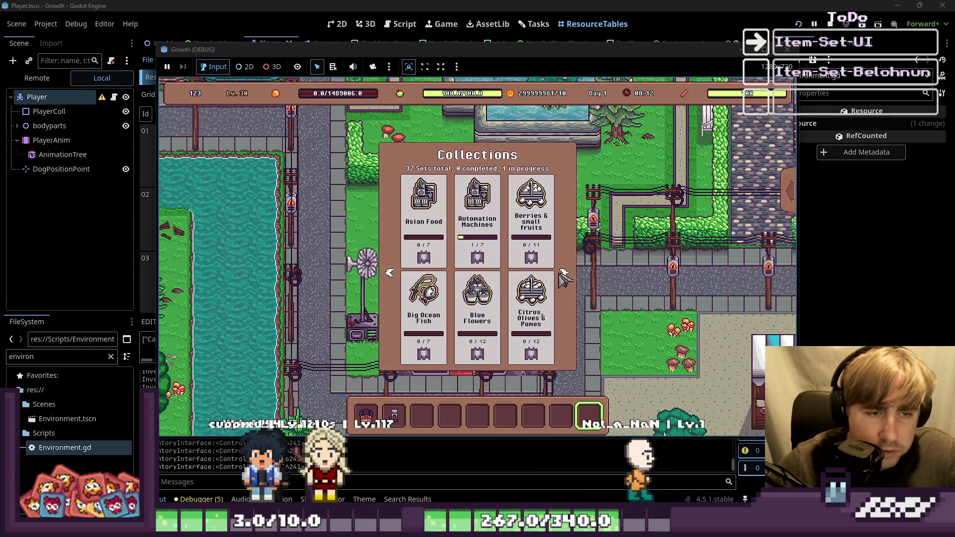
{"action": "left_click", "coordinate": [475, 212]}
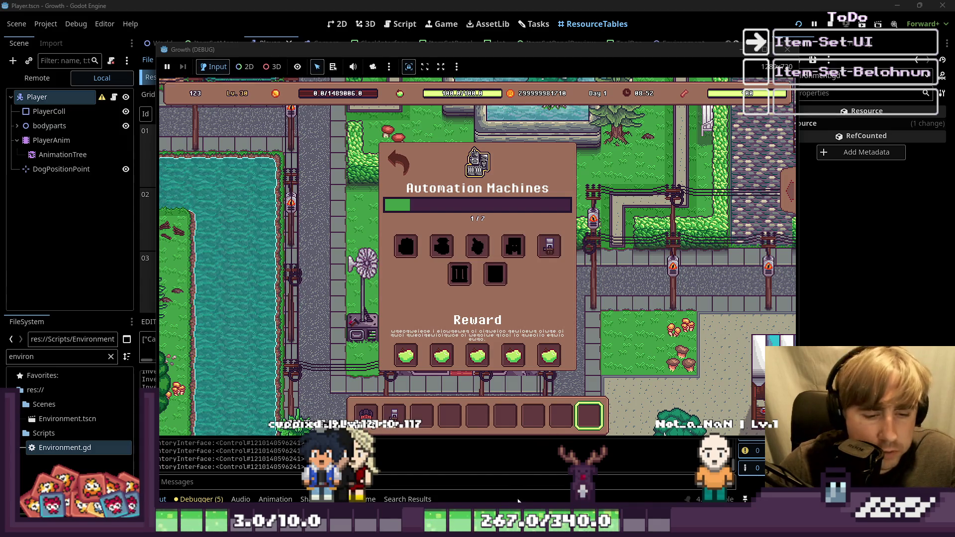
{"action": "key", "text": "alt+Tab"}
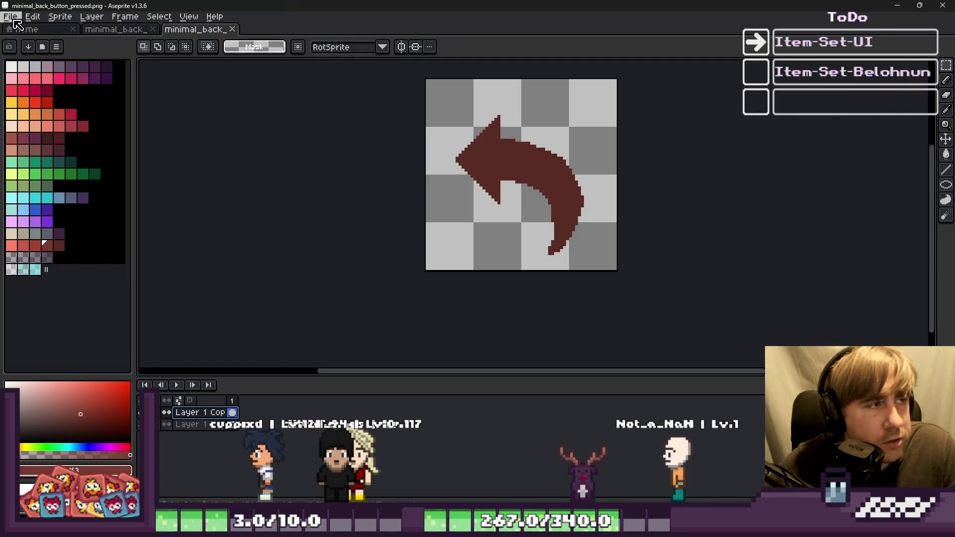
{"action": "left_click", "coordinate": [11, 17]}
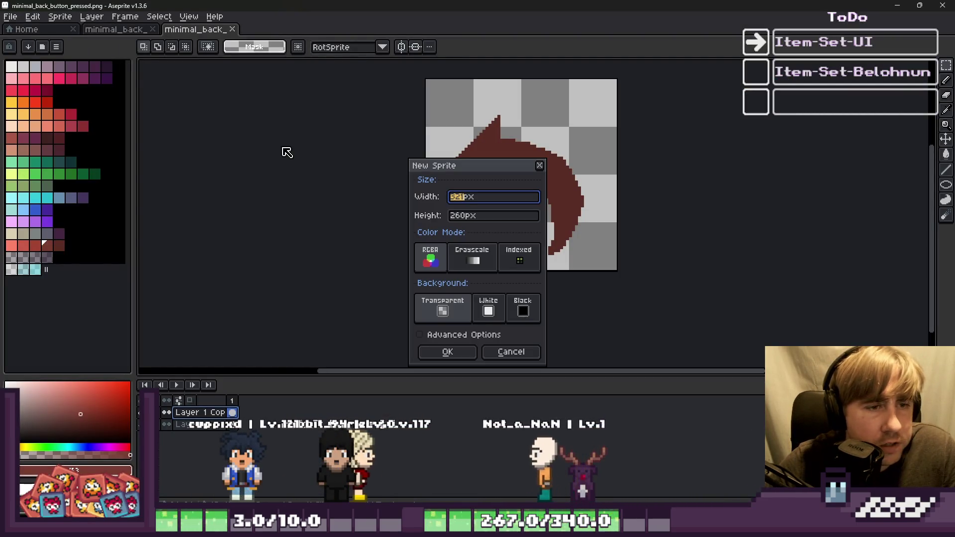
{"action": "key", "text": "Escape"}
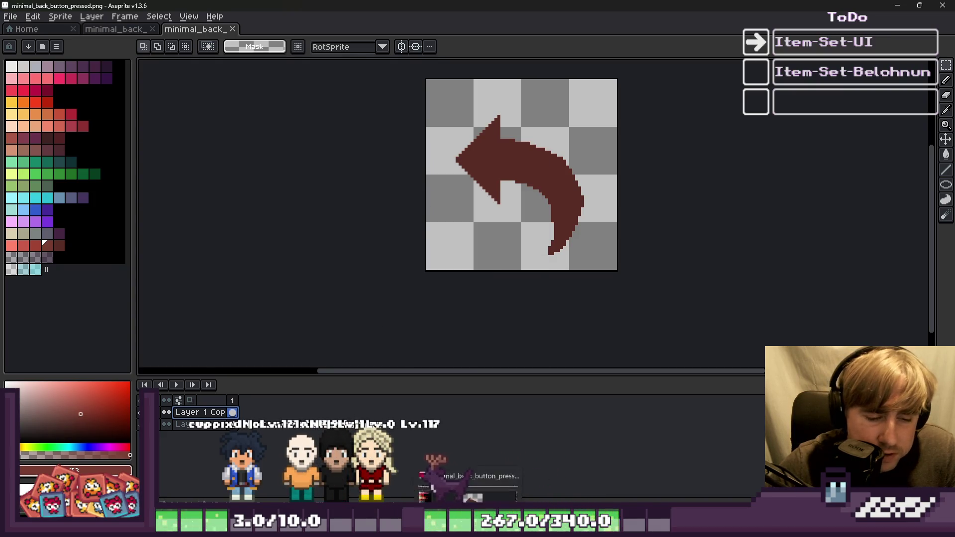
{"action": "key", "text": "alt+Tab"}
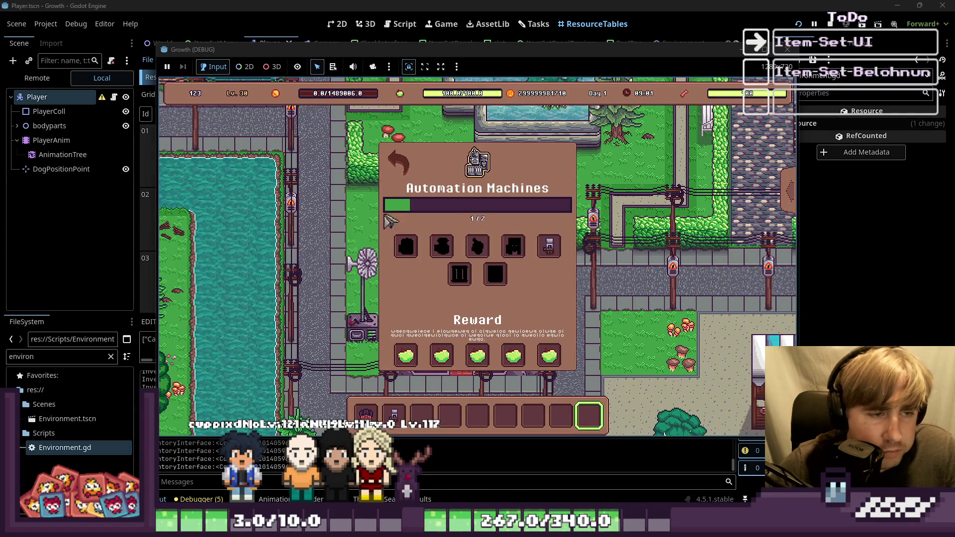
Close the Collections, game menu and inventory panels to return to the editor
{"action": "key", "text": "Escape"}
{"action": "left_click", "coordinate": [444, 217]}
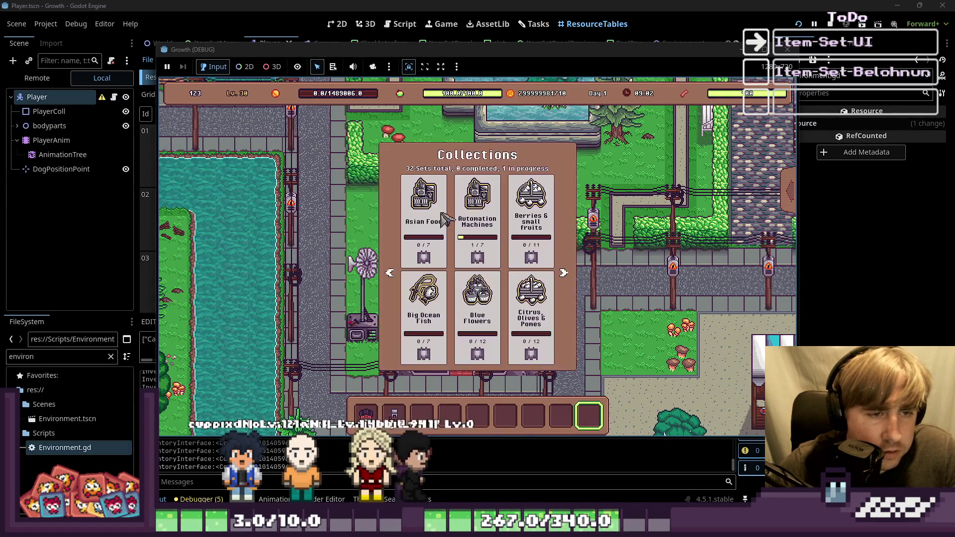
{"action": "key", "text": "Escape"}
{"action": "key", "text": "Escape"}
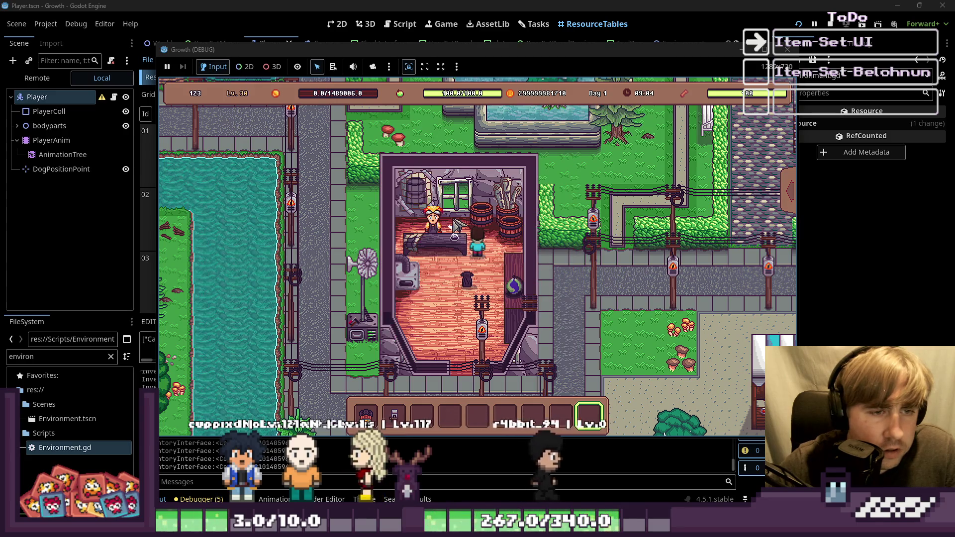
{"action": "key", "text": "i"}
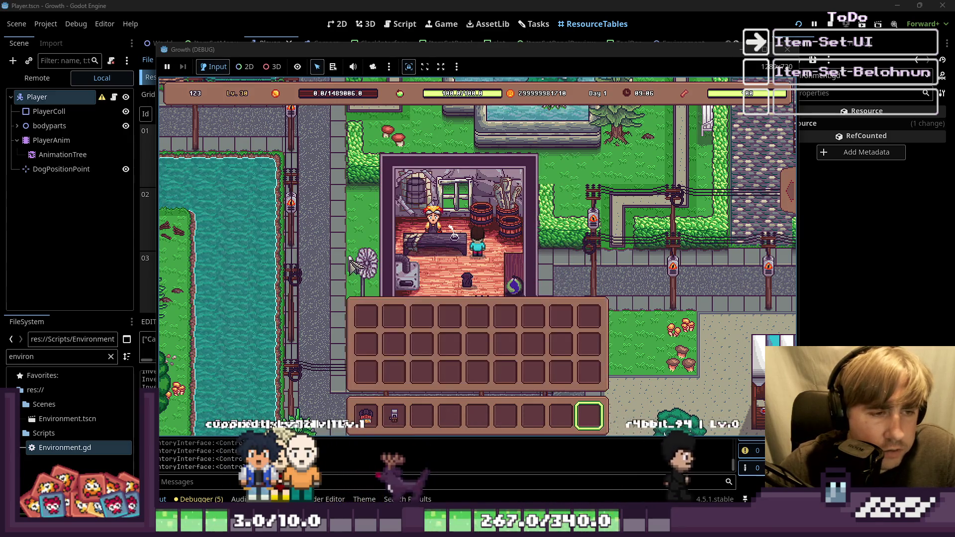
{"action": "key", "text": "i"}
Filter FileSystem files by 'bl' and open the beehive blueprint sprite in the external program
{"action": "left_click", "coordinate": [27, 356]}
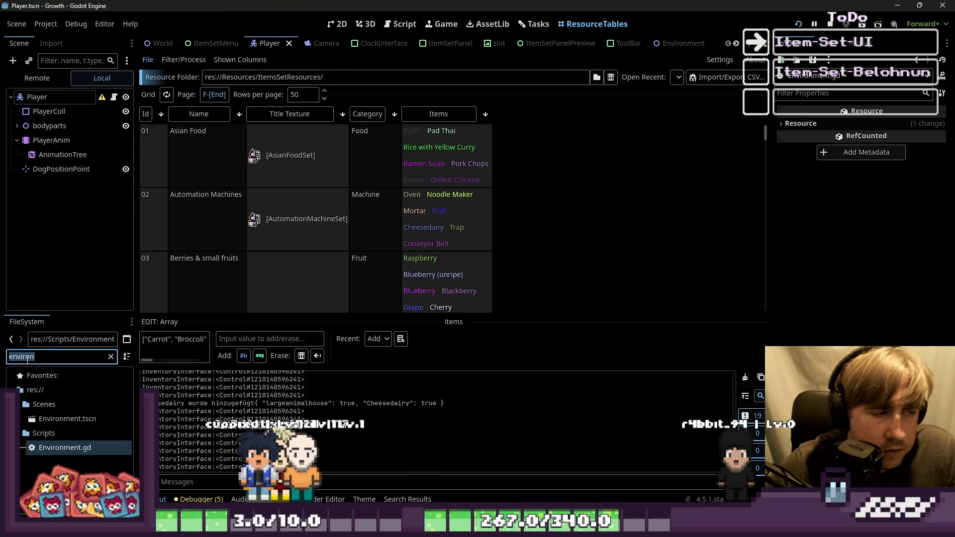
{"action": "type", "text": "blueprint"}
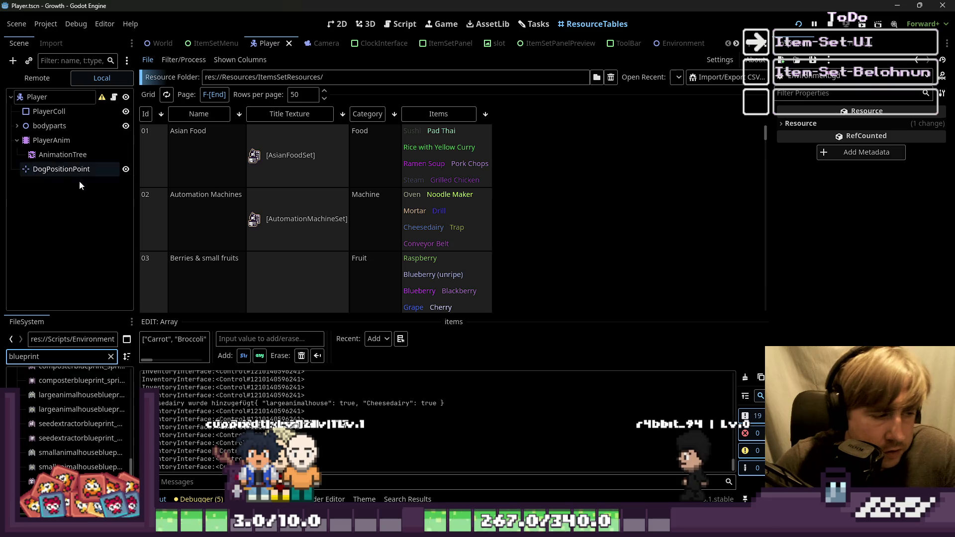
{"action": "scroll", "coordinate": [74, 436], "scroll_direction": "down", "scroll_amount": 5}
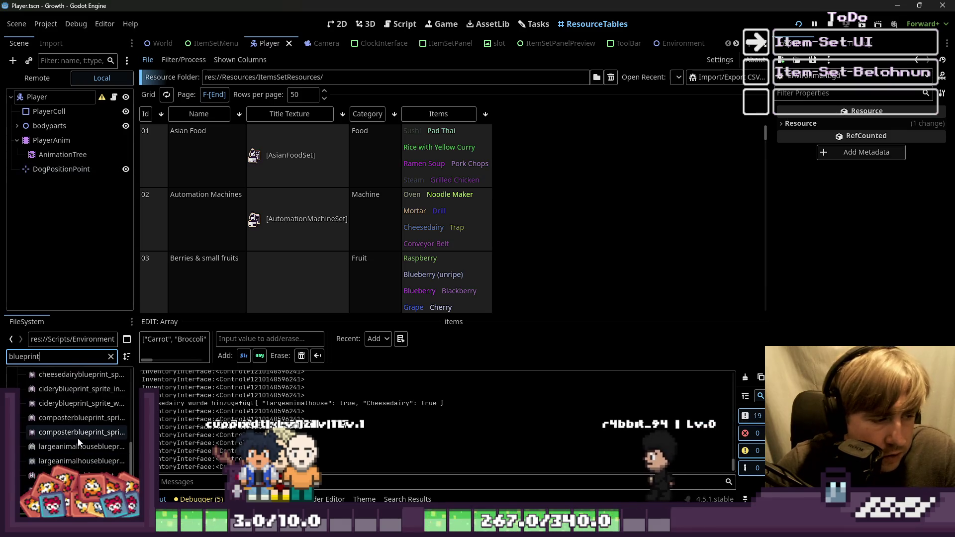
{"action": "scroll", "coordinate": [75, 439], "scroll_direction": "up", "scroll_amount": 1}
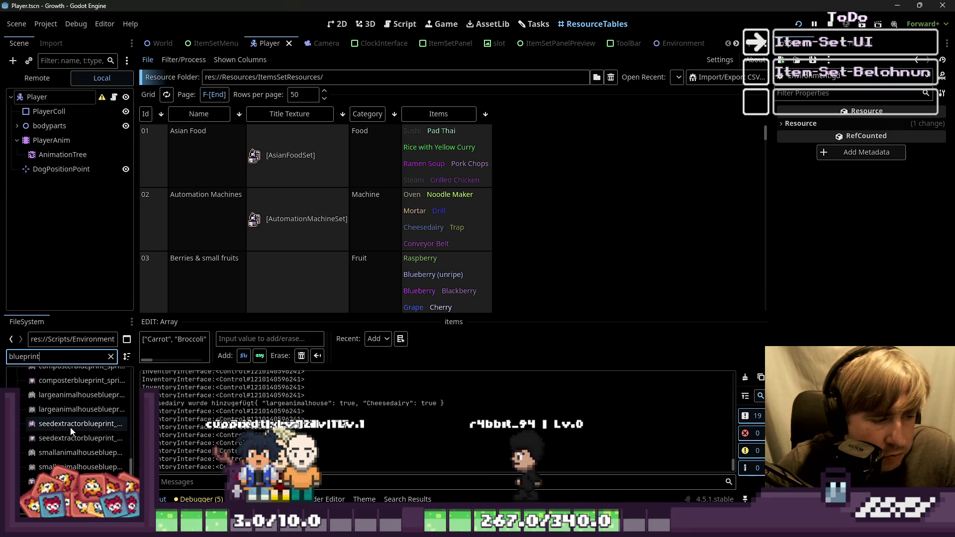
{"action": "right_click", "coordinate": [65, 419]}
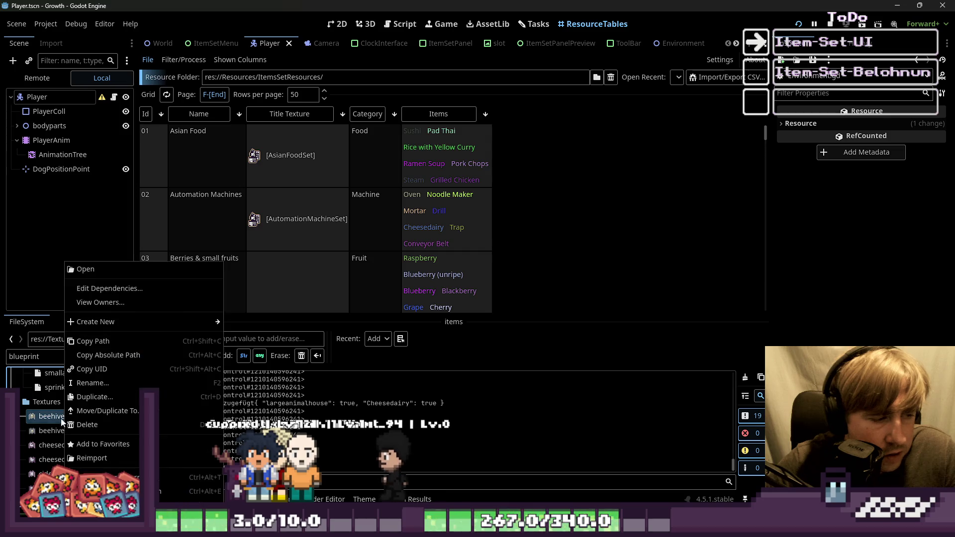
{"action": "left_click", "coordinate": [29, 450]}
{"action": "right_click", "coordinate": [42, 417]}
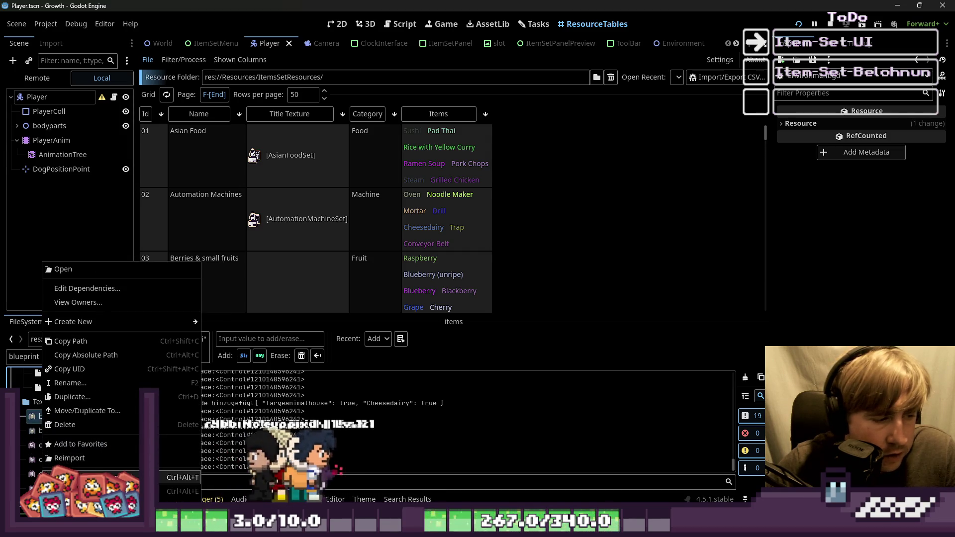
{"action": "left_click", "coordinate": [100, 491]}
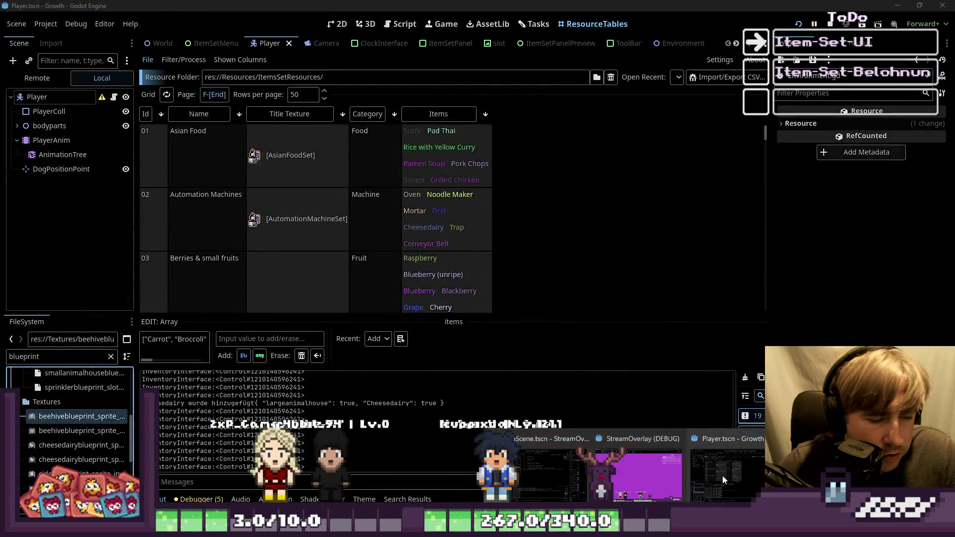
{"action": "left_click", "coordinate": [722, 479]}
{"action": "right_click", "coordinate": [77, 435]}
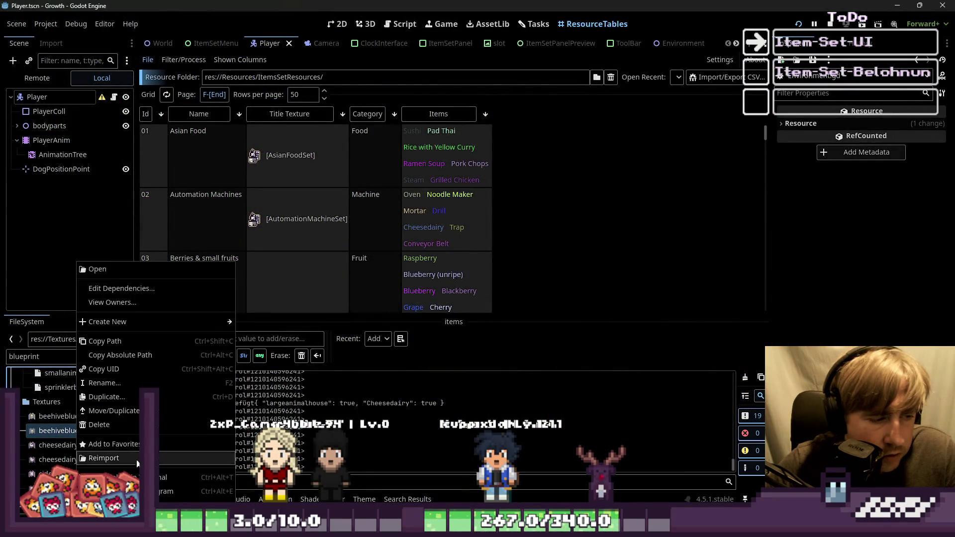
Open the beehive world sprite externally and select the whole sprite in Aseprite
{"action": "left_click", "coordinate": [164, 491]}
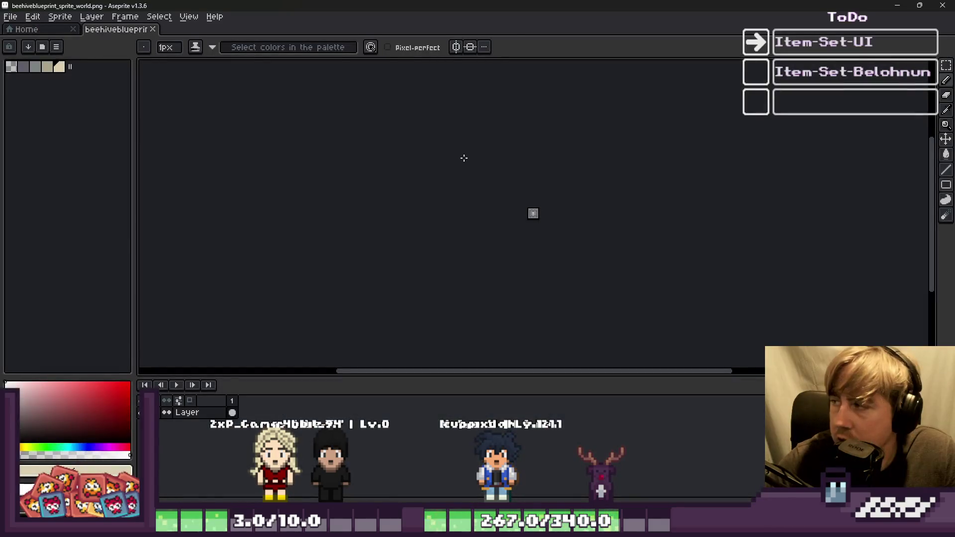
{"action": "scroll", "coordinate": [417, 262], "scroll_direction": "up", "scroll_amount": 10}
{"action": "key", "text": "ctrl+a"}
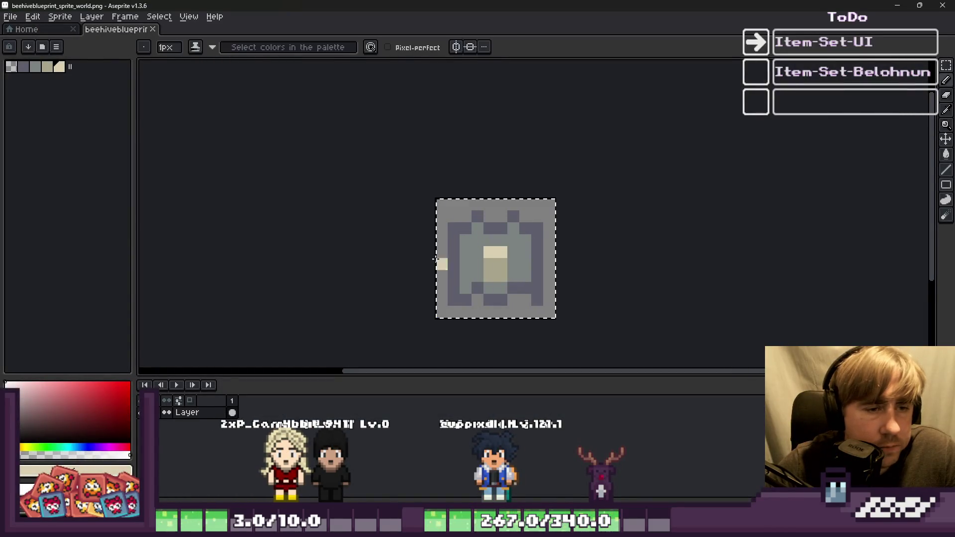
{"action": "left_click", "coordinate": [472, 237]}
{"action": "scroll", "coordinate": [467, 203], "scroll_direction": "down", "scroll_amount": 1}
{"action": "mouse_move", "coordinate": [250, 1]}
{"action": "left_mouse_down"}
{"action": "mouse_move", "coordinate": [313, 94]}
{"action": "mouse_move", "coordinate": [449, 207]}
{"action": "mouse_move", "coordinate": [447, 1]}
{"action": "left_mouse_up"}
{"action": "left_click", "coordinate": [552, 312]}
{"action": "key", "text": "ctrl+z"}
Create a new 10×10 px sprite and paste the copied blueprint into it
{"action": "left_click", "coordinate": [470, 526]}
{"action": "left_click", "coordinate": [532, 473]}
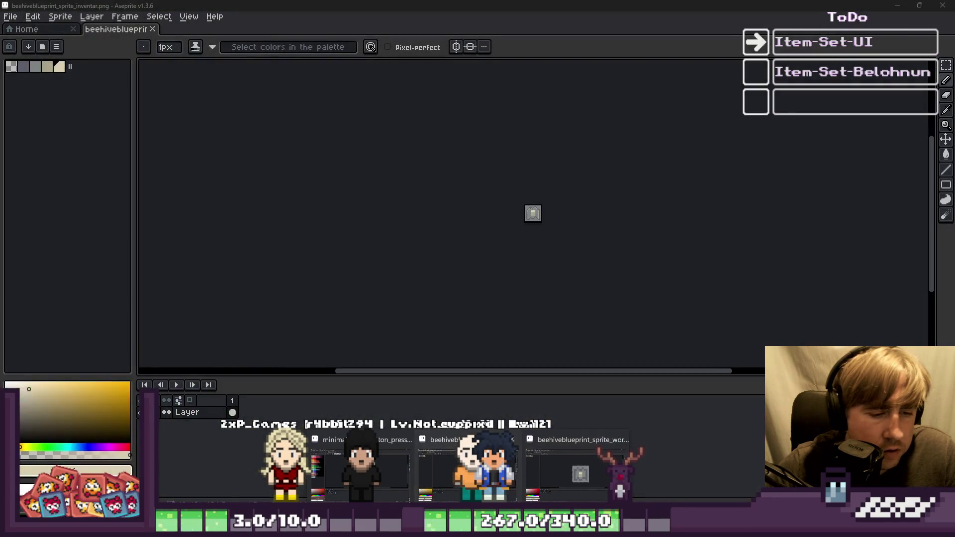
{"action": "left_click", "coordinate": [17, 19]}
{"action": "left_click", "coordinate": [19, 28]}
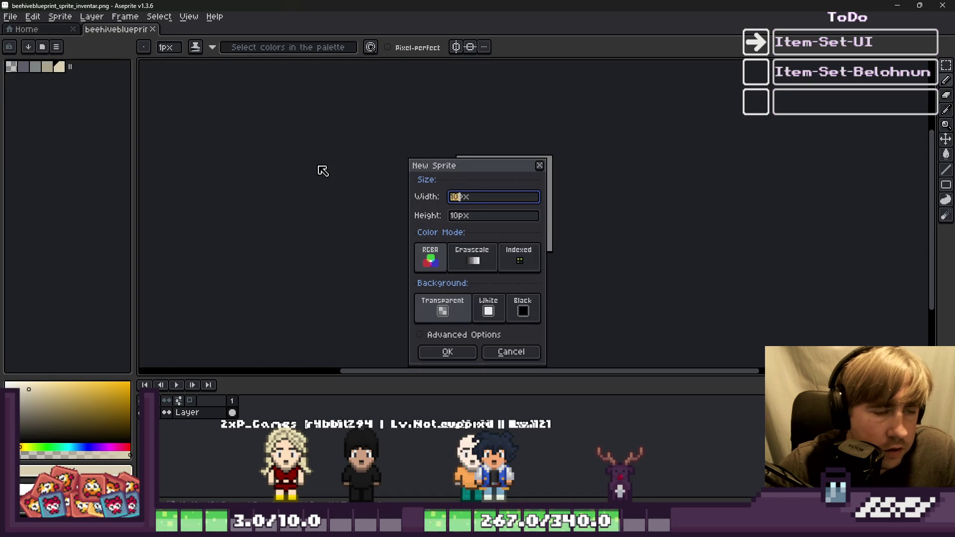
{"action": "key", "text": "Return"}
{"action": "scroll", "coordinate": [539, 218], "scroll_direction": "up", "scroll_amount": 10}
{"action": "key", "text": "ctrl+v"}
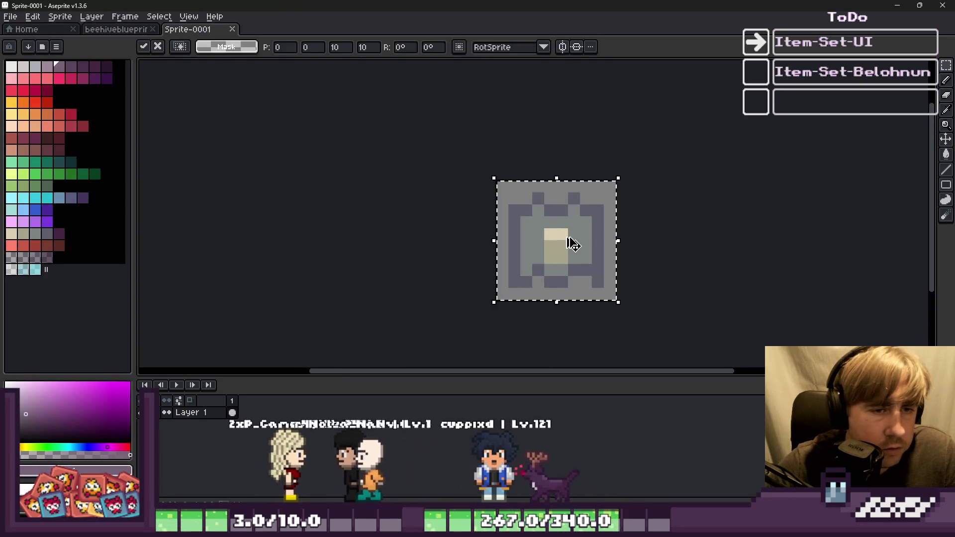
Return to the beehive blueprint sprite and zoom in on it
{"action": "left_click", "coordinate": [116, 29]}
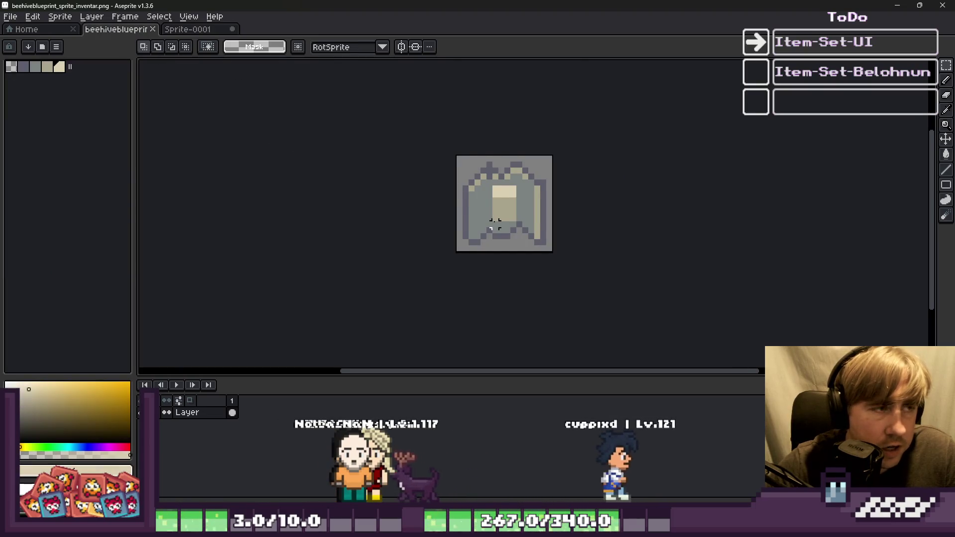
{"action": "scroll", "coordinate": [495, 224], "scroll_direction": "up", "scroll_amount": 1}
{"action": "scroll", "coordinate": [465, 176], "scroll_direction": "up", "scroll_amount": 1}
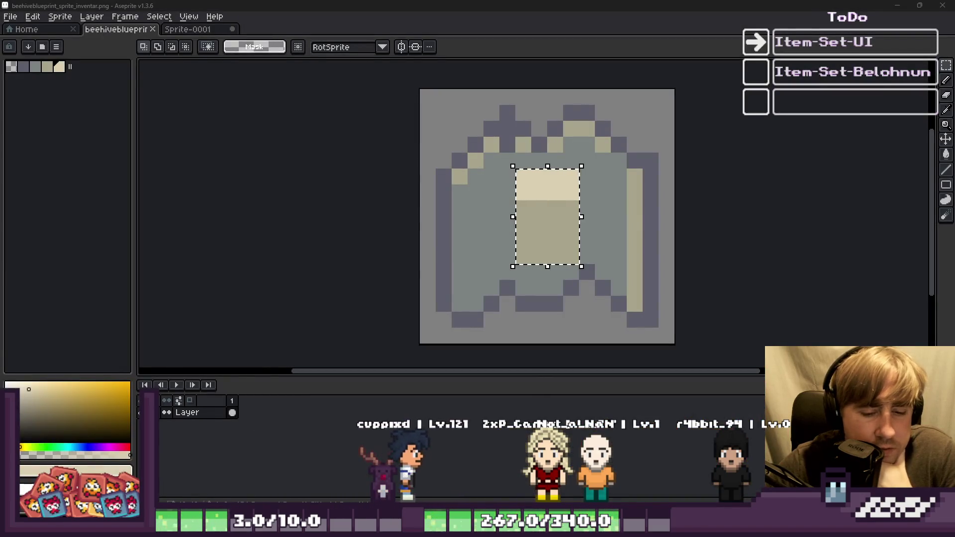
{"action": "mouse_move", "coordinate": [641, 527]}
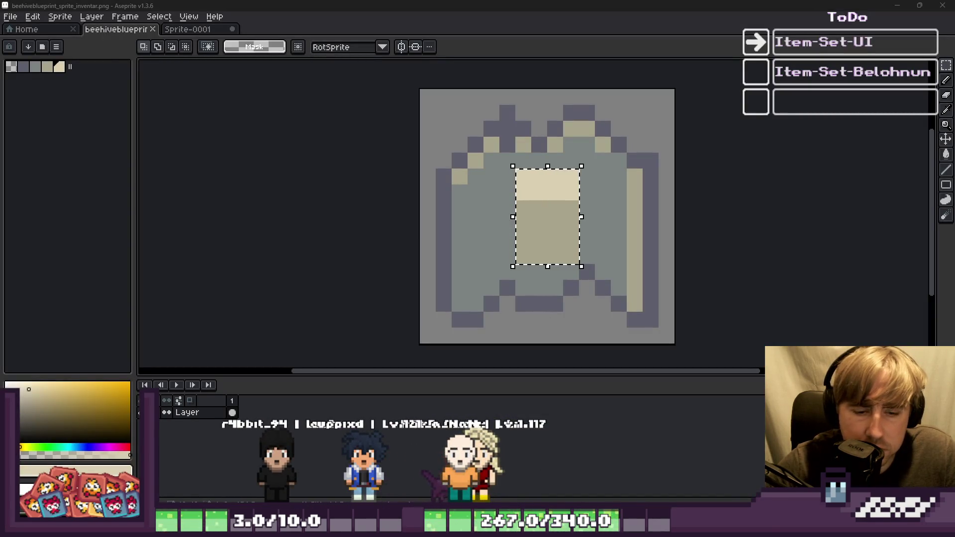
Filter Godot's project files by 'beehive' and open the beehive world texture in Aseprite
{"action": "mouse_move", "coordinate": [679, 472]}
{"action": "left_click", "coordinate": [705, 461]}
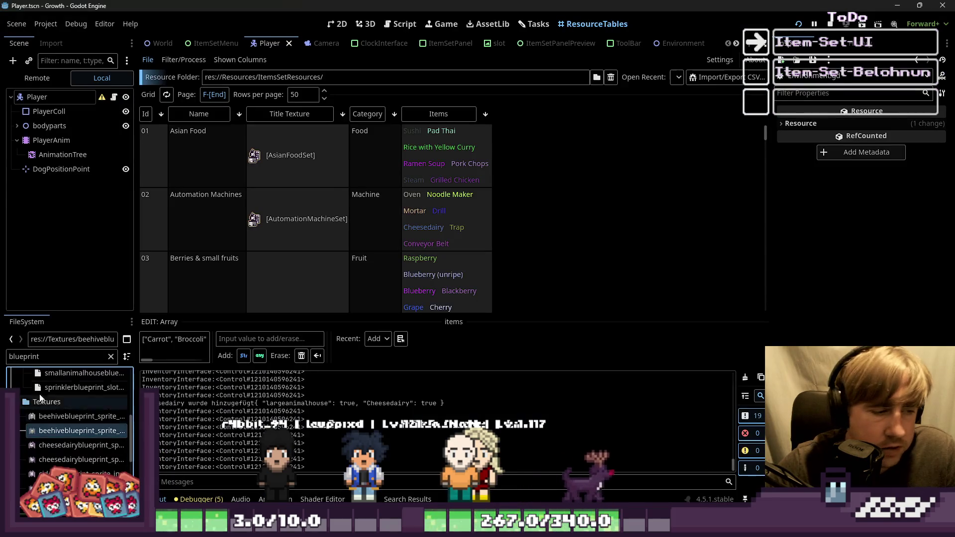
{"action": "left_click", "coordinate": [41, 354]}
{"action": "type", "text": "beehive"}
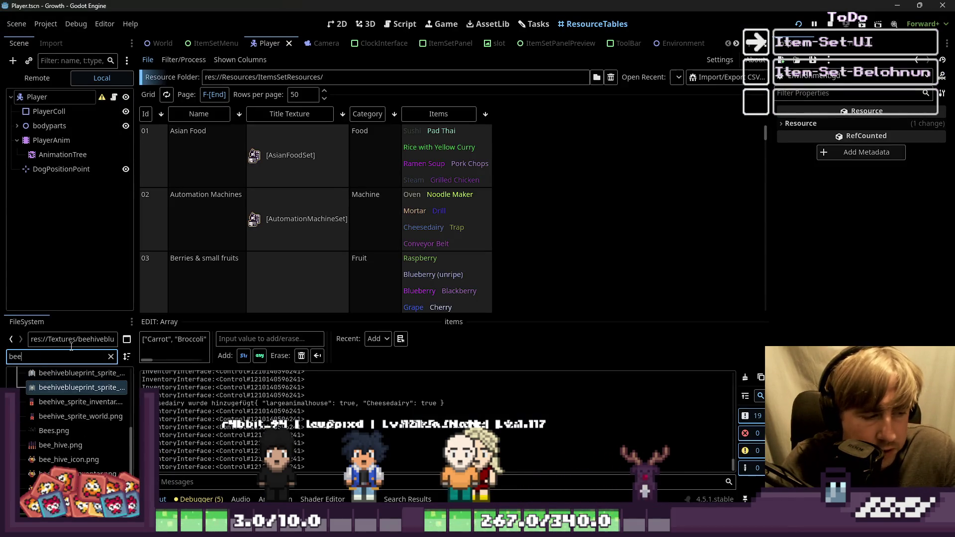
{"action": "left_click", "coordinate": [75, 481]}
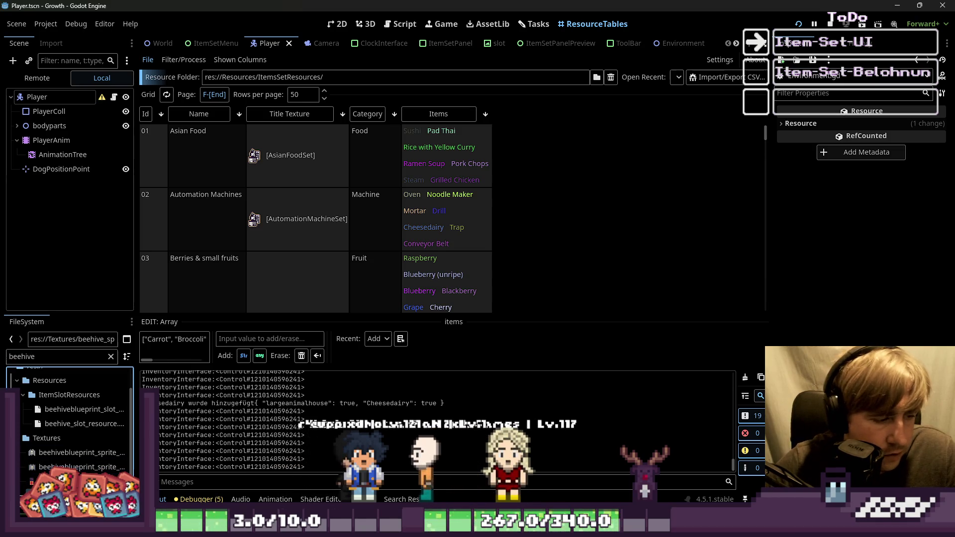
{"action": "left_click", "coordinate": [74, 466]}
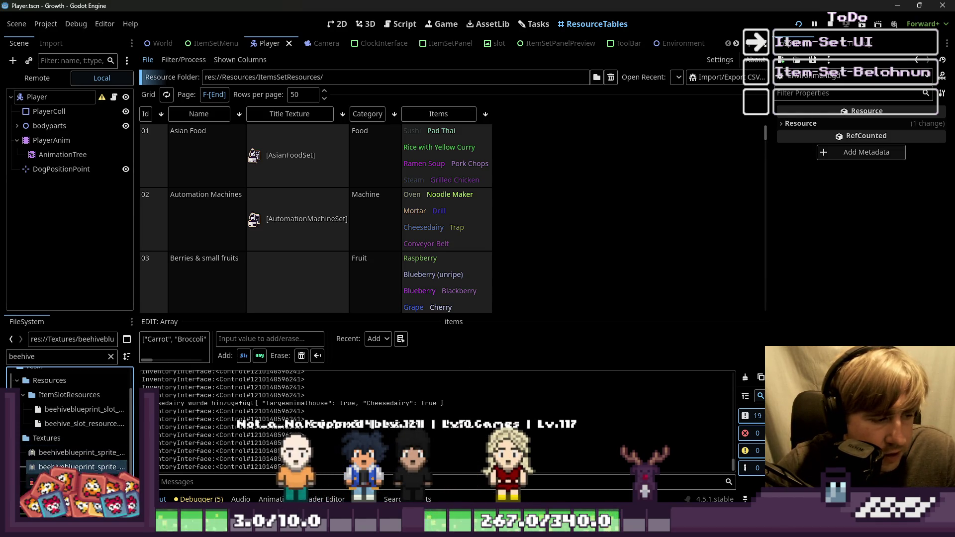
{"action": "right_click", "coordinate": [56, 466]}
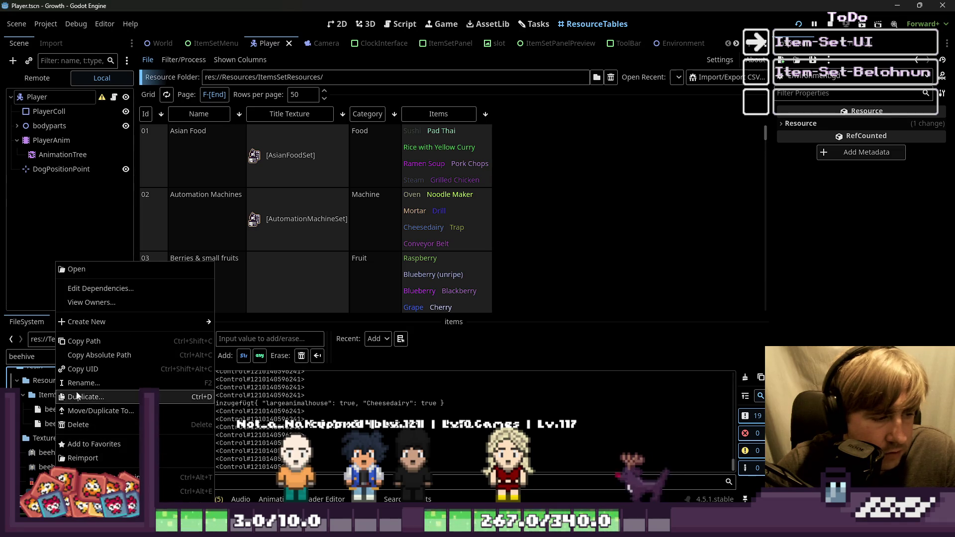
{"action": "left_click", "coordinate": [124, 490]}
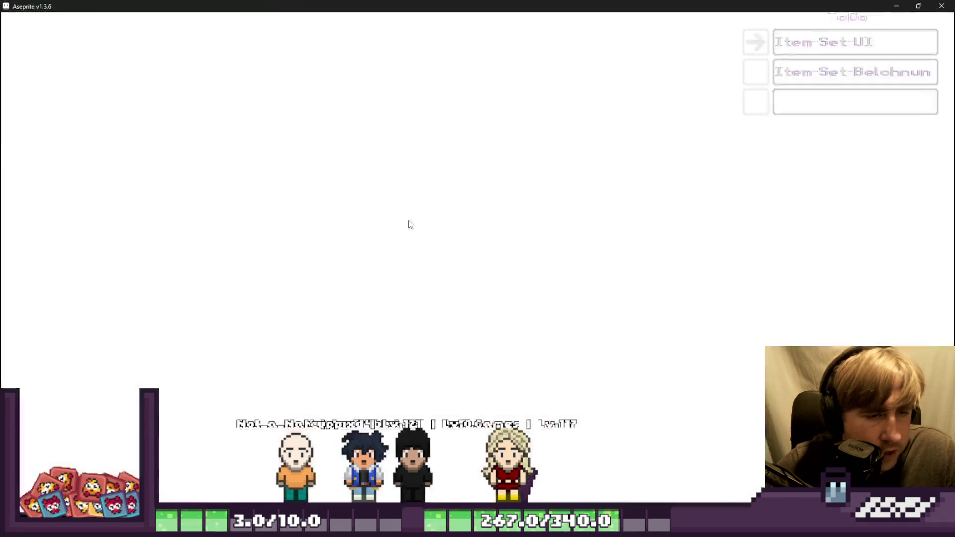
Paste the beehive world image into the blueprint sprite and move it to the centre
{"action": "key", "text": "b"}
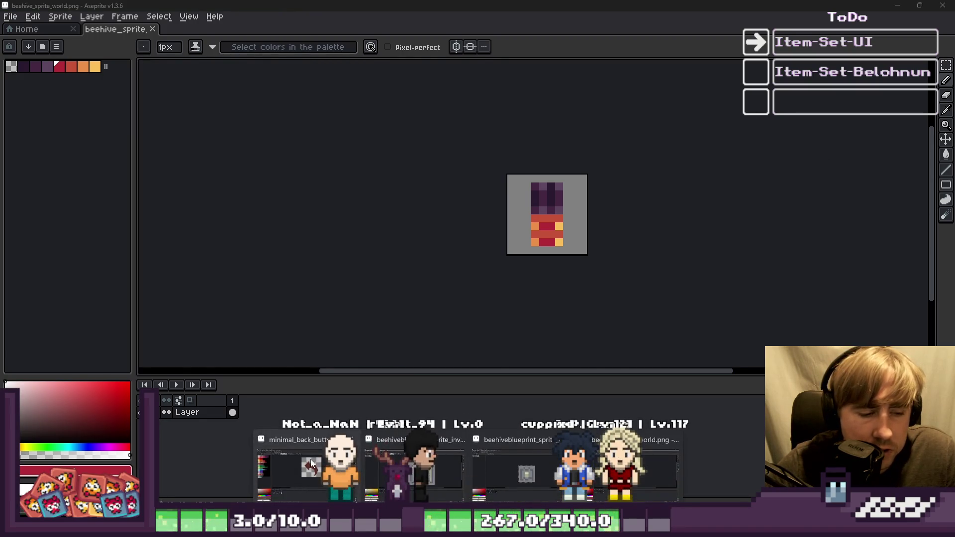
{"action": "left_click", "coordinate": [396, 492]}
{"action": "key", "text": "ctrl+v"}
{"action": "mouse_move", "coordinate": [495, 156]}
{"action": "left_mouse_down"}
{"action": "mouse_move", "coordinate": [545, 204]}
{"action": "mouse_move", "coordinate": [464, 213]}
{"action": "mouse_move", "coordinate": [550, 196]}
{"action": "mouse_move", "coordinate": [499, 201]}
{"action": "mouse_move", "coordinate": [558, 207]}
{"action": "left_mouse_up"}
{"action": "key", "text": "b"}
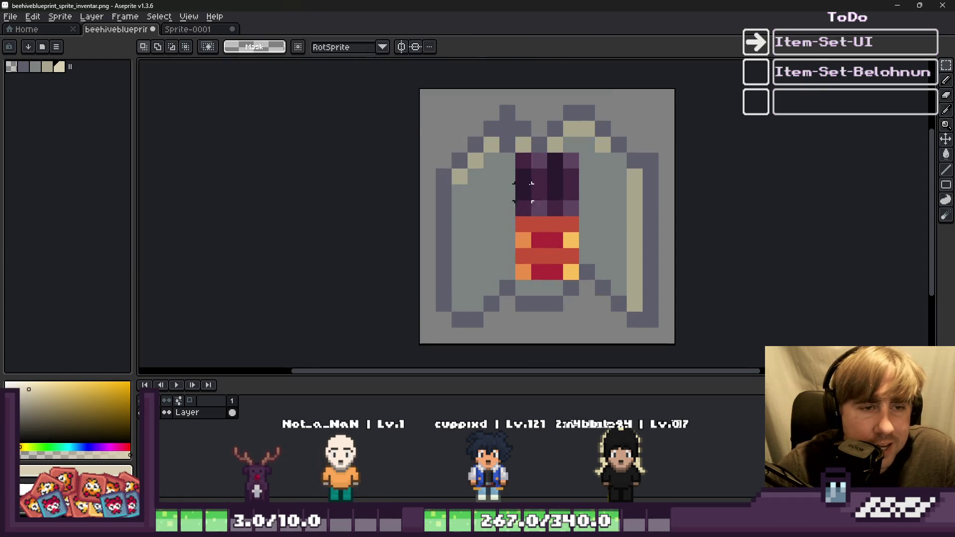
Pick the hive's dark purple and begin painting a dark border around the purple block
{"action": "scroll", "coordinate": [516, 162], "scroll_direction": "up", "scroll_amount": 3}
{"action": "left_click", "coordinate": [516, 162], "text": "alt"}
{"action": "left_click", "coordinate": [513, 108]}
{"action": "mouse_move", "coordinate": [524, 253]}
{"action": "left_mouse_down"}
{"action": "mouse_move", "coordinate": [654, 195]}
{"action": "mouse_move", "coordinate": [564, 120]}
{"action": "left_mouse_up"}
Undo the trial border and darken single pixels of the purple stripes and left red pixel
{"action": "key", "text": "ctrl+z"}
{"action": "key", "text": "ctrl+z"}
{"action": "key", "text": "ctrl+z"}
{"action": "left_click", "coordinate": [503, 102]}
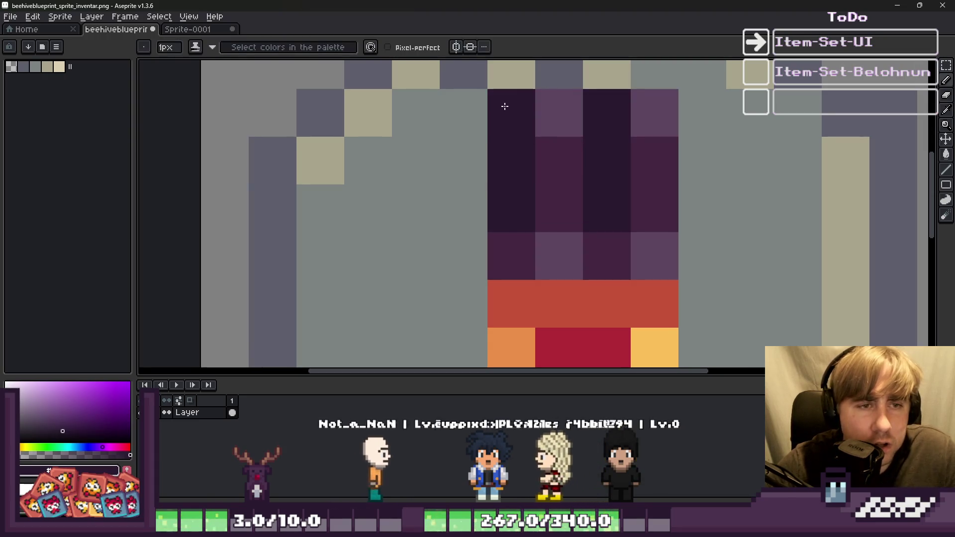
{"action": "left_click", "coordinate": [512, 256]}
{"action": "left_click", "coordinate": [554, 212]}
{"action": "key", "text": "ctrl+z"}
{"action": "left_click", "coordinate": [609, 262]}
{"action": "scroll", "coordinate": [609, 262], "scroll_direction": "down", "scroll_amount": 2}
{"action": "scroll", "coordinate": [494, 179], "scroll_direction": "up", "scroll_amount": 1}
{"action": "left_click", "coordinate": [493, 180]}
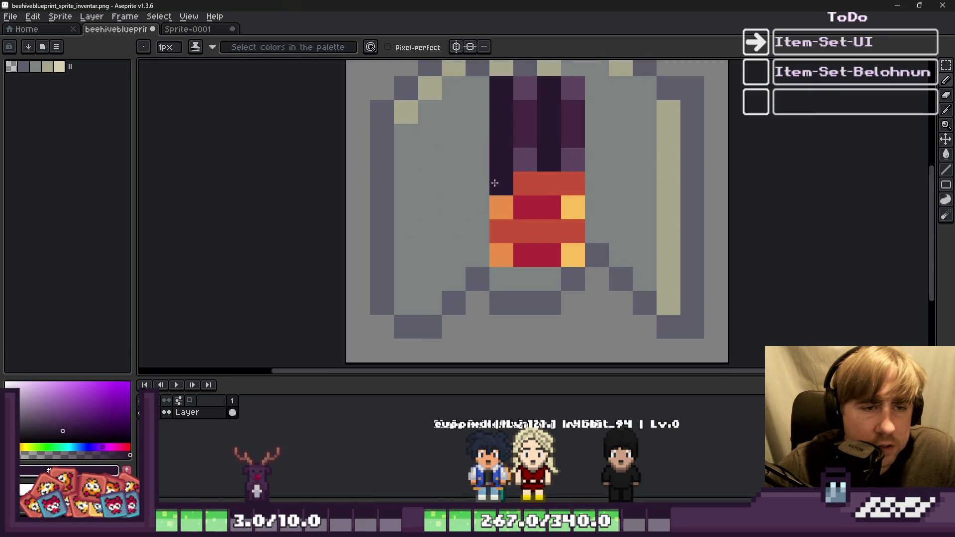
Lighten the inner purple columns and darken the striped band's middle row
{"action": "left_click", "coordinate": [522, 159], "text": "alt"}
{"action": "mouse_move", "coordinate": [522, 154]}
{"action": "left_mouse_down"}
{"action": "mouse_move", "coordinate": [524, 87]}
{"action": "mouse_move", "coordinate": [566, 152]}
{"action": "left_mouse_up"}
{"action": "left_click", "coordinate": [514, 174], "text": "alt"}
{"action": "left_click", "coordinate": [509, 207]}
{"action": "key", "text": "ctrl+z"}
{"action": "left_click_drag", "start_coordinate": [499, 228], "coordinate": [572, 228]}
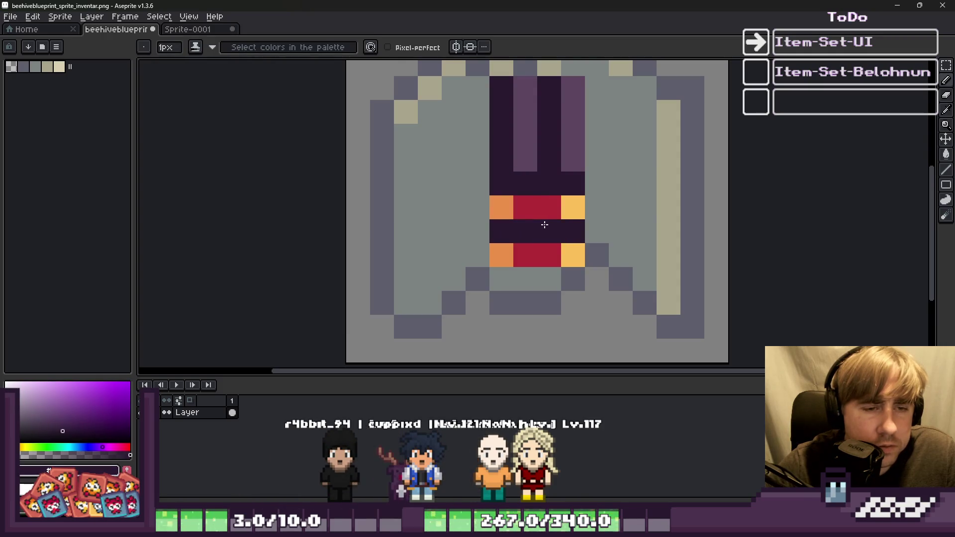
{"action": "left_click", "coordinate": [515, 169], "text": "alt"}
{"action": "left_click", "coordinate": [521, 206]}
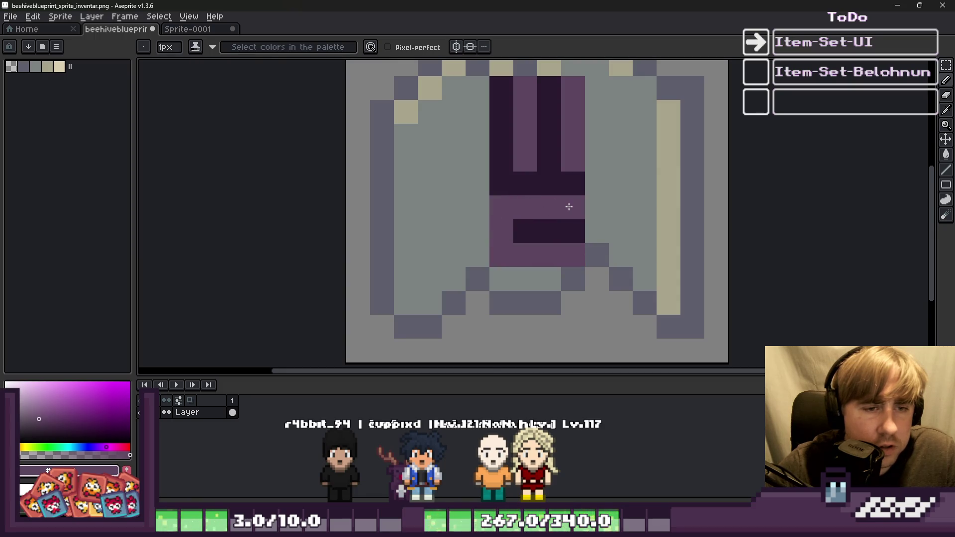
{"action": "left_click", "coordinate": [539, 230], "text": "alt"}
{"action": "left_click", "coordinate": [510, 231]}
{"action": "scroll", "coordinate": [542, 198], "scroll_direction": "down", "scroll_amount": 6}
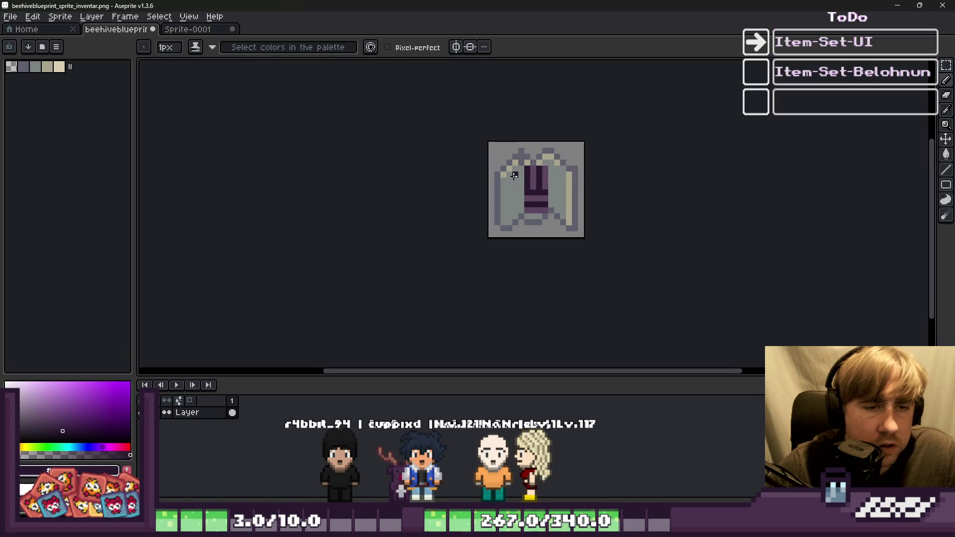
{"action": "scroll", "coordinate": [513, 175], "scroll_direction": "up", "scroll_amount": 4}
Undo the band edits back to the original red and orange stripes
{"action": "key", "text": "v"}
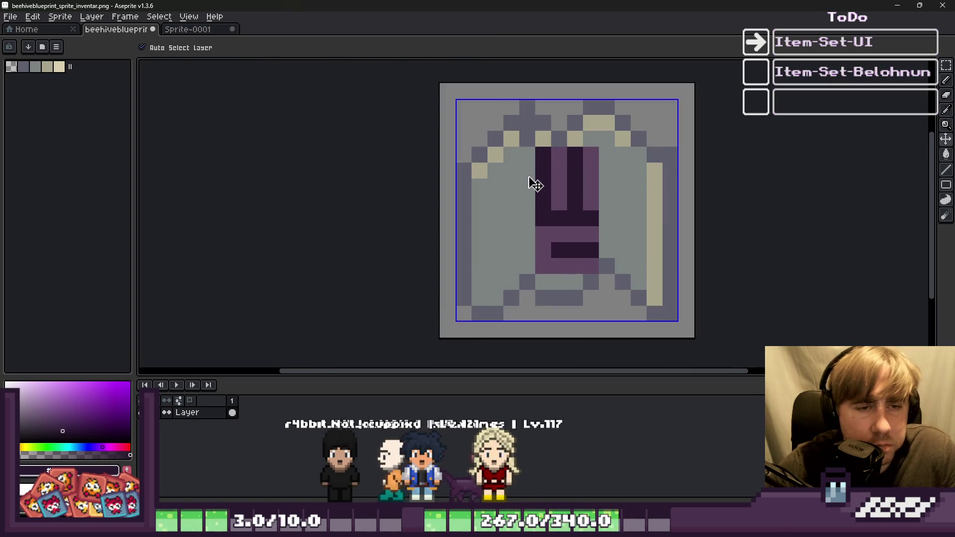
{"action": "key", "text": "ctrl+z"}
{"action": "key", "text": "ctrl+z"}
{"action": "key", "text": "ctrl+z"}
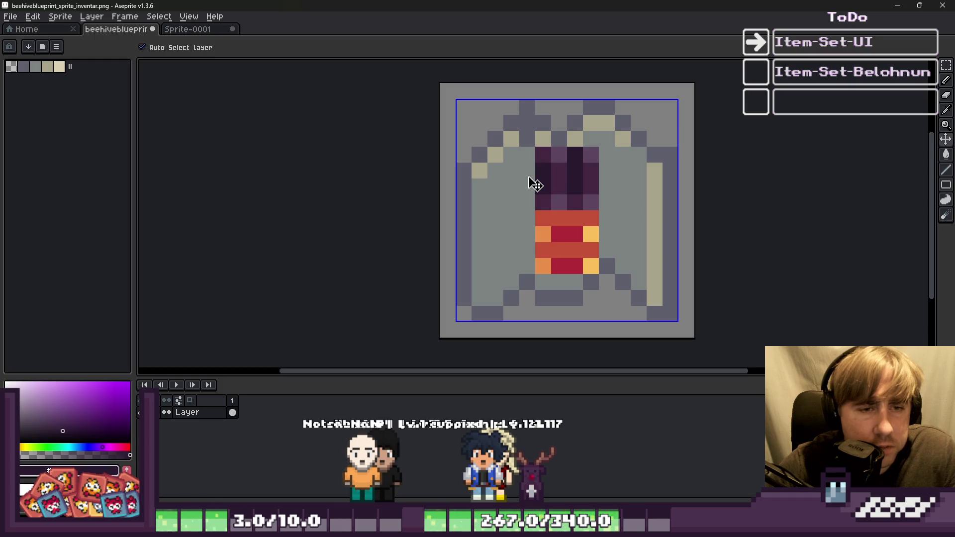
{"action": "key", "text": "b"}
{"action": "key", "text": "ctrl+d"}
Paint dark outline pixels on the hive and recolour three pixels light purple
{"action": "left_click", "coordinate": [533, 166]}
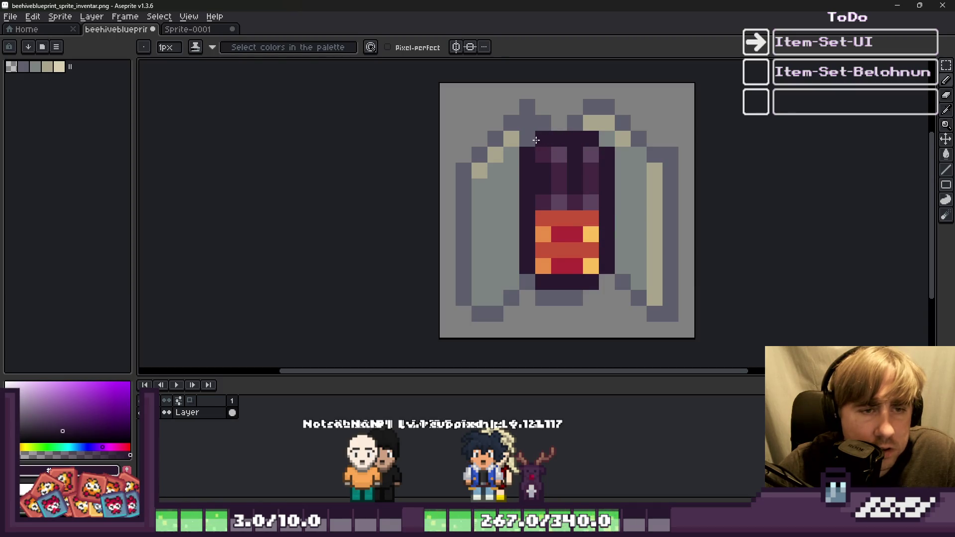
{"action": "left_click", "coordinate": [556, 154], "text": "alt"}
{"action": "scroll", "coordinate": [556, 143], "scroll_direction": "up", "scroll_amount": 1}
{"action": "left_click_drag", "start_coordinate": [559, 167], "coordinate": [597, 182]}
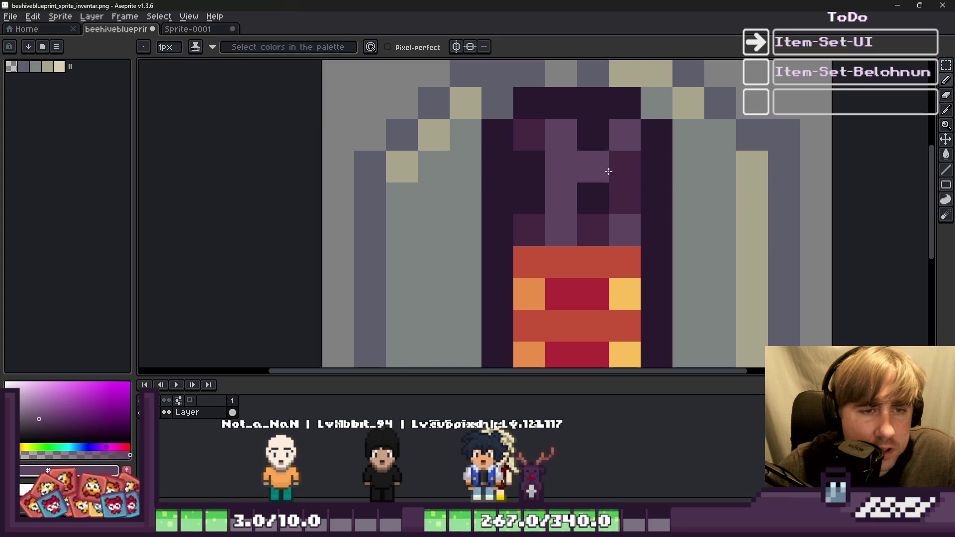
{"action": "left_click", "coordinate": [596, 185], "text": "alt"}
{"action": "left_click", "coordinate": [599, 231]}
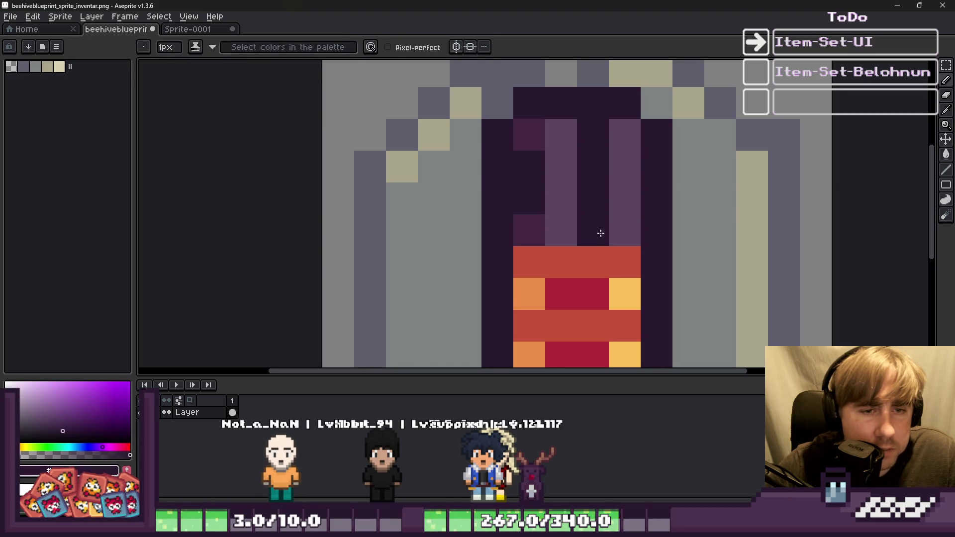
{"action": "left_click", "coordinate": [548, 146], "text": "alt"}
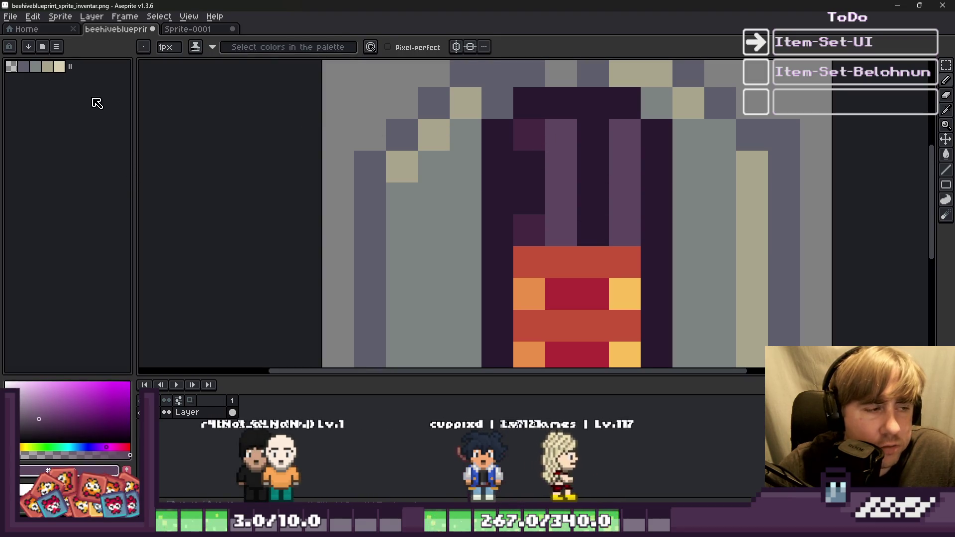
Load the default palette and shade the hive's purple columns dark and medium purple
{"action": "left_click", "coordinate": [56, 47]}
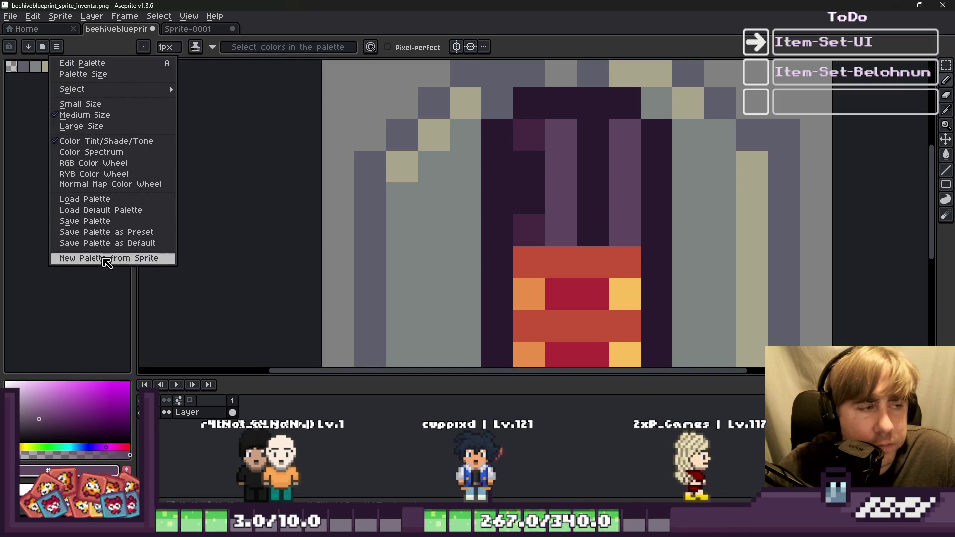
{"action": "left_click", "coordinate": [101, 211]}
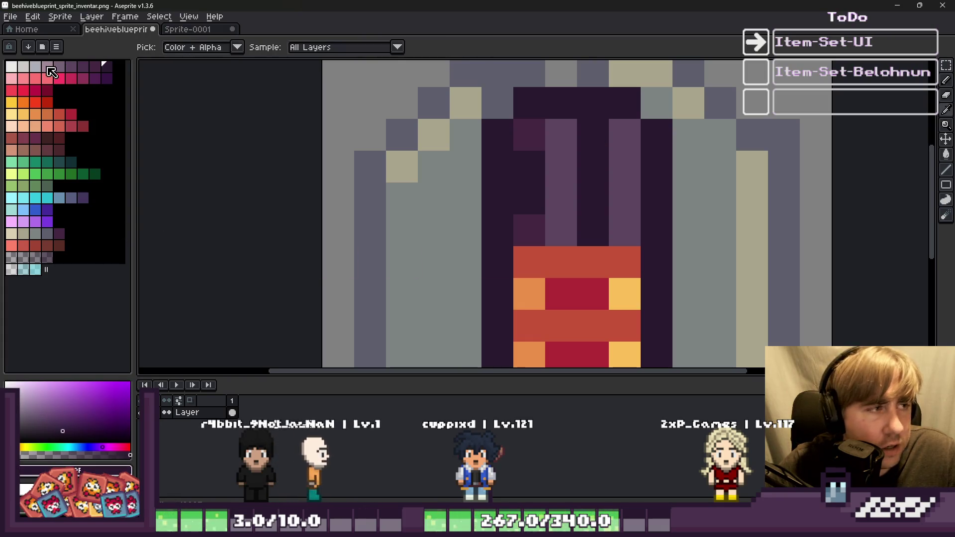
{"action": "left_click", "coordinate": [95, 66]}
{"action": "left_click_drag", "start_coordinate": [557, 124], "coordinate": [556, 198]}
{"action": "left_click", "coordinate": [571, 201], "text": "alt"}
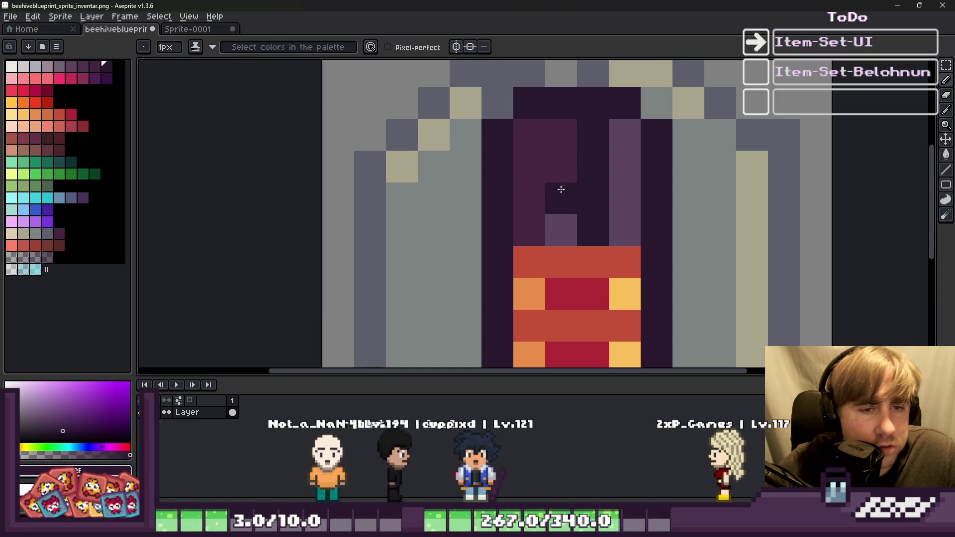
{"action": "left_click_drag", "start_coordinate": [529, 124], "coordinate": [537, 192]}
{"action": "left_click", "coordinate": [562, 215], "text": "alt"}
{"action": "left_click", "coordinate": [561, 199]}
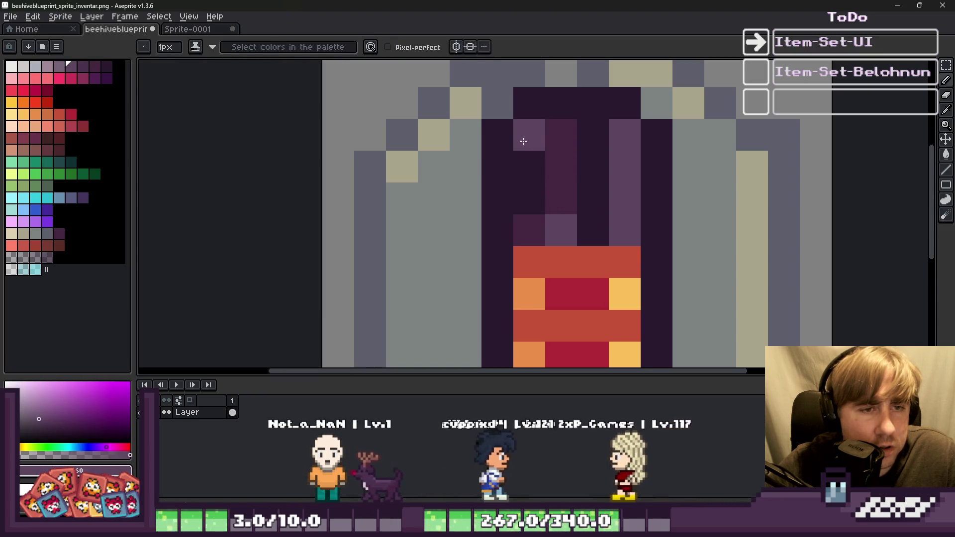
{"action": "left_click", "coordinate": [567, 203], "text": "alt"}
{"action": "mouse_move", "coordinate": [572, 134]}
{"action": "left_mouse_down"}
{"action": "mouse_move", "coordinate": [592, 214]}
{"action": "mouse_move", "coordinate": [574, 210]}
{"action": "mouse_move", "coordinate": [562, 99]}
{"action": "mouse_move", "coordinate": [528, 164]}
{"action": "mouse_move", "coordinate": [526, 94]}
{"action": "left_mouse_up"}
{"action": "scroll", "coordinate": [555, 156], "scroll_direction": "down", "scroll_amount": 1}
Repaint the red centre pixels and add a darkest purple row across the columns
{"action": "left_click", "coordinate": [512, 209], "text": "alt"}
{"action": "left_click", "coordinate": [582, 236], "text": "alt"}
{"action": "left_click", "coordinate": [557, 242]}
{"action": "scroll", "coordinate": [556, 192], "scroll_direction": "up", "scroll_amount": 1}
{"action": "left_click", "coordinate": [555, 182], "text": "alt"}
{"action": "left_click", "coordinate": [587, 170], "text": "alt"}
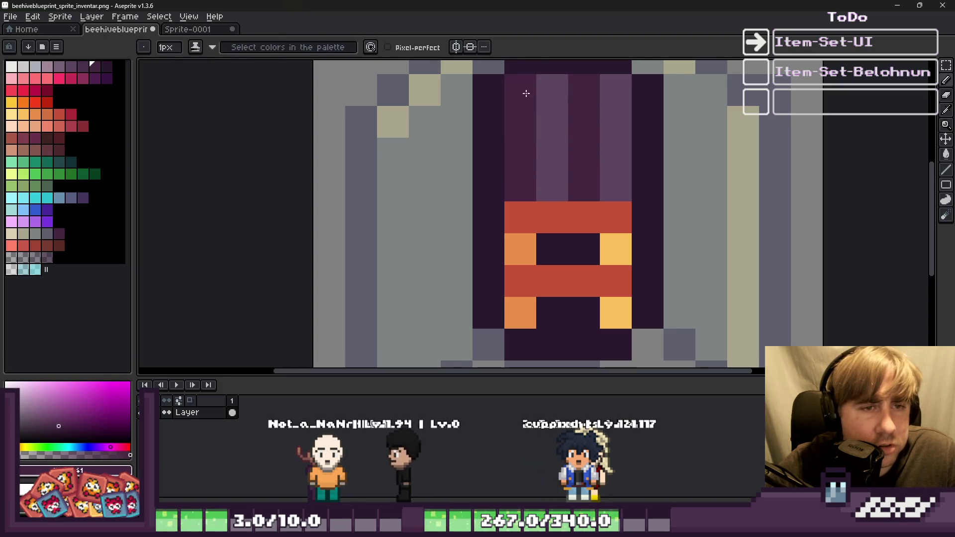
{"action": "left_click", "coordinate": [501, 171], "text": "alt"}
{"action": "left_click_drag", "start_coordinate": [512, 183], "coordinate": [614, 189]}
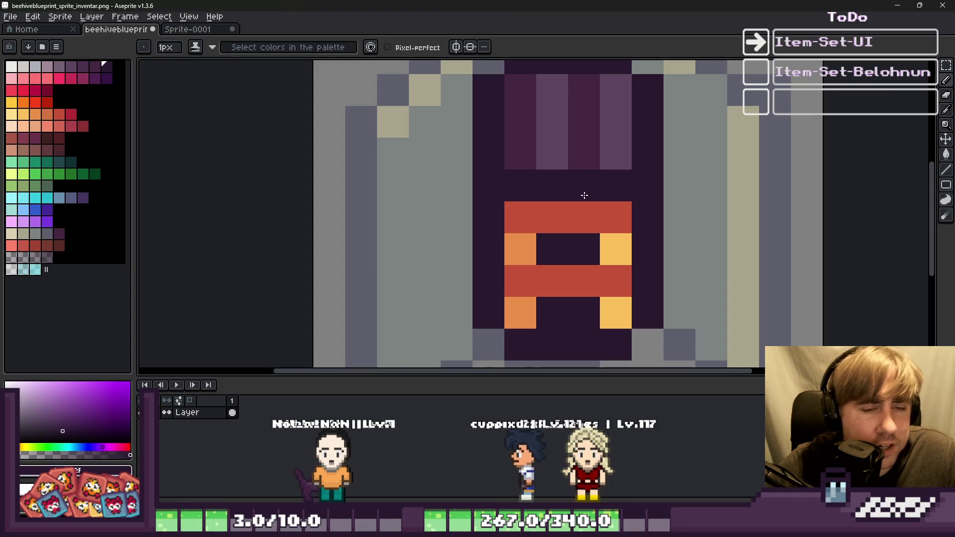
Recolour the upper and lower red door bars and the orange and yellow pixels dark purple
{"action": "left_click", "coordinate": [535, 121], "text": "alt"}
{"action": "left_click_drag", "start_coordinate": [512, 217], "coordinate": [603, 216]}
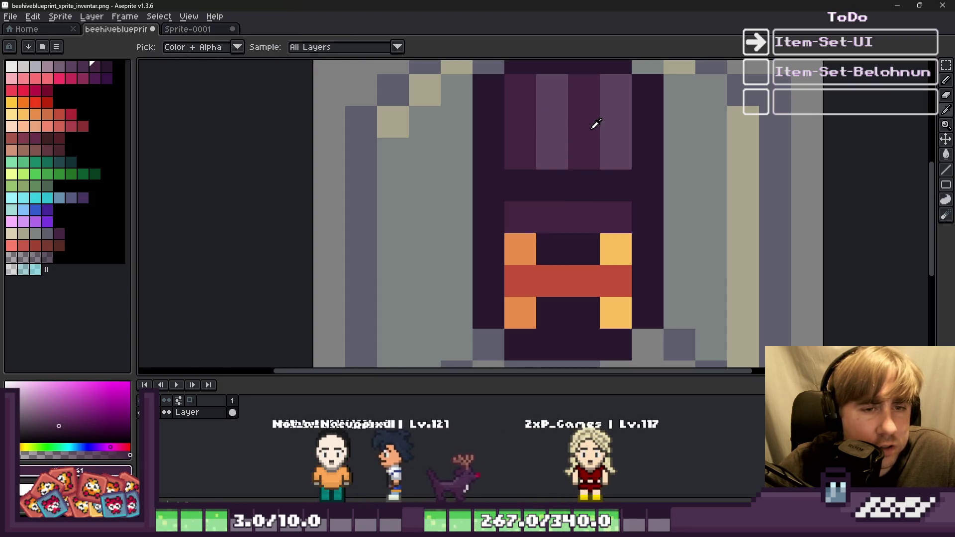
{"action": "left_click_drag", "start_coordinate": [517, 277], "coordinate": [620, 277]}
{"action": "left_click", "coordinate": [530, 199], "text": "alt"}
{"action": "left_click", "coordinate": [520, 249]}
{"action": "left_click", "coordinate": [609, 254]}
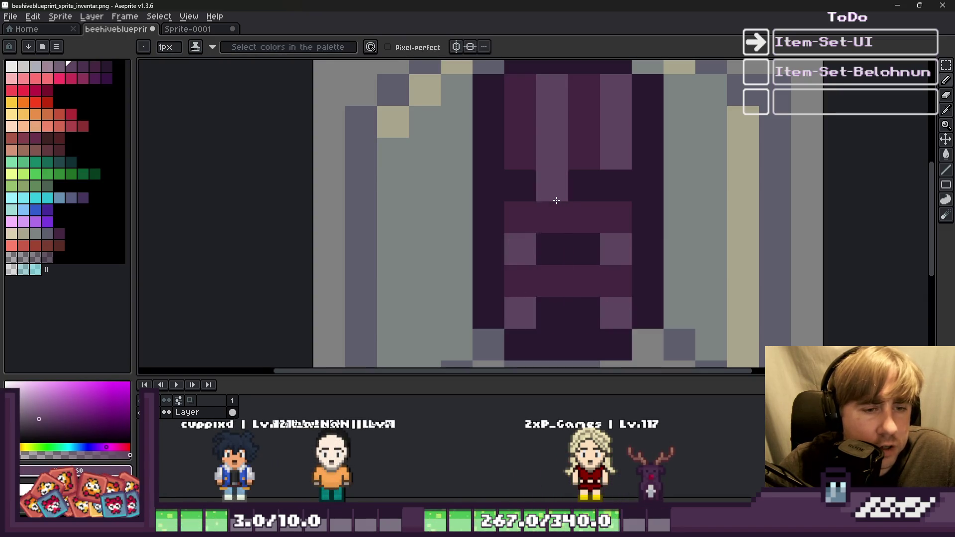
{"action": "scroll", "coordinate": [556, 200], "scroll_direction": "down", "scroll_amount": 6}
{"action": "scroll", "coordinate": [571, 199], "scroll_direction": "up", "scroll_amount": 2}
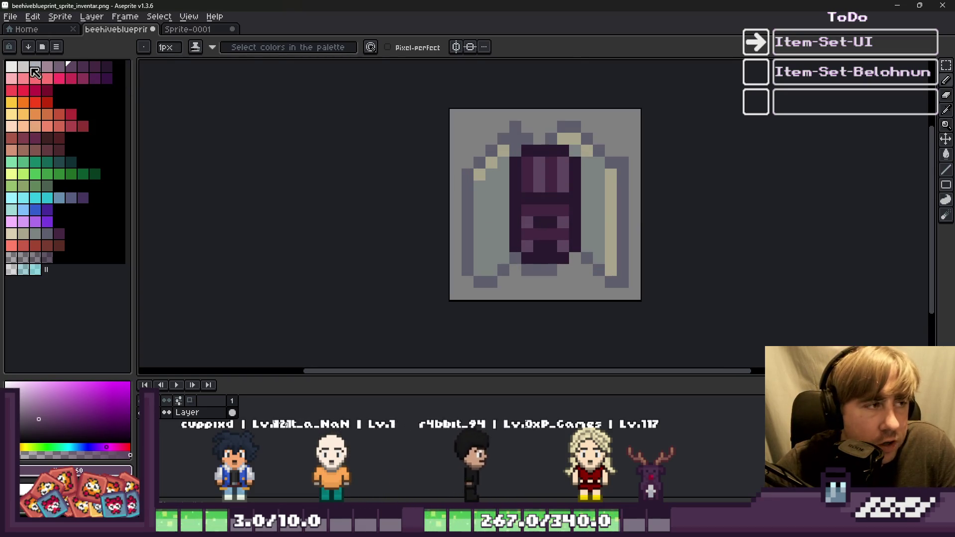
Draw white lines down the door's left side and across the panel's top and middle rows
{"action": "left_click", "coordinate": [14, 67]}
{"action": "scroll", "coordinate": [514, 141], "scroll_direction": "up", "scroll_amount": 2}
{"action": "mouse_move", "coordinate": [522, 154]}
{"action": "left_mouse_down"}
{"action": "mouse_move", "coordinate": [506, 301]}
{"action": "mouse_move", "coordinate": [522, 323]}
{"action": "mouse_move", "coordinate": [624, 341]}
{"action": "mouse_move", "coordinate": [635, 320]}
{"action": "mouse_move", "coordinate": [633, 160]}
{"action": "mouse_move", "coordinate": [543, 132]}
{"action": "left_mouse_up"}
{"action": "left_click_drag", "start_coordinate": [544, 225], "coordinate": [622, 227]}
Add white pixels to the lower rows of the door outline
{"action": "left_click", "coordinate": [576, 272]}
{"action": "left_click", "coordinate": [590, 275]}
{"action": "scroll", "coordinate": [531, 159], "scroll_direction": "down", "scroll_amount": 4}
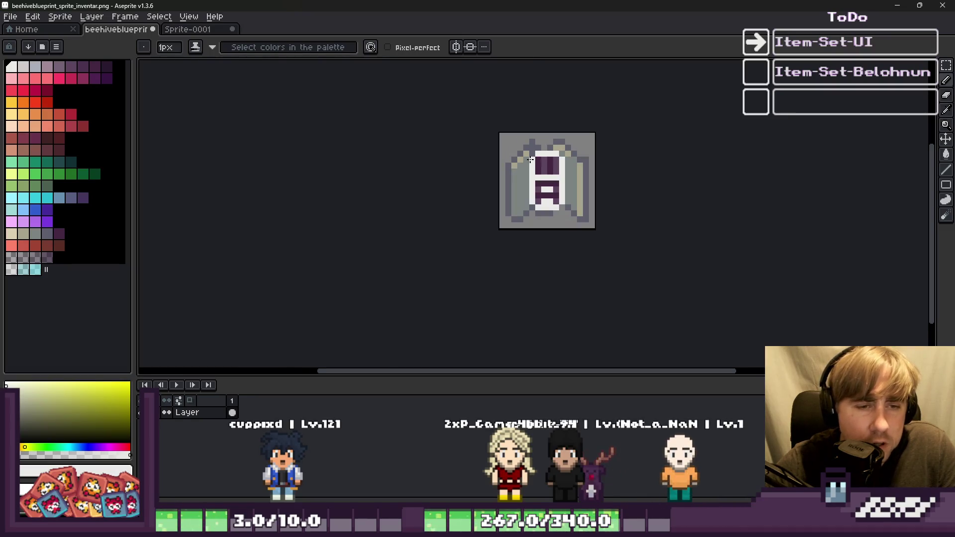
{"action": "scroll", "coordinate": [513, 160], "scroll_direction": "up", "scroll_amount": 1}
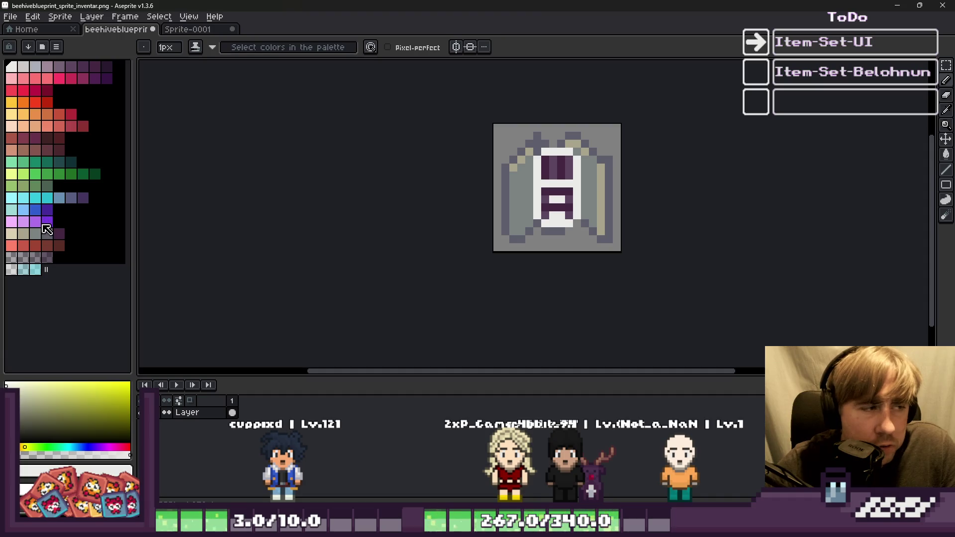
Paint a column down the hive's left side in dark purple
{"action": "left_click", "coordinate": [35, 209]}
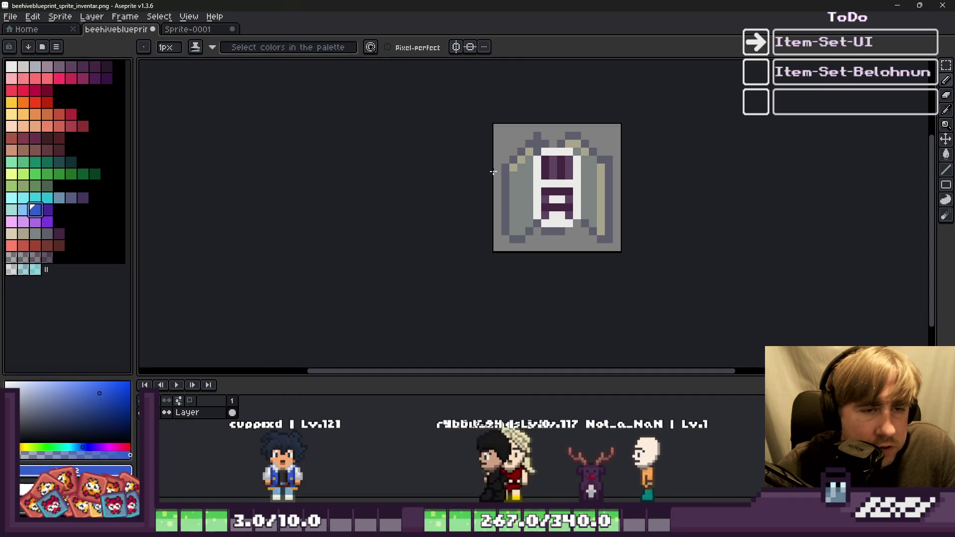
{"action": "scroll", "coordinate": [499, 171], "scroll_direction": "up", "scroll_amount": 1}
{"action": "left_click", "coordinate": [526, 169]}
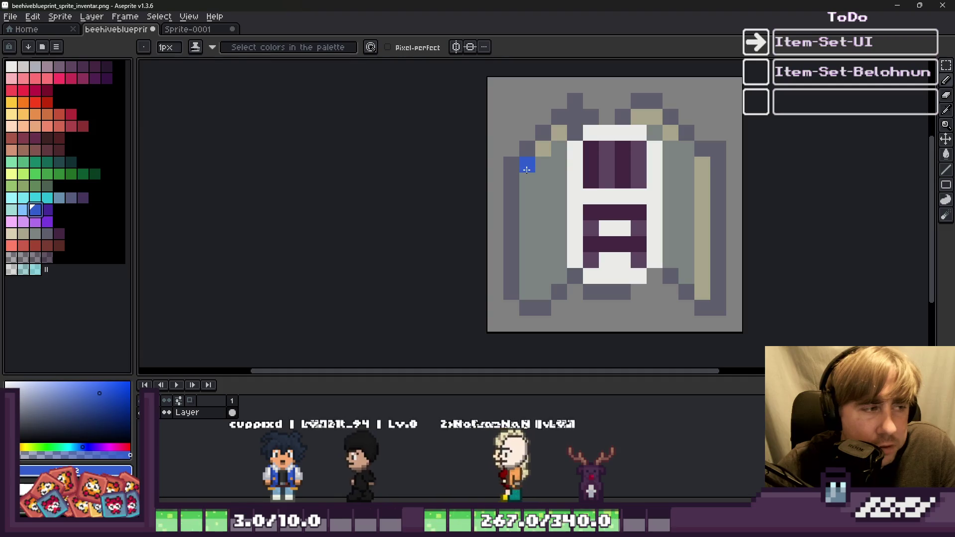
{"action": "left_click_drag", "start_coordinate": [526, 171], "coordinate": [540, 260]}
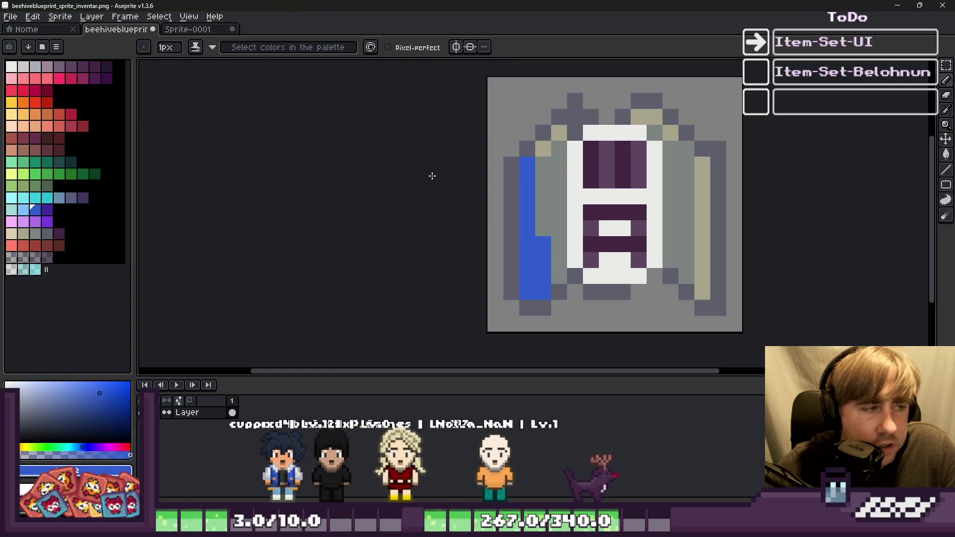
{"action": "left_click", "coordinate": [607, 154], "text": "alt"}
{"action": "left_click_drag", "start_coordinate": [531, 288], "coordinate": [543, 144]}
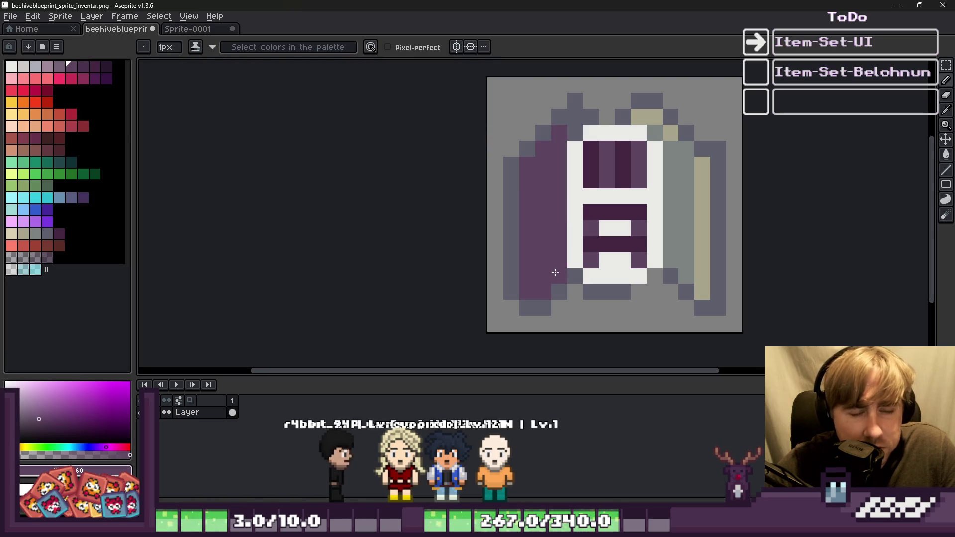
Paint the hive's bottom row dark purple, undoing a stray right-side pixel
{"action": "left_click", "coordinate": [667, 262]}
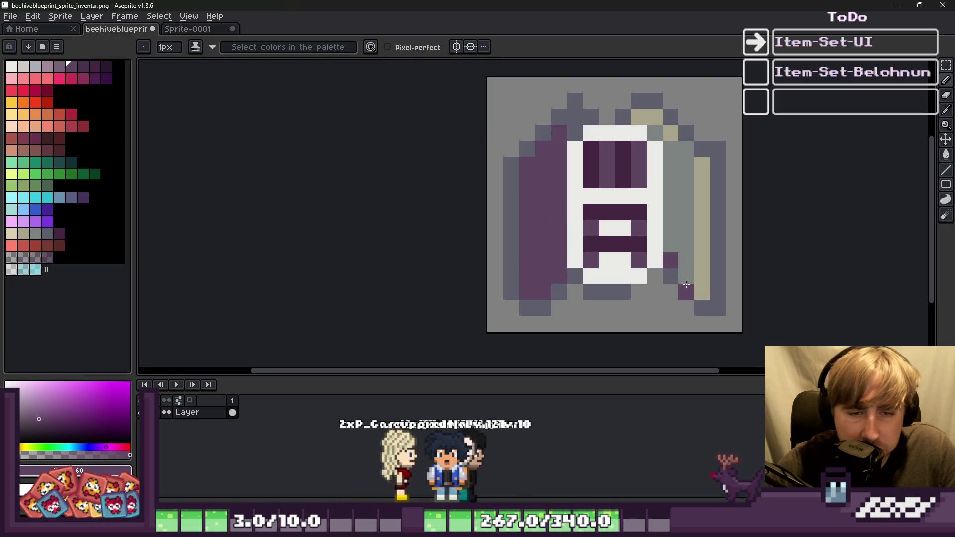
{"action": "left_click", "coordinate": [567, 283]}
{"action": "key", "text": "ctrl+z"}
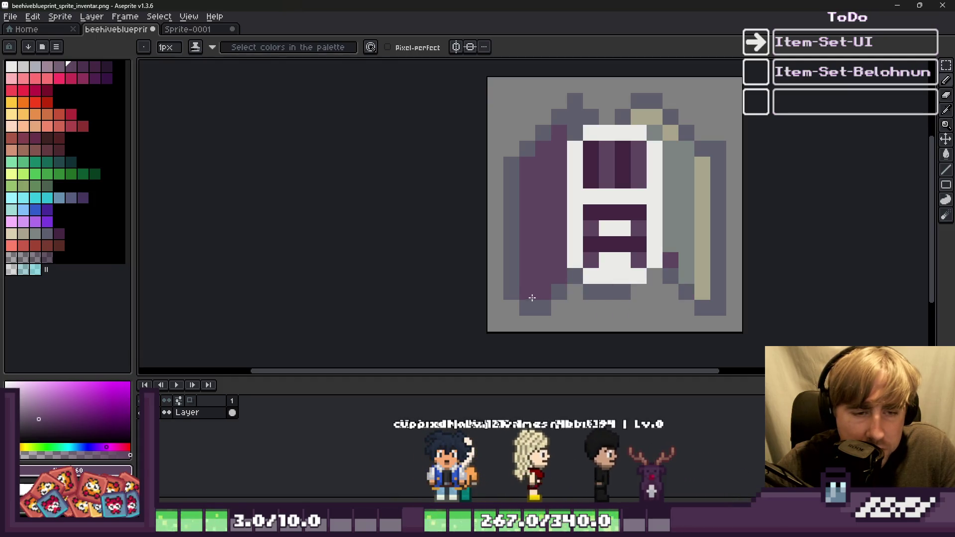
{"action": "left_click_drag", "start_coordinate": [527, 307], "coordinate": [640, 302]}
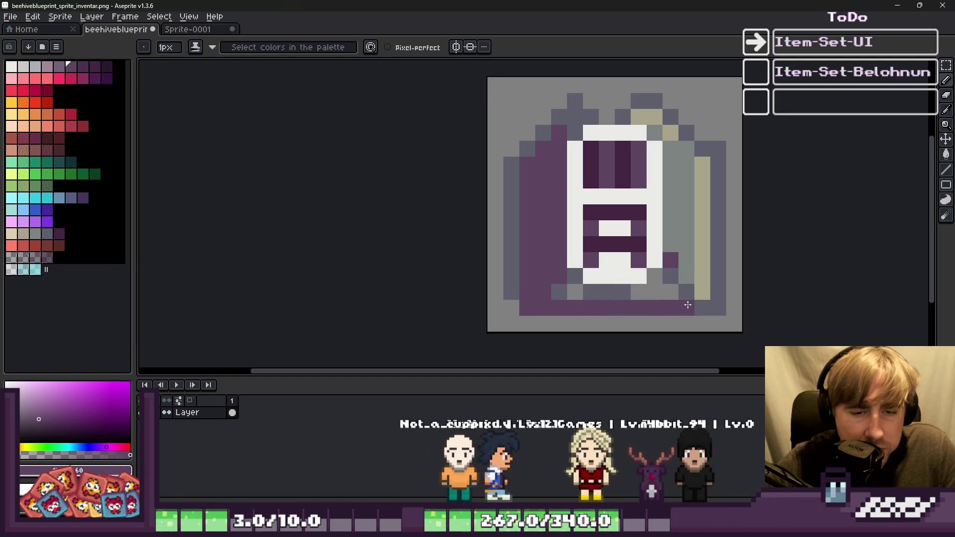
{"action": "left_click", "coordinate": [707, 308], "text": "alt"}
{"action": "left_click", "coordinate": [671, 302], "text": "alt"}
{"action": "left_click", "coordinate": [107, 66]}
{"action": "left_click", "coordinate": [557, 294]}
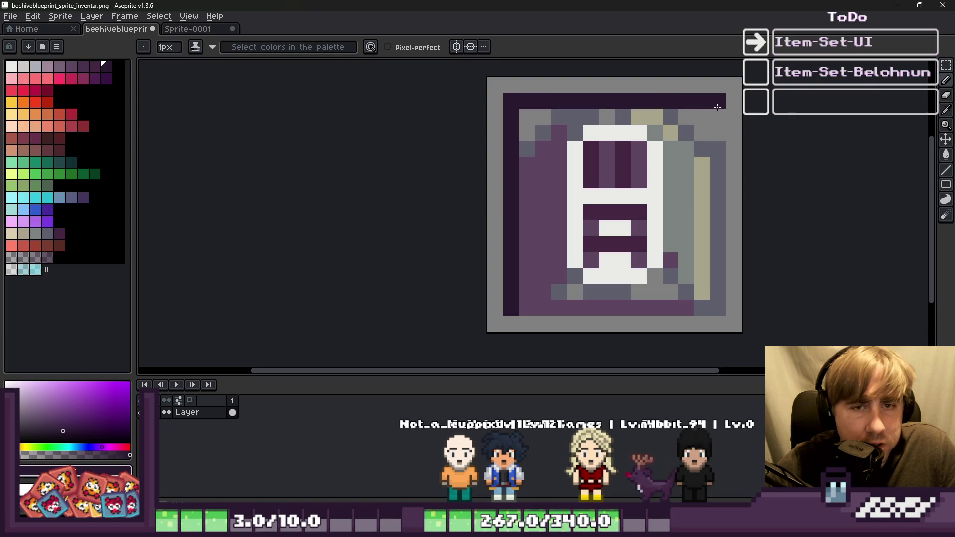
Bucket-fill the grey and tan pixels along the top purple
{"action": "scroll", "coordinate": [506, 303], "scroll_direction": "down", "scroll_amount": 4}
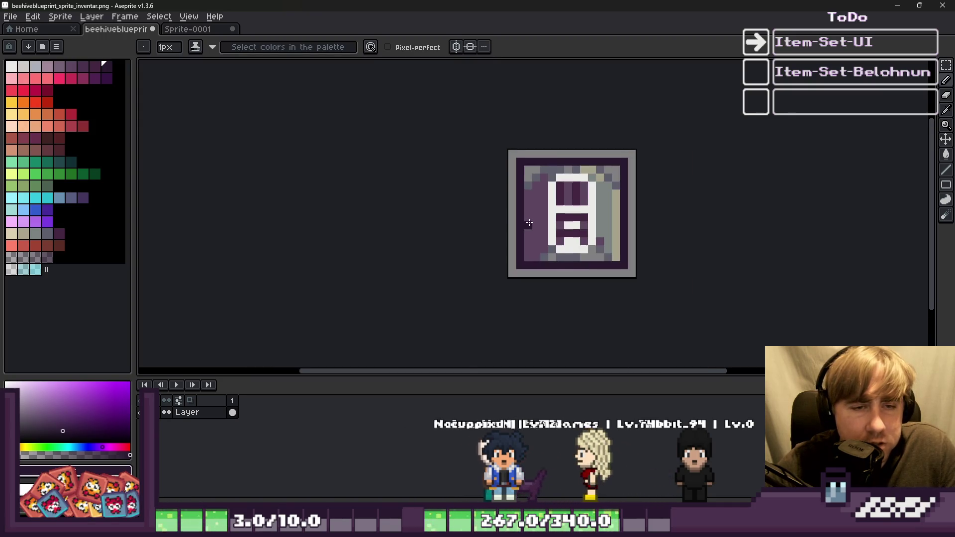
{"action": "scroll", "coordinate": [530, 211], "scroll_direction": "up", "scroll_amount": 6}
{"action": "key", "text": "g"}
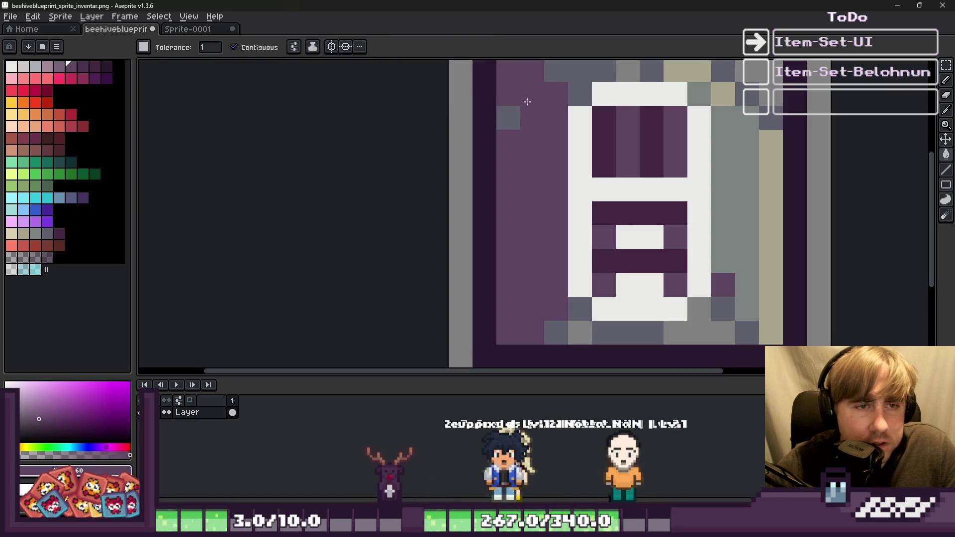
{"action": "scroll", "coordinate": [537, 145], "scroll_direction": "down", "scroll_amount": 2}
{"action": "scroll", "coordinate": [576, 121], "scroll_direction": "up", "scroll_amount": 2}
{"action": "left_click", "coordinate": [603, 117]}
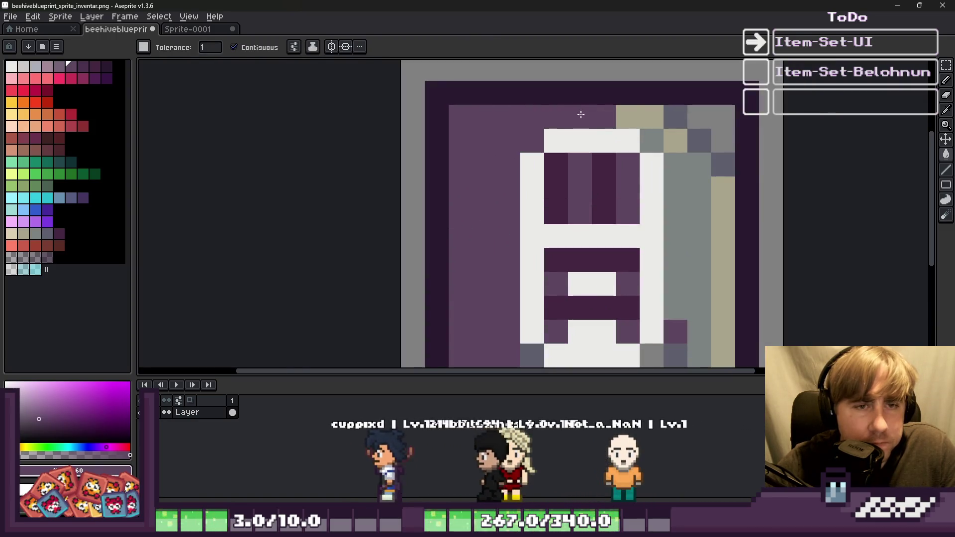
{"action": "left_click", "coordinate": [622, 112]}
{"action": "left_click", "coordinate": [651, 140]}
{"action": "left_click", "coordinate": [676, 116]}
{"action": "left_click", "coordinate": [676, 141]}
Fill the top-right grey, the right grey area, the tan column and the last light-grey pixel purple
{"action": "left_click", "coordinate": [698, 120]}
{"action": "left_click", "coordinate": [706, 144]}
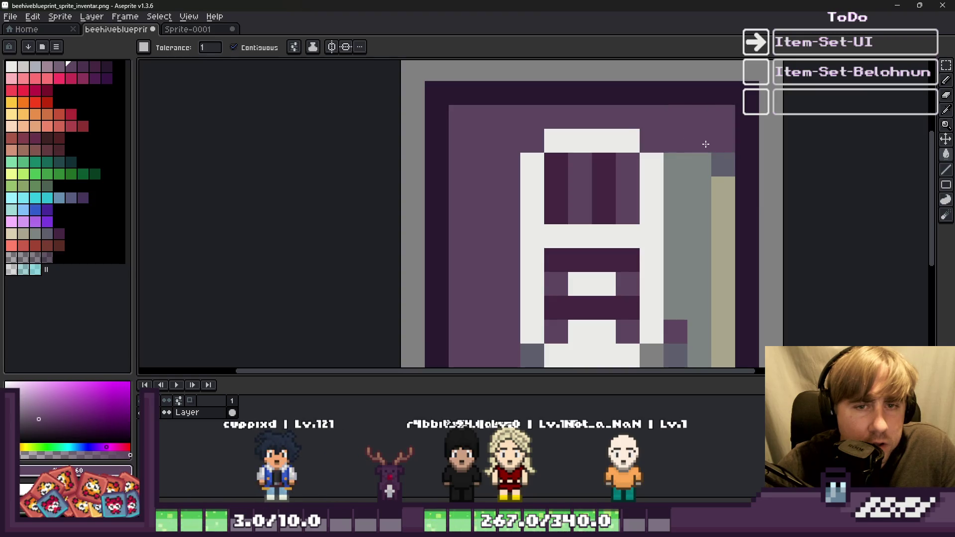
{"action": "left_click", "coordinate": [696, 209]}
{"action": "left_click", "coordinate": [723, 239]}
{"action": "scroll", "coordinate": [706, 249], "scroll_direction": "down", "scroll_amount": 2}
{"action": "scroll", "coordinate": [667, 269], "scroll_direction": "up", "scroll_amount": 3}
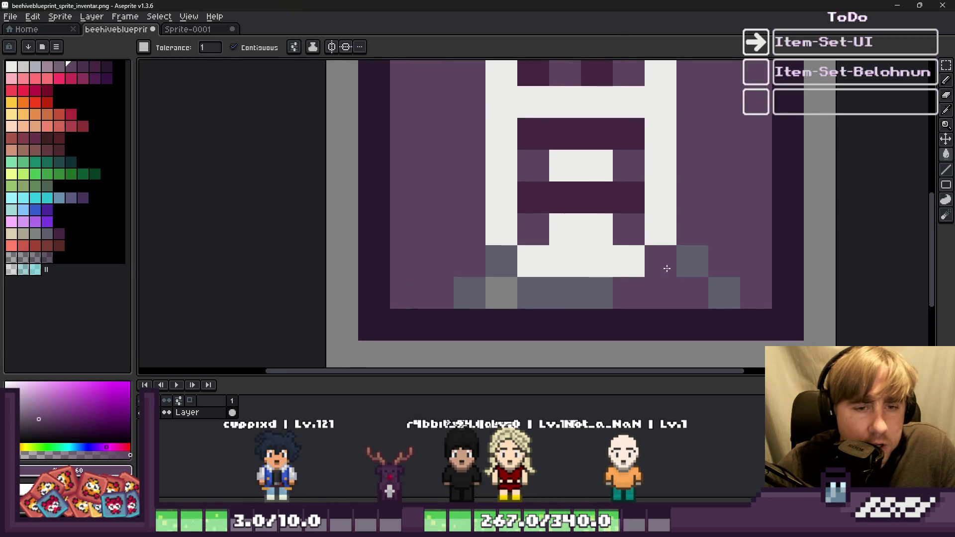
{"action": "left_click", "coordinate": [501, 293]}
{"action": "scroll", "coordinate": [563, 285], "scroll_direction": "down", "scroll_amount": 3}
{"action": "scroll", "coordinate": [554, 273], "scroll_direction": "up", "scroll_amount": 2}
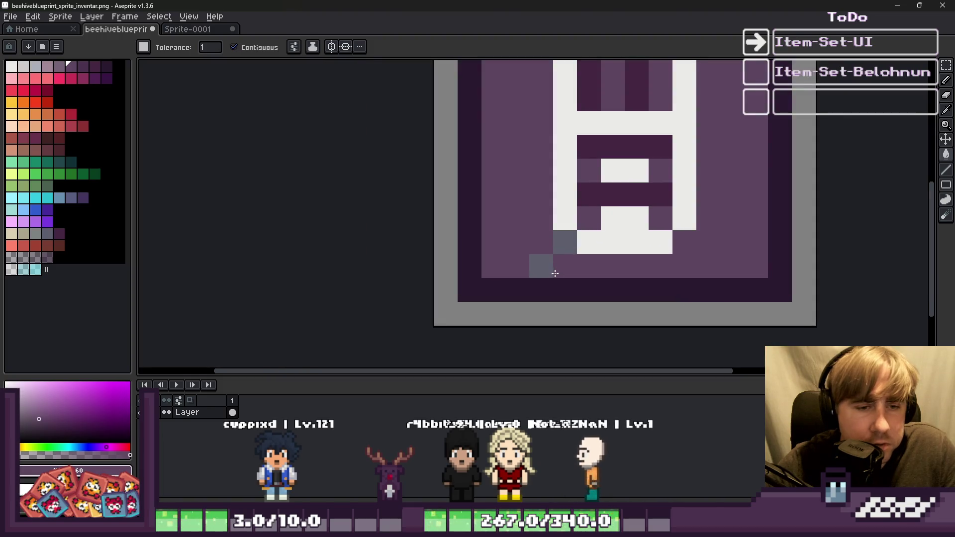
{"action": "scroll", "coordinate": [544, 264], "scroll_direction": "down", "scroll_amount": 2}
Repaint the door's white outline dark purple on the left, bottom and right
{"action": "key", "text": "i"}
{"action": "scroll", "coordinate": [554, 223], "scroll_direction": "up", "scroll_amount": 1}
{"action": "left_click", "coordinate": [554, 160]}
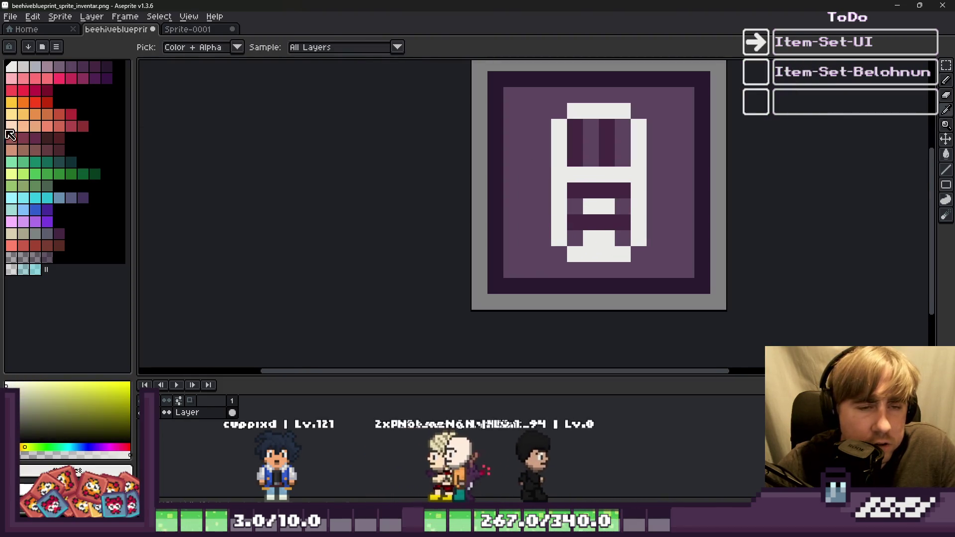
{"action": "left_click", "coordinate": [104, 69]}
{"action": "key", "text": "b"}
{"action": "scroll", "coordinate": [551, 110], "scroll_direction": "up", "scroll_amount": 1}
{"action": "left_click_drag", "start_coordinate": [552, 109], "coordinate": [558, 271]}
{"action": "mouse_move", "coordinate": [577, 303]}
{"action": "left_mouse_down"}
{"action": "mouse_move", "coordinate": [635, 300]}
{"action": "mouse_move", "coordinate": [673, 275]}
{"action": "mouse_move", "coordinate": [672, 159]}
{"action": "mouse_move", "coordinate": [637, 84]}
{"action": "mouse_move", "coordinate": [576, 90]}
{"action": "mouse_move", "coordinate": [567, 187]}
{"action": "left_mouse_up"}
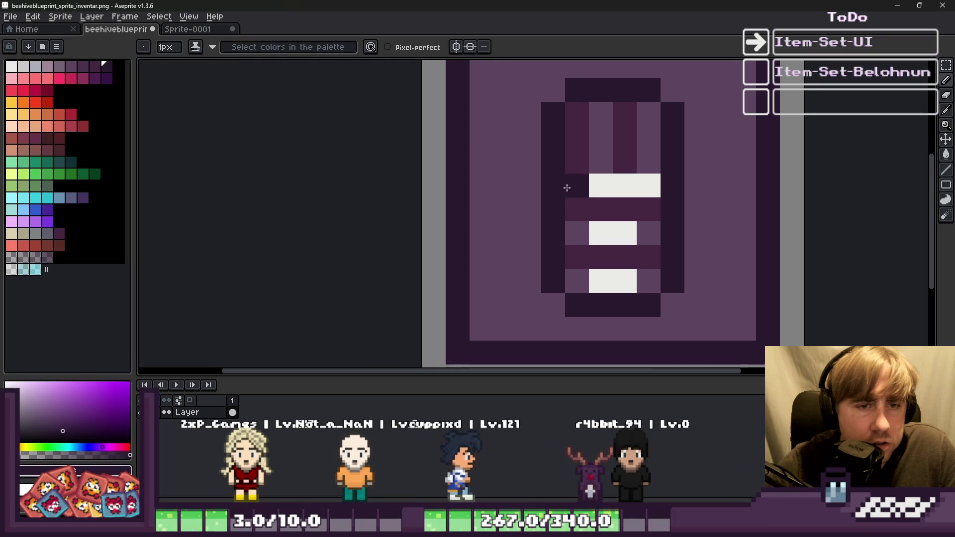
Fill the light purple background with dark purple
{"action": "left_click", "coordinate": [520, 111], "text": "alt"}
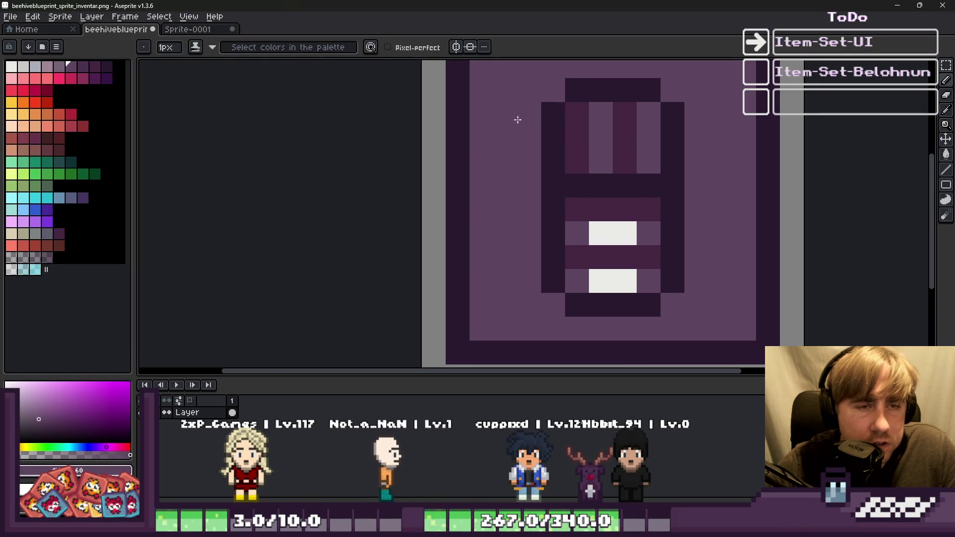
{"action": "scroll", "coordinate": [411, 119], "scroll_direction": "down", "scroll_amount": 2}
{"action": "scroll", "coordinate": [565, 188], "scroll_direction": "up", "scroll_amount": 2}
{"action": "key", "text": "g"}
{"action": "key", "text": "b"}
{"action": "key", "text": "g"}
{"action": "left_click", "coordinate": [504, 182]}
{"action": "scroll", "coordinate": [505, 185], "scroll_direction": "down", "scroll_amount": 1}
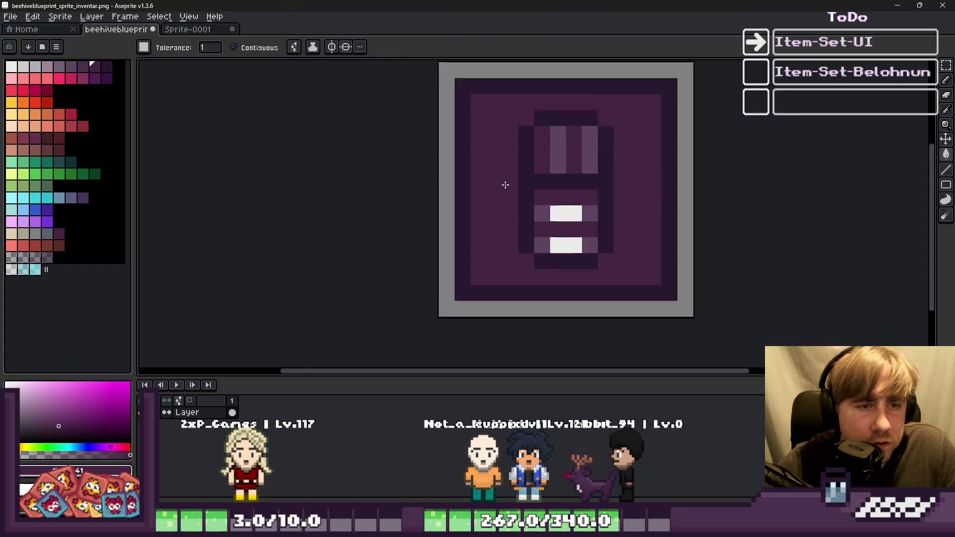
{"action": "scroll", "coordinate": [505, 186], "scroll_direction": "down", "scroll_amount": 2}
{"action": "scroll", "coordinate": [518, 226], "scroll_direction": "up", "scroll_amount": 2}
Pick the sprite's mid purple and set a light colour for filling
{"action": "key", "text": "i"}
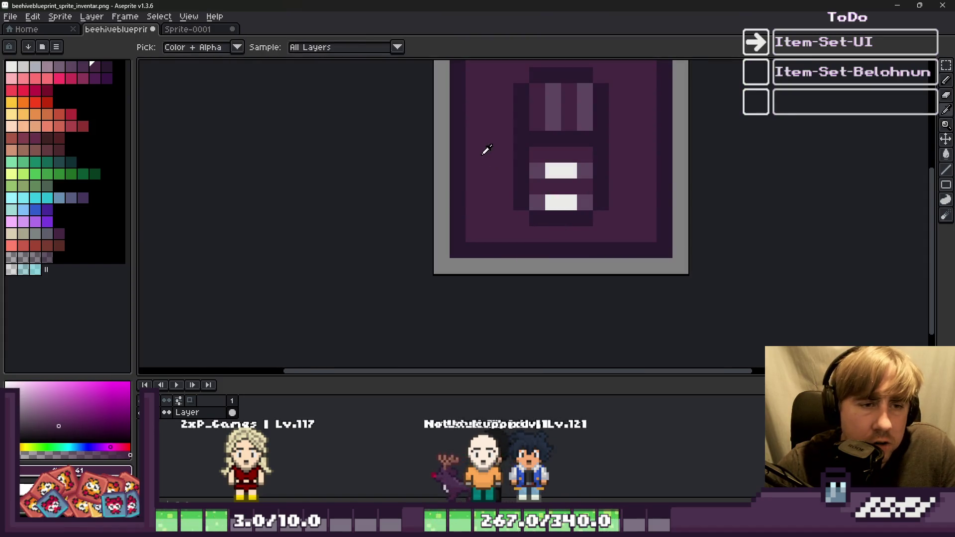
{"action": "left_click", "coordinate": [532, 168], "text": "alt"}
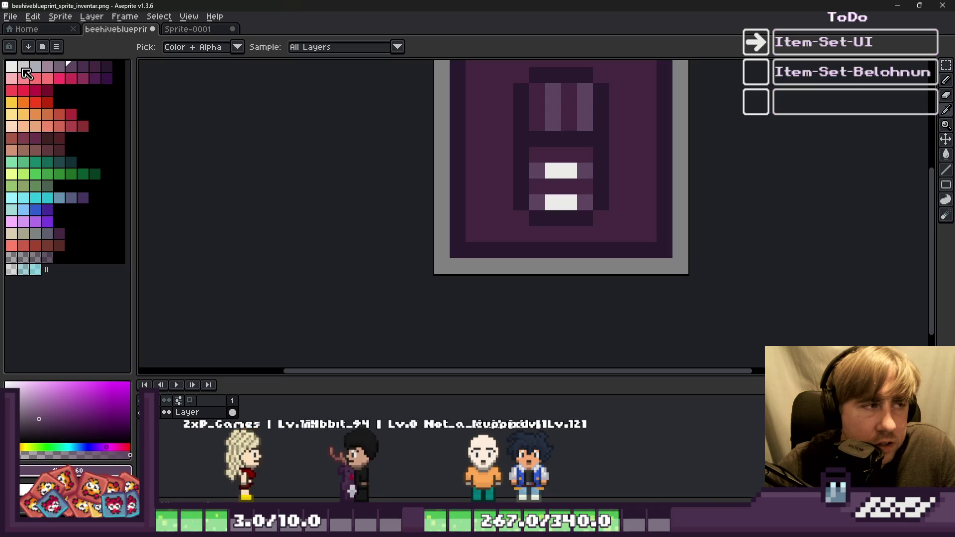
{"action": "left_click", "coordinate": [26, 70]}
{"action": "key", "text": "g"}
{"action": "scroll", "coordinate": [514, 145], "scroll_direction": "down", "scroll_amount": 2}
{"action": "scroll", "coordinate": [497, 118], "scroll_direction": "up", "scroll_amount": 3}
Try filling the background with the light colour, then undo it
{"action": "left_click", "coordinate": [533, 132]}
{"action": "key", "text": "ctrl+z"}
{"action": "key", "text": "b"}
{"action": "scroll", "coordinate": [522, 238], "scroll_direction": "down", "scroll_amount": 3}
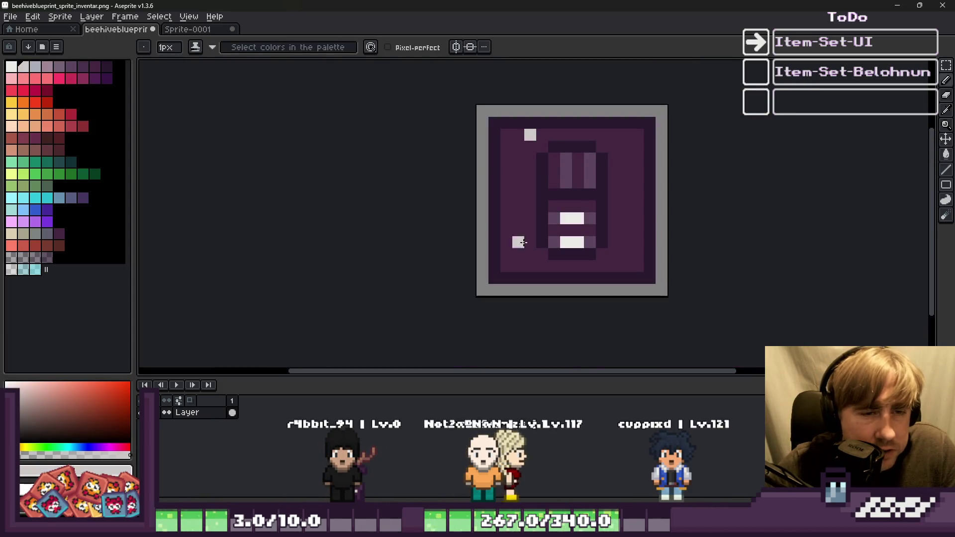
{"action": "scroll", "coordinate": [512, 237], "scroll_direction": "up", "scroll_amount": 1}
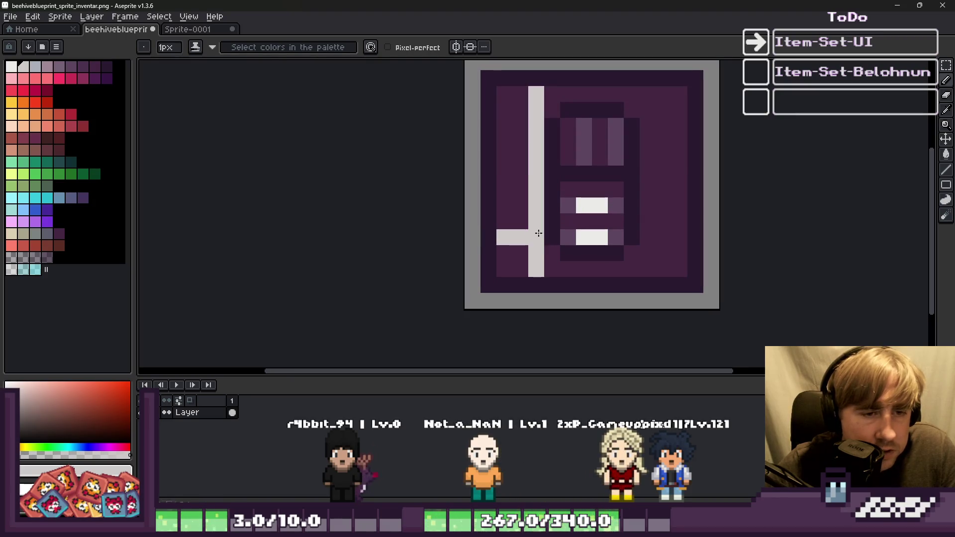
Draw a white vertical line on the right plus short white stubs near the top and left
{"action": "left_click_drag", "start_coordinate": [649, 269], "coordinate": [647, 94]}
{"action": "left_click", "coordinate": [678, 125]}
{"action": "left_click", "coordinate": [658, 130]}
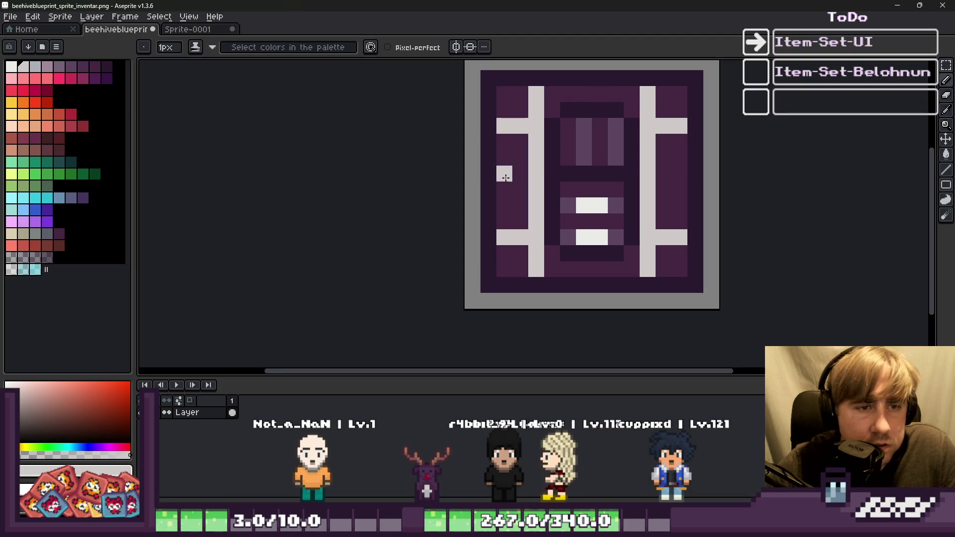
{"action": "left_click", "coordinate": [504, 189]}
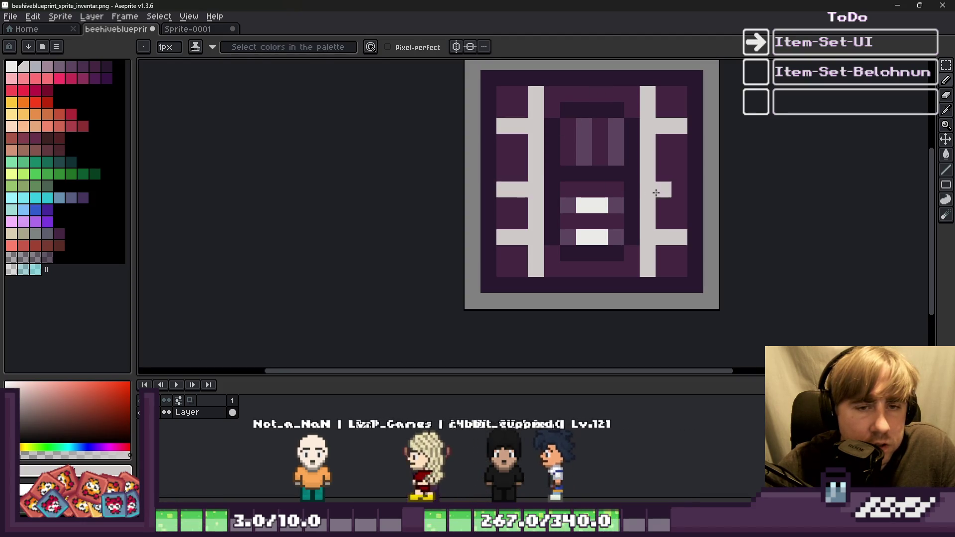
Undo the white side rails and stubs, returning to the Pencil
{"action": "scroll", "coordinate": [520, 213], "scroll_direction": "down", "scroll_amount": 3}
{"action": "scroll", "coordinate": [527, 194], "scroll_direction": "up", "scroll_amount": 4}
{"action": "scroll", "coordinate": [527, 194], "scroll_direction": "down", "scroll_amount": 4}
{"action": "scroll", "coordinate": [532, 192], "scroll_direction": "up", "scroll_amount": 2}
{"action": "key", "text": "v"}
{"action": "key", "text": "ctrl+z"}
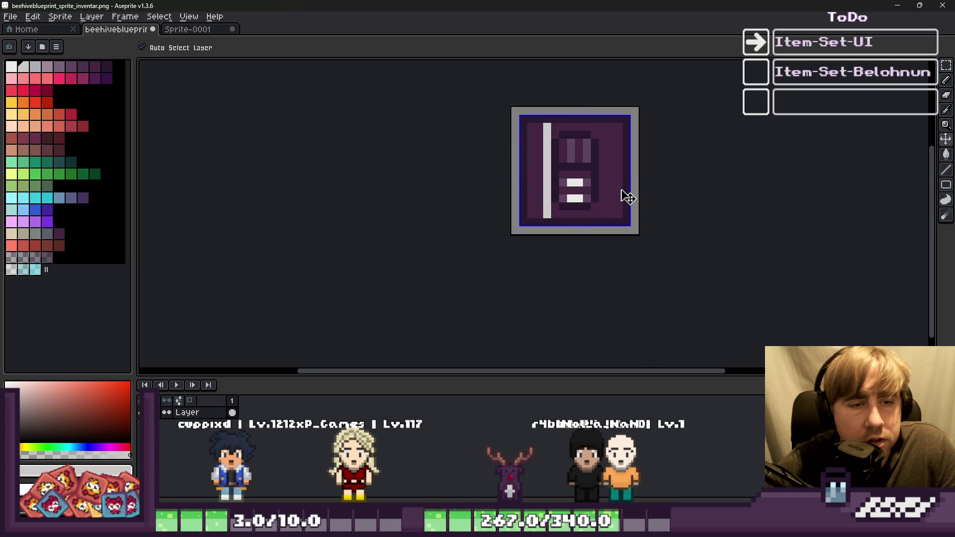
{"action": "key", "text": "b"}
{"action": "scroll", "coordinate": [527, 139], "scroll_direction": "up", "scroll_amount": 1}
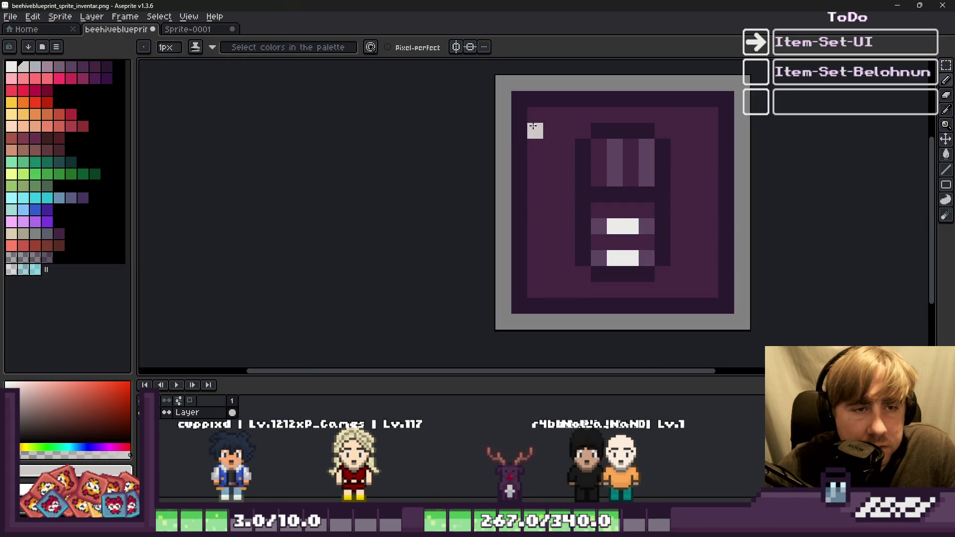
Draw light rungs on the left, a long light bar along the bottom, and a right rung
{"action": "left_click", "coordinate": [535, 194]}
{"action": "left_click_drag", "start_coordinate": [535, 242], "coordinate": [535, 260]}
{"action": "left_click_drag", "start_coordinate": [573, 294], "coordinate": [698, 285]}
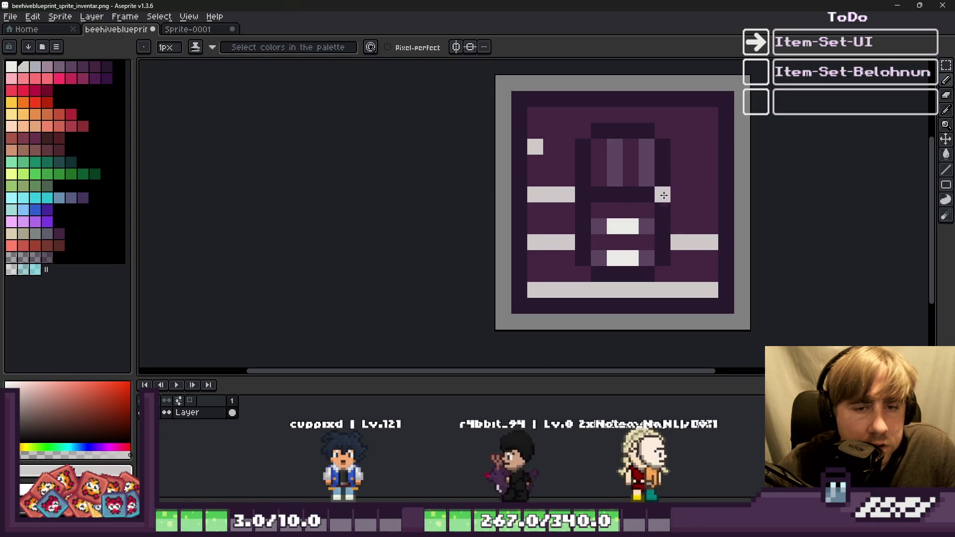
{"action": "left_click_drag", "start_coordinate": [676, 194], "coordinate": [711, 194]}
{"action": "left_click", "coordinate": [544, 143]}
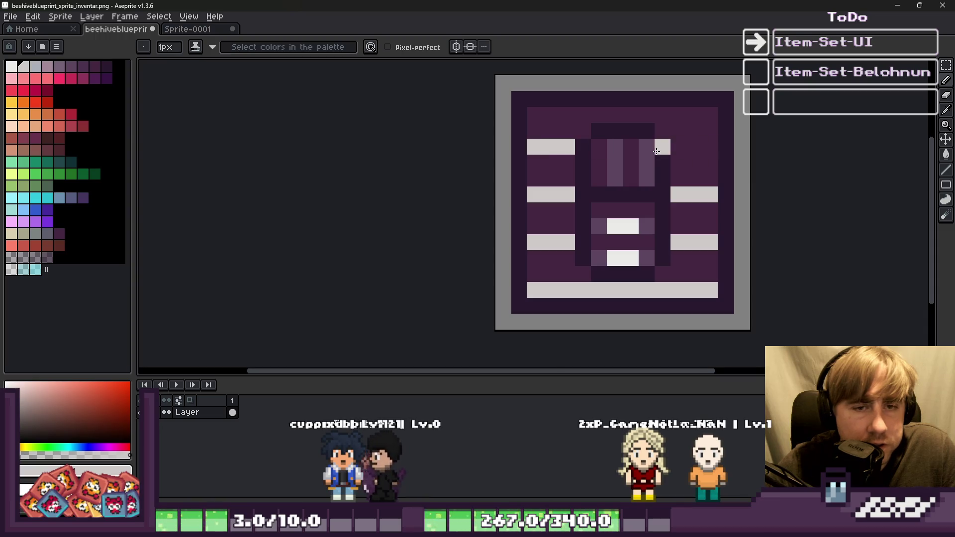
Finish the right rung and add light top pixels and a right vertical stroke, undoing misplaced pixels
{"action": "left_click_drag", "start_coordinate": [677, 149], "coordinate": [706, 147]}
{"action": "mouse_move", "coordinate": [565, 116]}
{"action": "left_mouse_down"}
{"action": "mouse_move", "coordinate": [555, 276]}
{"action": "mouse_move", "coordinate": [566, 275]}
{"action": "left_mouse_up"}
{"action": "key", "text": "ctrl+z"}
{"action": "left_click", "coordinate": [614, 115]}
{"action": "left_click", "coordinate": [646, 115]}
{"action": "key", "text": "ctrl+z"}
{"action": "left_click", "coordinate": [662, 115]}
{"action": "left_click_drag", "start_coordinate": [710, 115], "coordinate": [710, 282]}
{"action": "scroll", "coordinate": [506, 153], "scroll_direction": "down", "scroll_amount": 2}
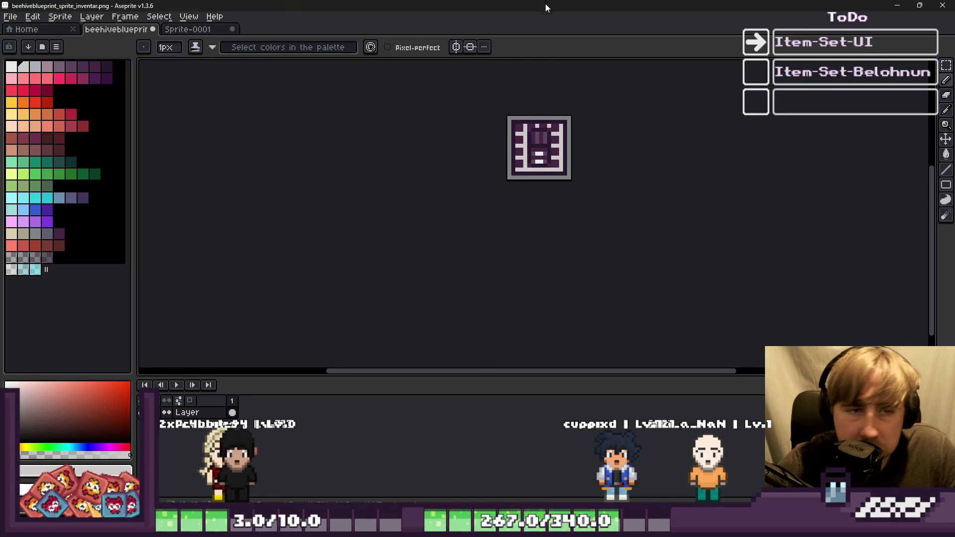
{"action": "scroll", "coordinate": [526, 146], "scroll_direction": "up", "scroll_amount": 1}
{"action": "key", "text": "v"}
{"action": "scroll", "coordinate": [526, 164], "scroll_direction": "up", "scroll_amount": 2}
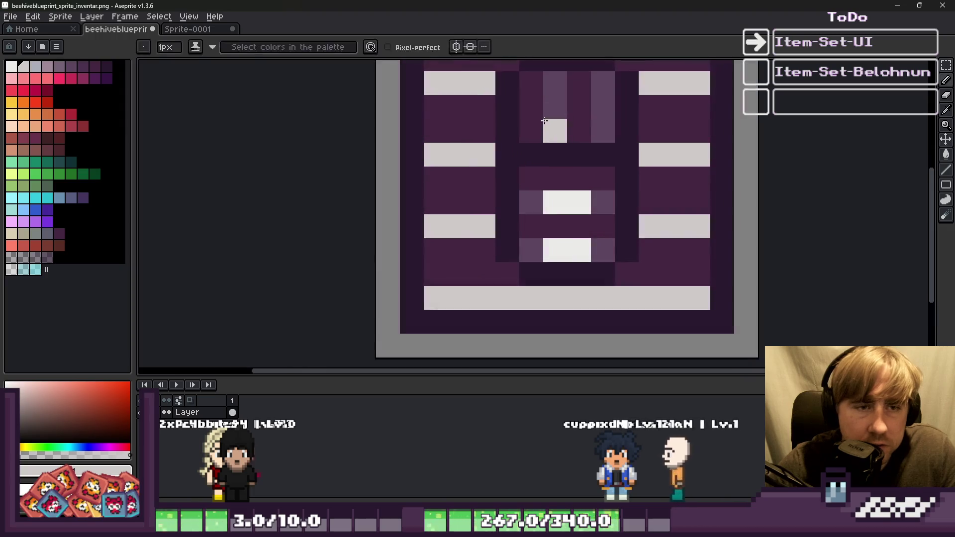
Repaint the left rungs, bottom bar and right rung in a purple picked from the sprite
{"action": "key", "text": "i"}
{"action": "left_click", "coordinate": [562, 107]}
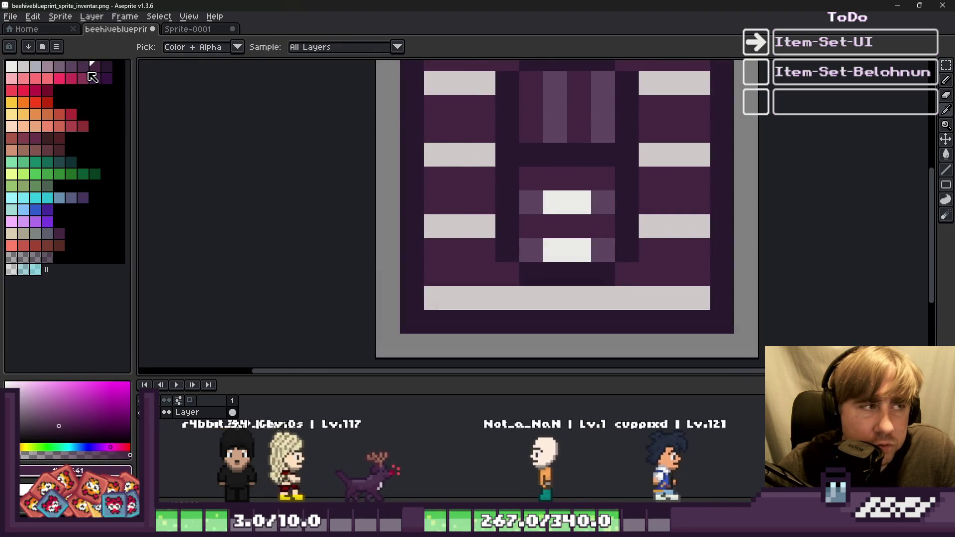
{"action": "key", "text": "b"}
{"action": "scroll", "coordinate": [433, 123], "scroll_direction": "down", "scroll_amount": 1}
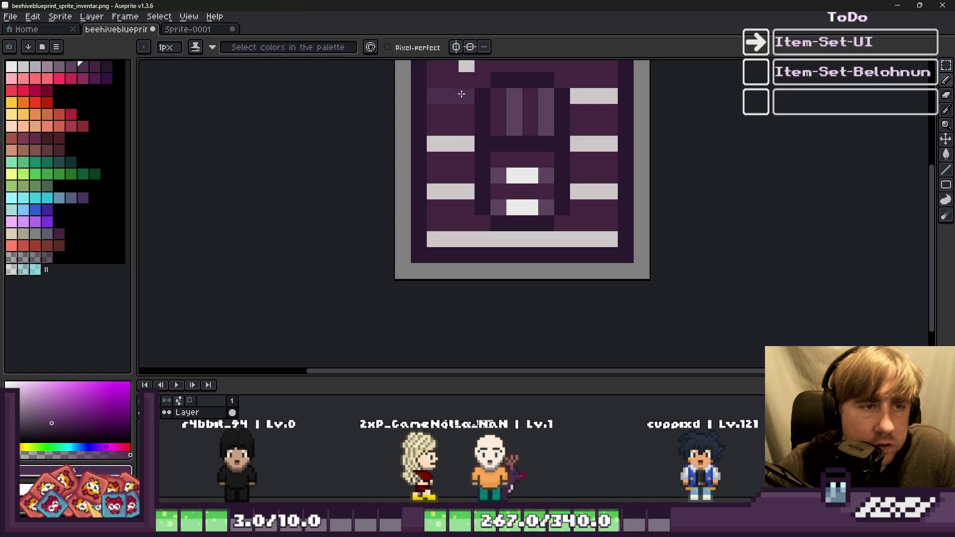
{"action": "scroll", "coordinate": [457, 95], "scroll_direction": "up", "scroll_amount": 1}
{"action": "left_click_drag", "start_coordinate": [469, 79], "coordinate": [463, 319]}
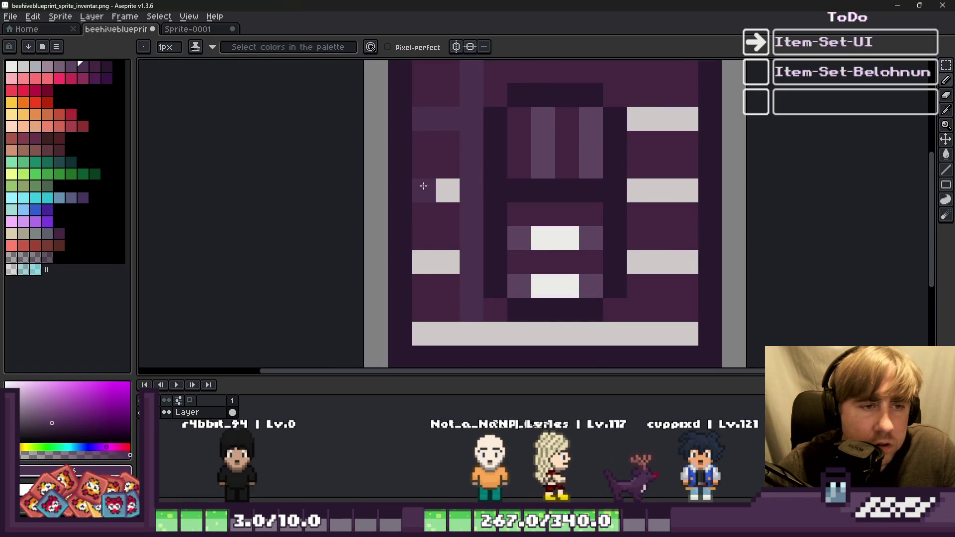
{"action": "left_click_drag", "start_coordinate": [423, 186], "coordinate": [447, 190]}
{"action": "left_click_drag", "start_coordinate": [423, 262], "coordinate": [454, 260]}
{"action": "mouse_move", "coordinate": [447, 333]}
{"action": "left_mouse_down"}
{"action": "mouse_move", "coordinate": [437, 331]}
{"action": "mouse_move", "coordinate": [684, 334]}
{"action": "left_mouse_up"}
{"action": "mouse_move", "coordinate": [671, 262]}
{"action": "left_mouse_down"}
{"action": "mouse_move", "coordinate": [649, 262]}
{"action": "mouse_move", "coordinate": [670, 267]}
{"action": "left_mouse_up"}
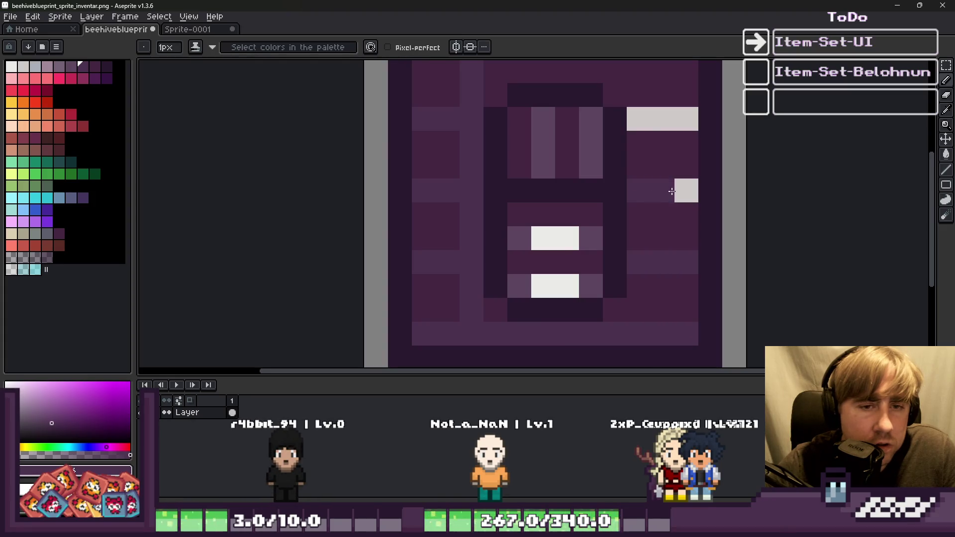
Pick a darker purple and paint over the remaining white pixel in the centre
{"action": "scroll", "coordinate": [599, 254], "scroll_direction": "up", "scroll_amount": 2}
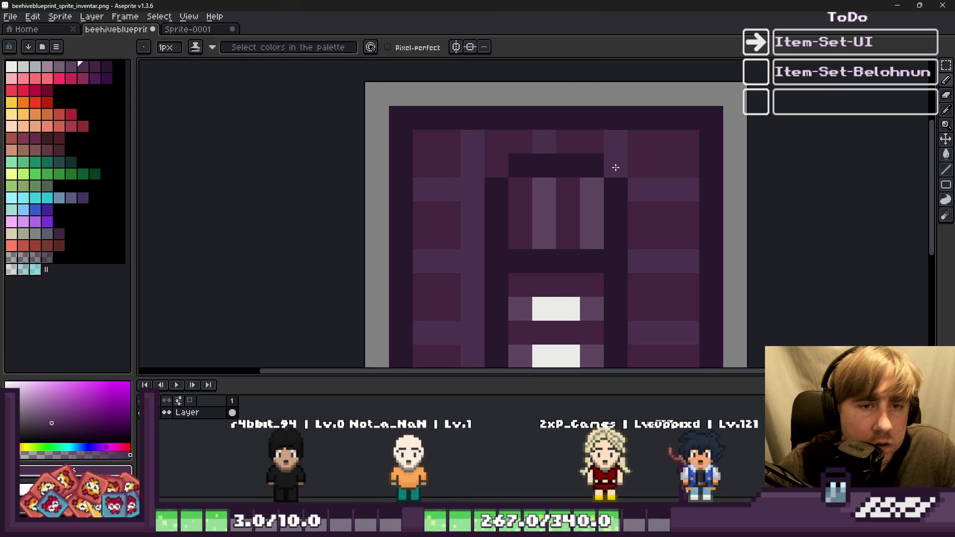
{"action": "scroll", "coordinate": [666, 149], "scroll_direction": "down", "scroll_amount": 3}
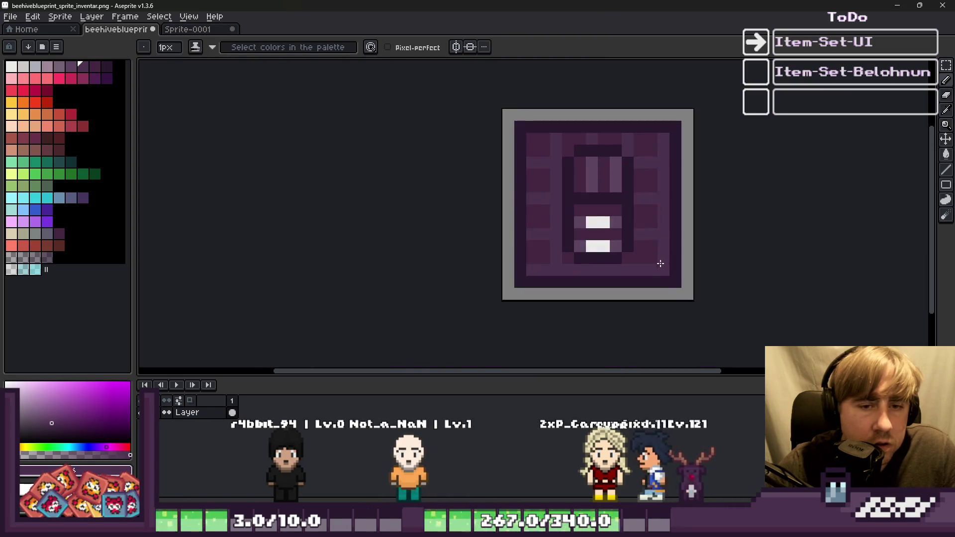
{"action": "scroll", "coordinate": [487, 191], "scroll_direction": "down", "scroll_amount": 2}
{"action": "scroll", "coordinate": [483, 204], "scroll_direction": "up", "scroll_amount": 5}
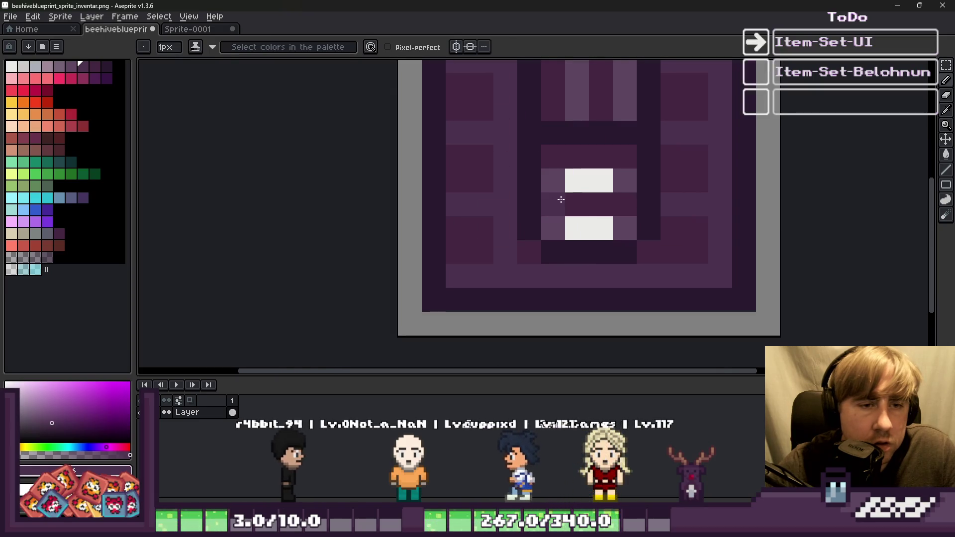
{"action": "key", "text": "alt"}
{"action": "left_click", "coordinate": [535, 179], "text": "alt"}
{"action": "left_click", "coordinate": [587, 184]}
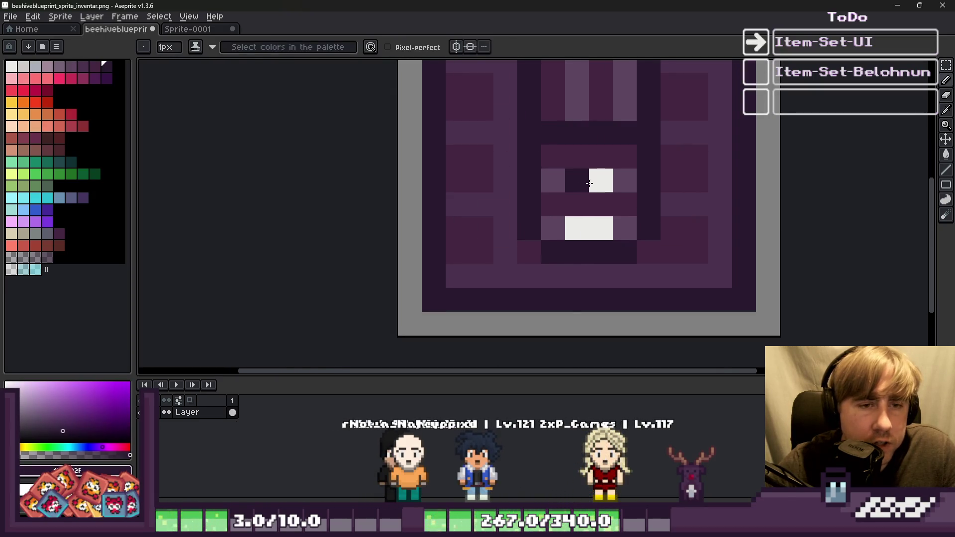
{"action": "scroll", "coordinate": [596, 232], "scroll_direction": "down", "scroll_amount": 5}
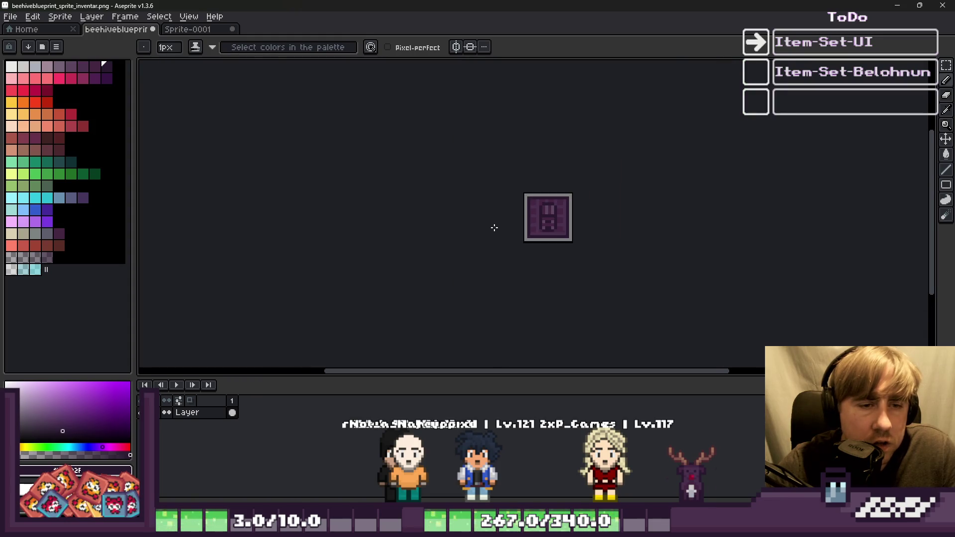
{"action": "scroll", "coordinate": [506, 207], "scroll_direction": "up", "scroll_amount": 3}
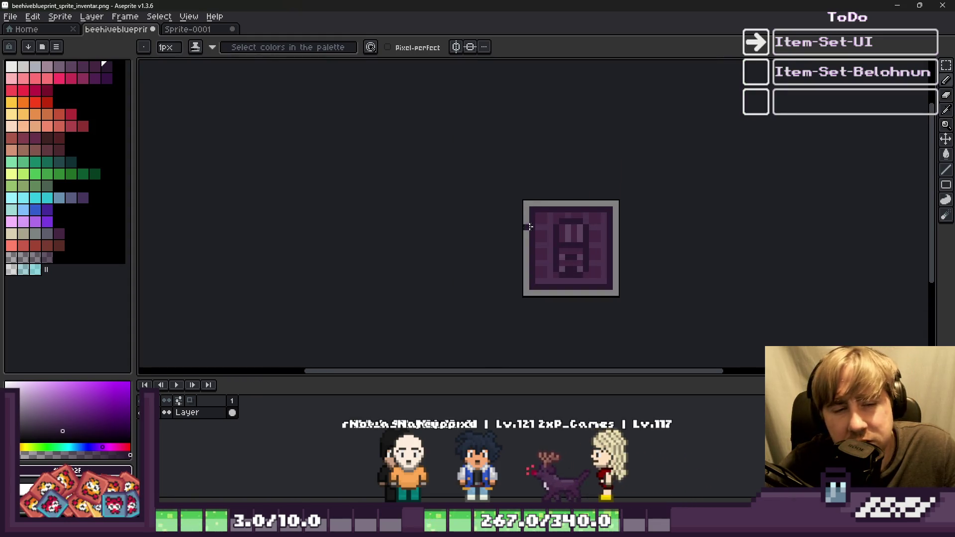
{"action": "scroll", "coordinate": [521, 227], "scroll_direction": "up", "scroll_amount": 2}
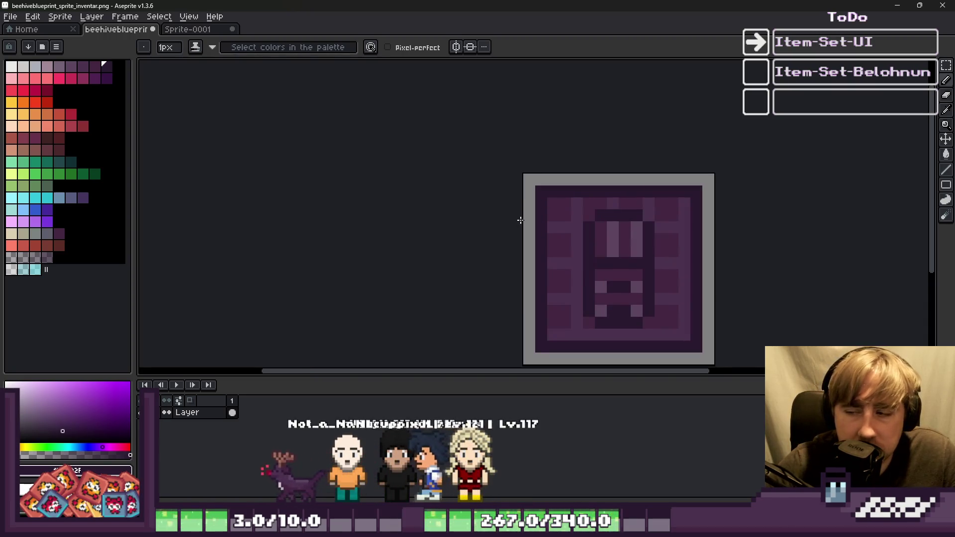
{"action": "scroll", "coordinate": [618, 244], "scroll_direction": "up", "scroll_amount": 2}
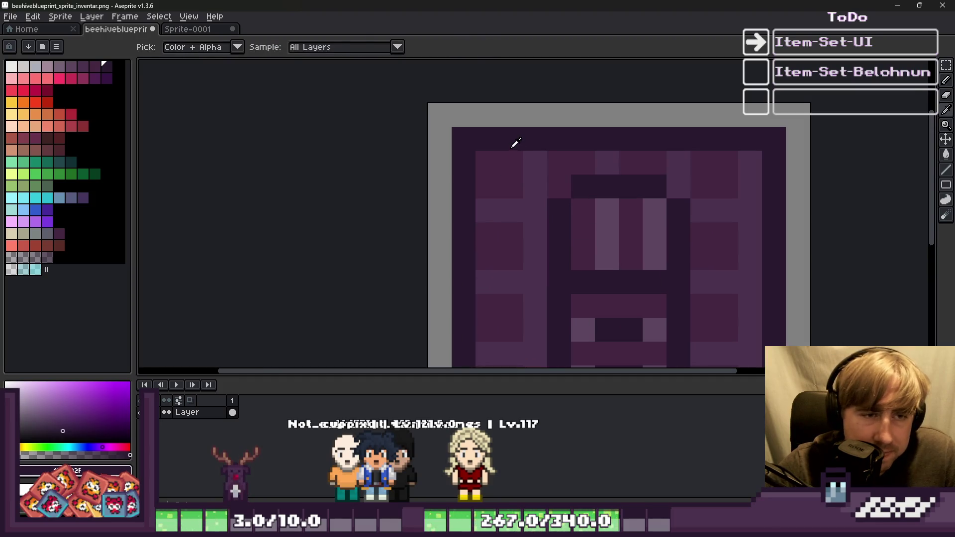
Shade the top edge pixels and erase the middle of the top edge
{"action": "mouse_move", "coordinate": [656, 157]}
{"action": "left_mouse_down"}
{"action": "mouse_move", "coordinate": [590, 164]}
{"action": "mouse_move", "coordinate": [527, 150]}
{"action": "mouse_move", "coordinate": [713, 163]}
{"action": "left_mouse_up"}
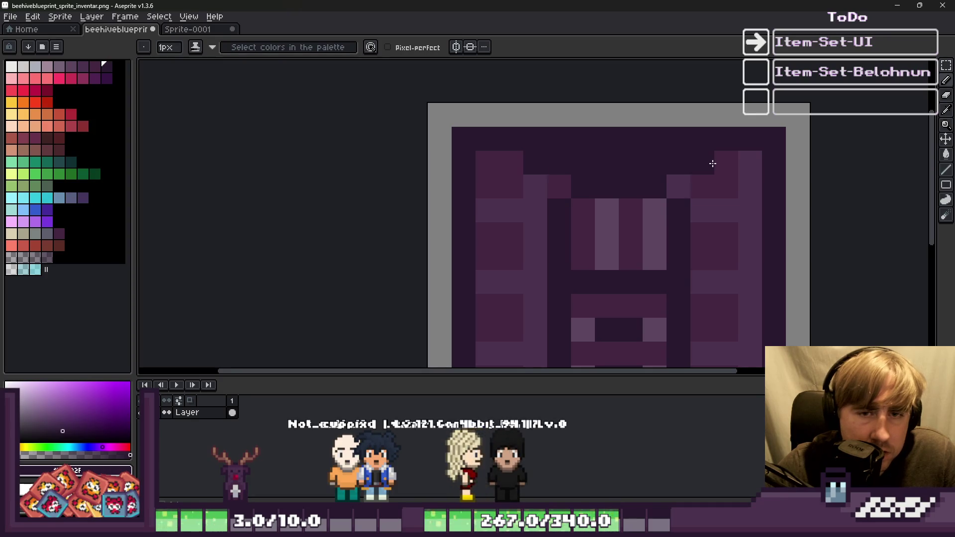
{"action": "left_click_drag", "start_coordinate": [532, 137], "coordinate": [678, 138]}
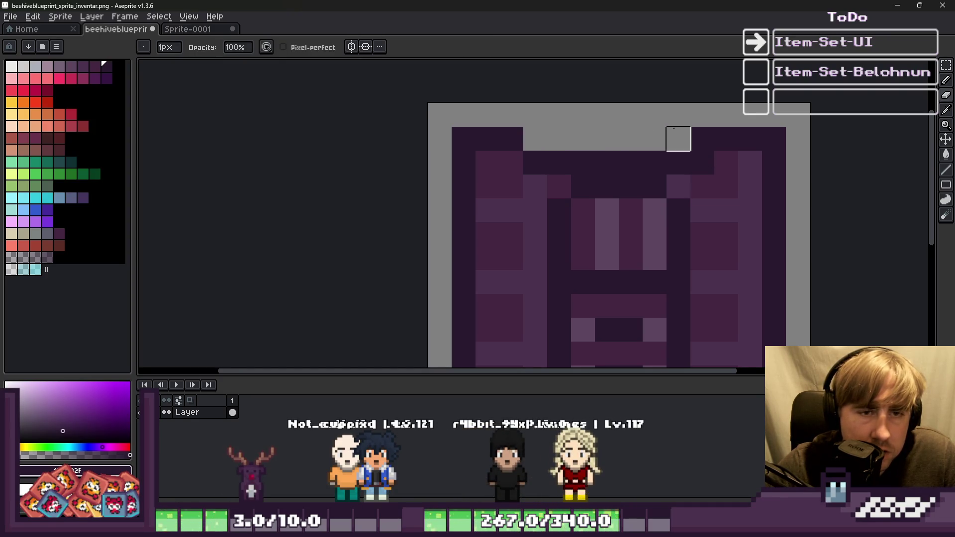
{"action": "scroll", "coordinate": [702, 138], "scroll_direction": "down", "scroll_amount": 2}
{"action": "scroll", "coordinate": [528, 163], "scroll_direction": "up", "scroll_amount": 1}
Reshape the left and right edge columns and erase the middle of the bottom edge
{"action": "left_click_drag", "start_coordinate": [541, 135], "coordinate": [539, 248]}
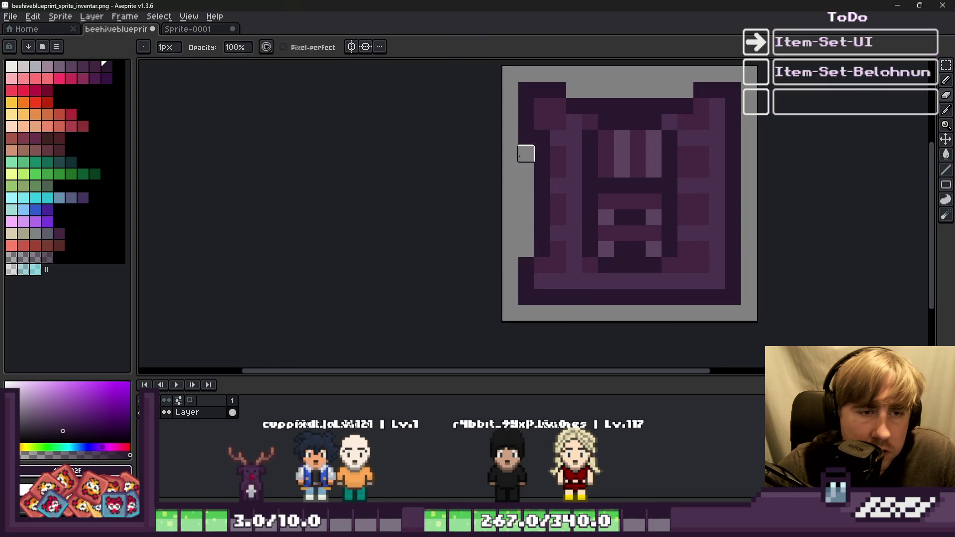
{"action": "left_click", "coordinate": [559, 288]}
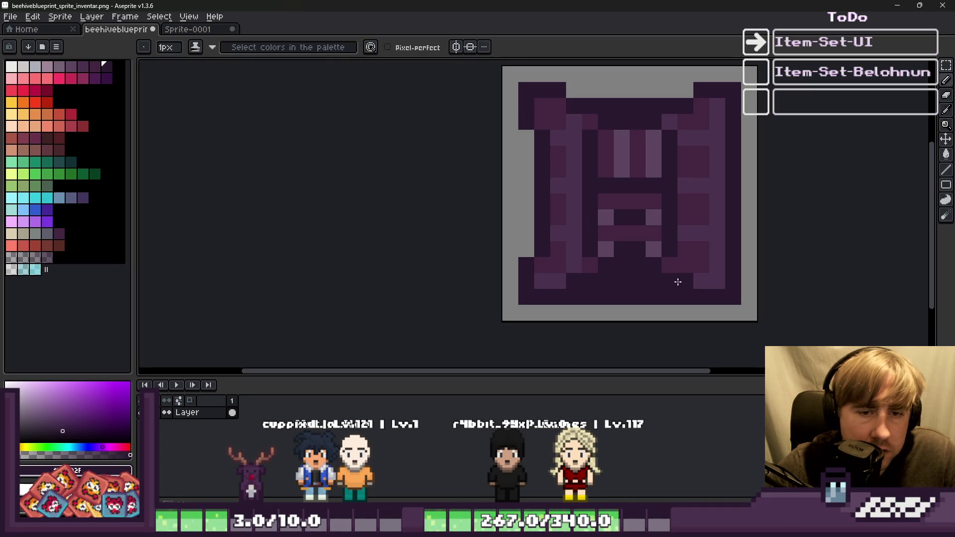
{"action": "left_click_drag", "start_coordinate": [685, 297], "coordinate": [573, 296]}
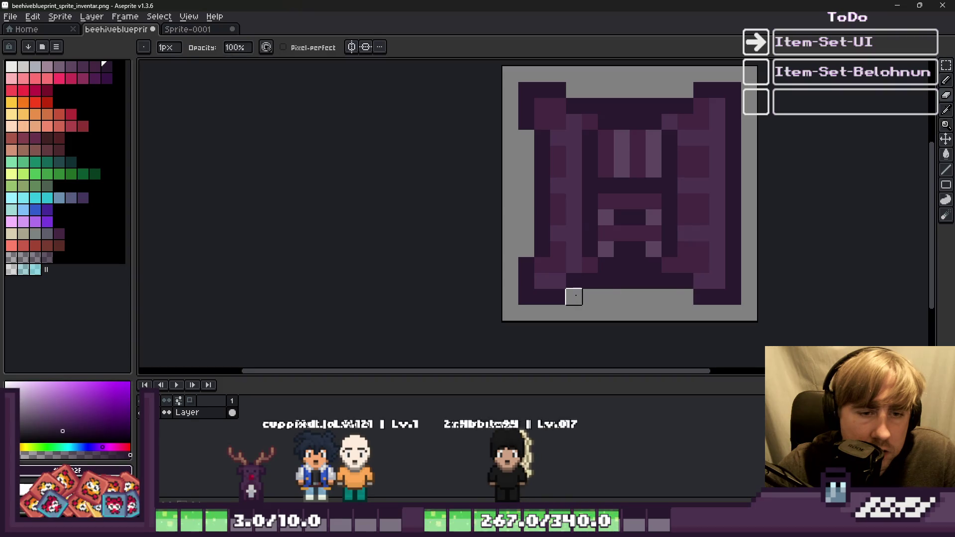
{"action": "key", "text": "b"}
{"action": "left_click_drag", "start_coordinate": [720, 255], "coordinate": [712, 179]}
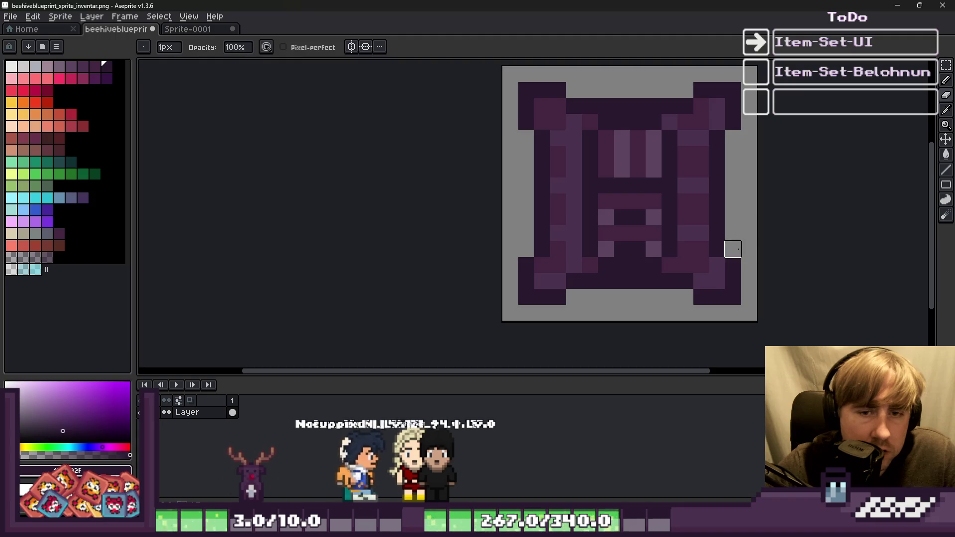
{"action": "scroll", "coordinate": [571, 171], "scroll_direction": "down", "scroll_amount": 1}
{"action": "scroll", "coordinate": [659, 143], "scroll_direction": "up", "scroll_amount": 1}
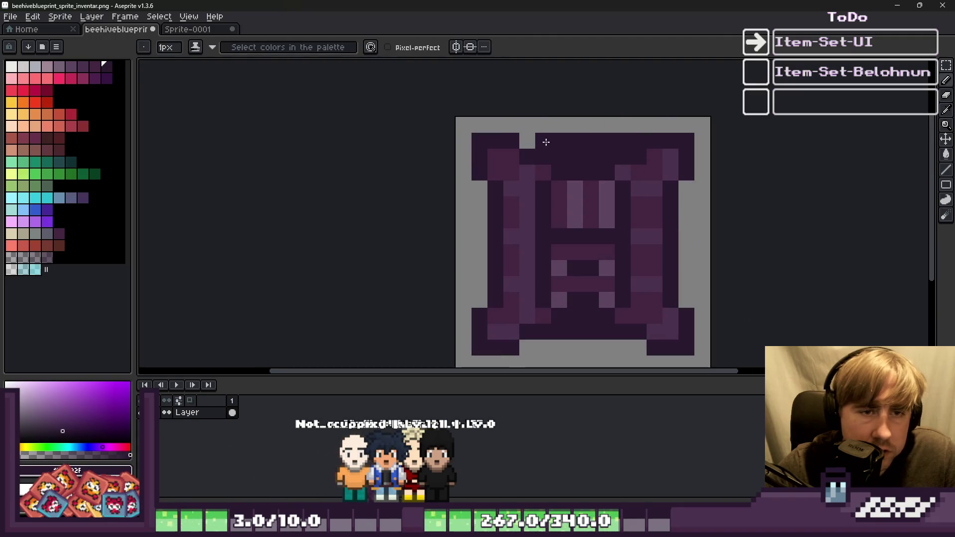
Undo recent edge edits, including trial dark and grey strokes down the blueprint's columns
{"action": "key", "text": "ctrl+z"}
{"action": "key", "text": "ctrl+z"}
{"action": "key", "text": "ctrl+z"}
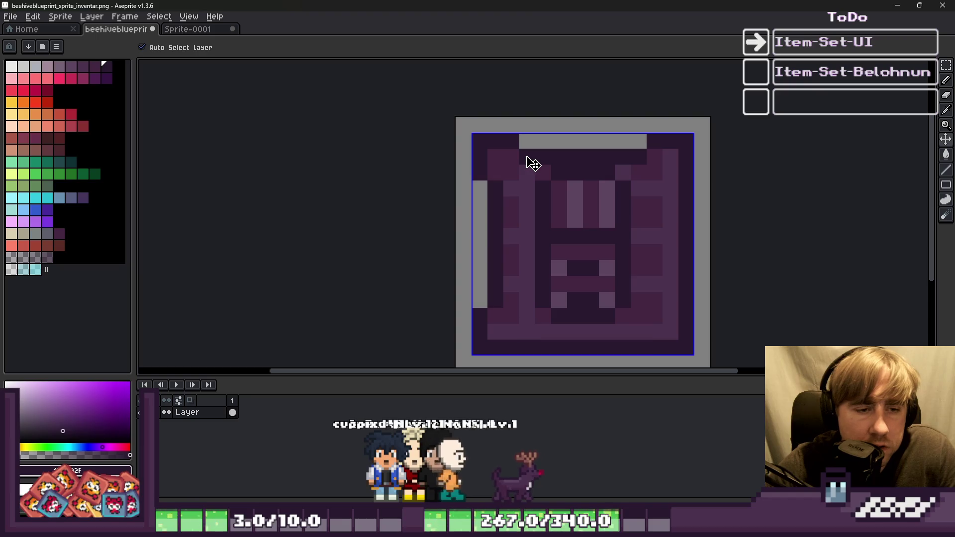
{"action": "key", "text": "ctrl+z"}
{"action": "left_click_drag", "start_coordinate": [494, 209], "coordinate": [496, 282]}
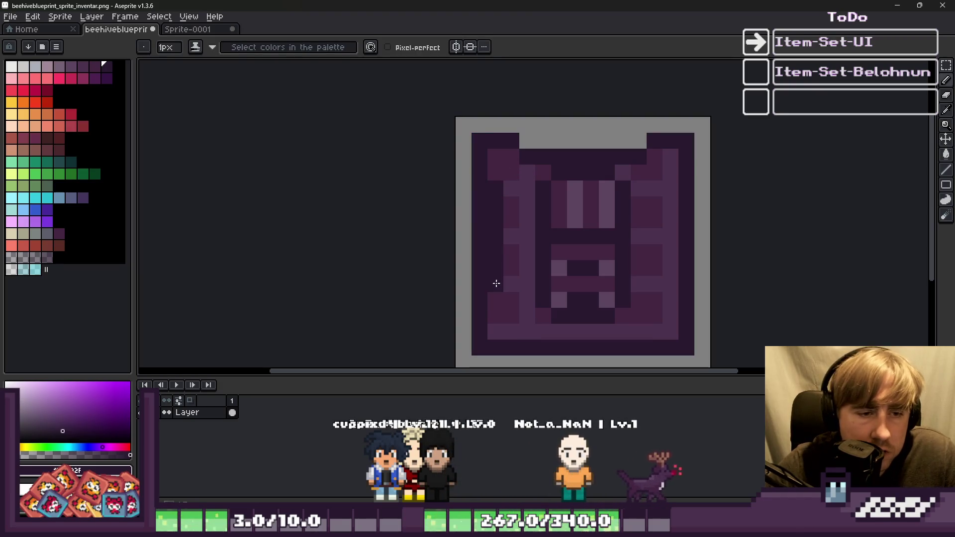
{"action": "key", "text": "ctrl+z"}
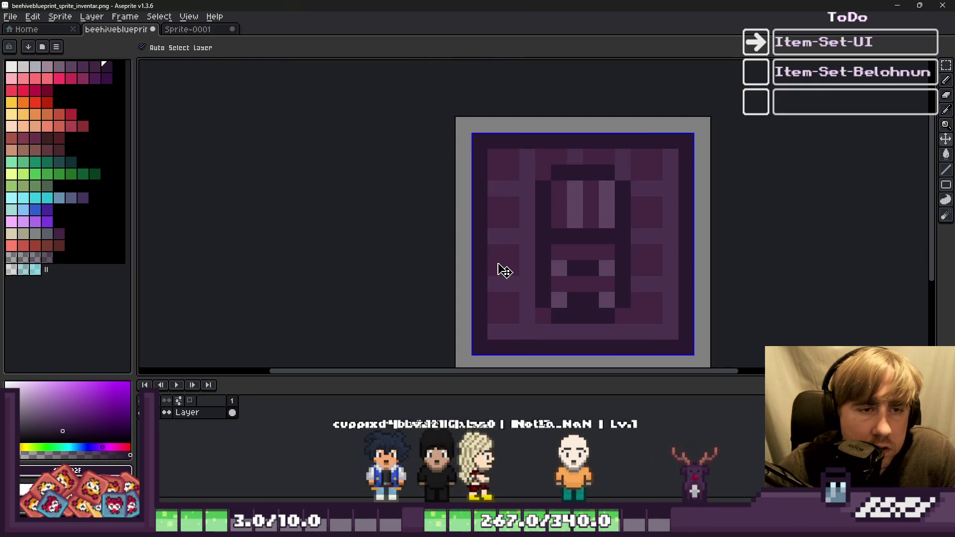
{"action": "left_click_drag", "start_coordinate": [496, 182], "coordinate": [498, 259]}
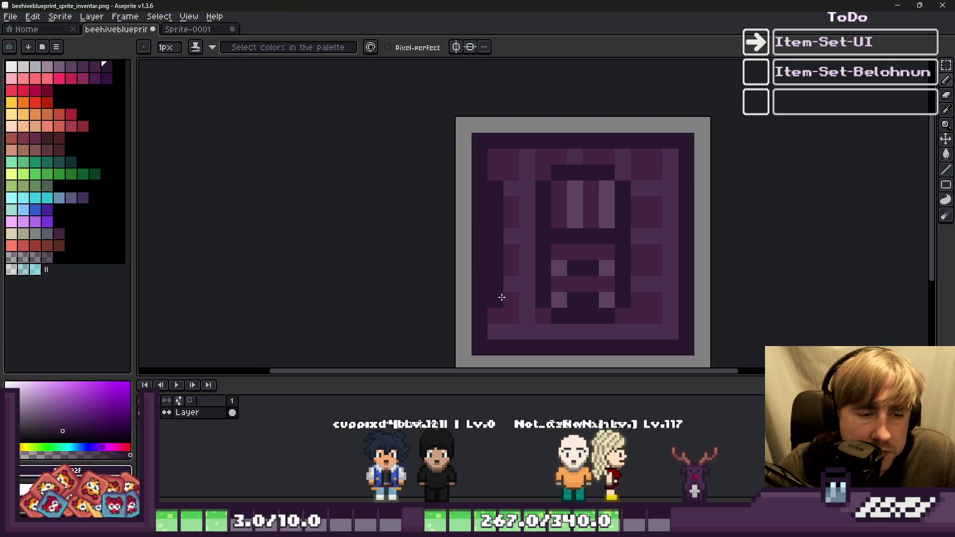
{"action": "mouse_move", "coordinate": [657, 185]}
{"action": "left_mouse_down"}
{"action": "mouse_move", "coordinate": [667, 305]}
{"action": "mouse_move", "coordinate": [686, 297]}
{"action": "mouse_move", "coordinate": [686, 188]}
{"action": "left_mouse_up"}
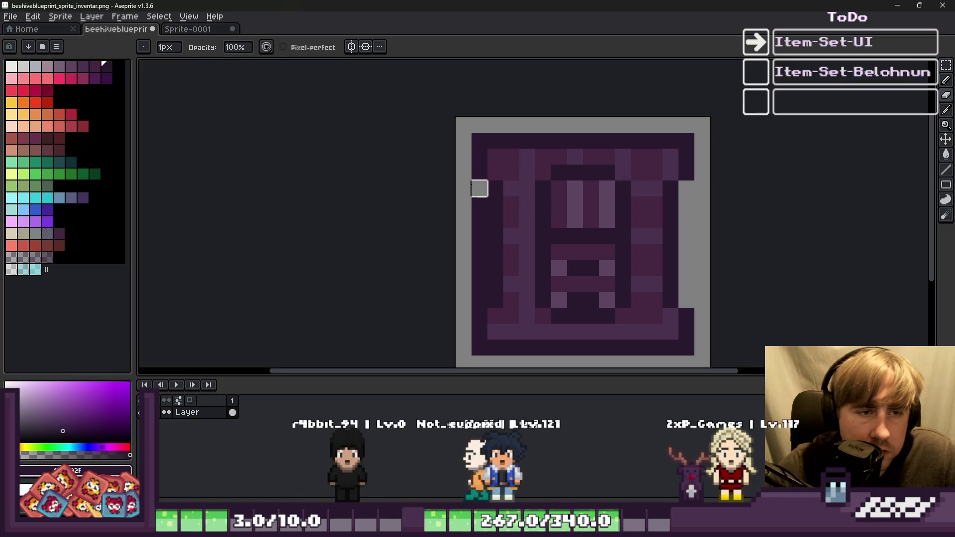
{"action": "left_click_drag", "start_coordinate": [480, 188], "coordinate": [480, 284]}
{"action": "scroll", "coordinate": [588, 174], "scroll_direction": "down", "scroll_amount": 7}
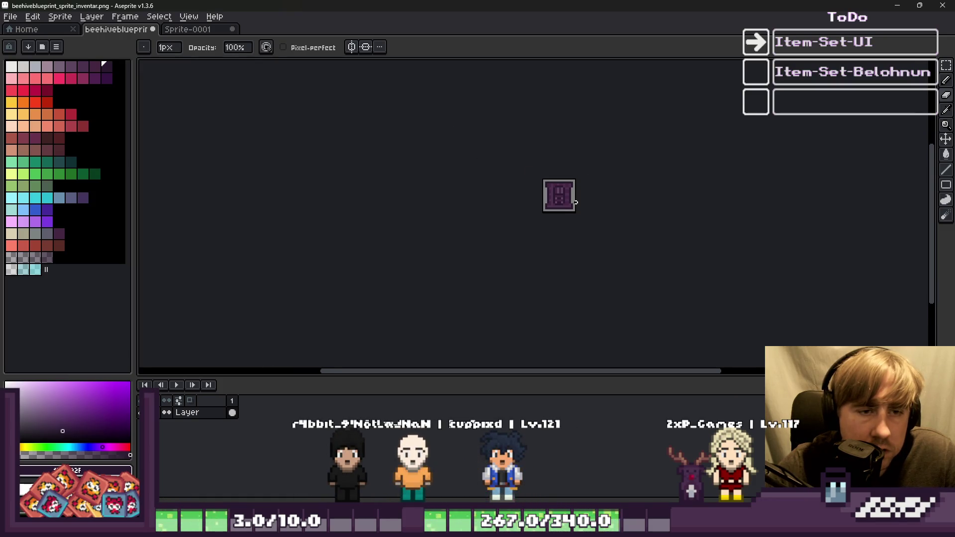
{"action": "scroll", "coordinate": [566, 186], "scroll_direction": "up", "scroll_amount": 1}
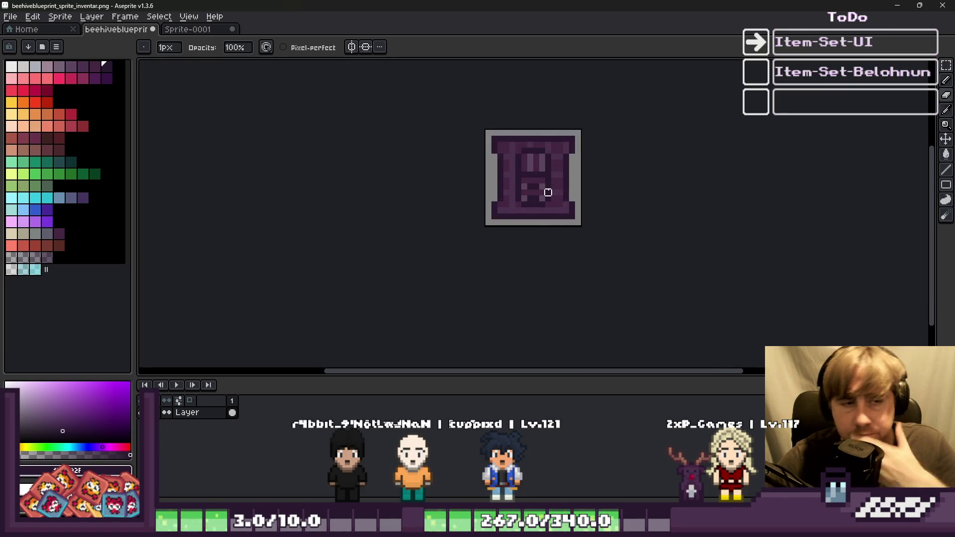
{"action": "key", "text": "ctrl+z"}
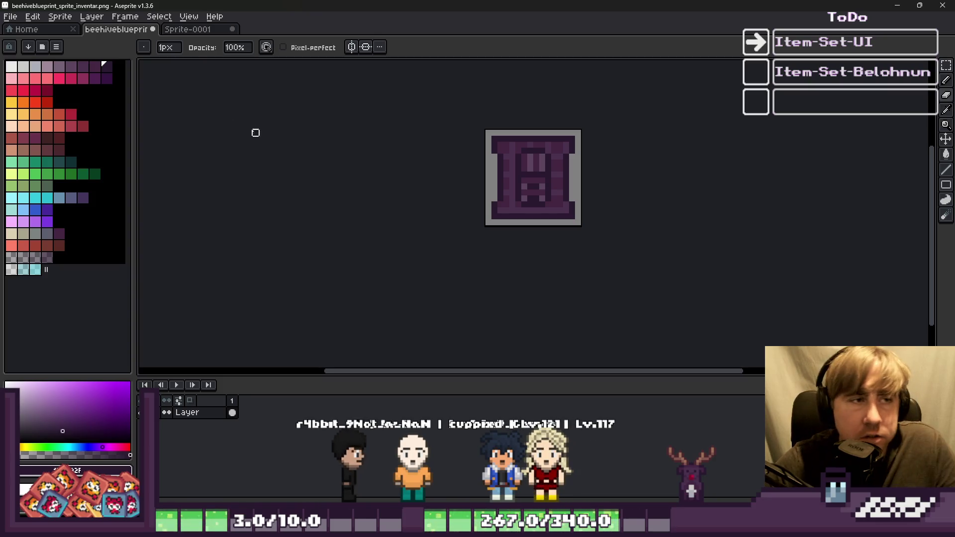
Compare with Sprite-0001, then bucket-fill the left column and bottom strip slate blue
{"action": "left_click", "coordinate": [187, 31]}
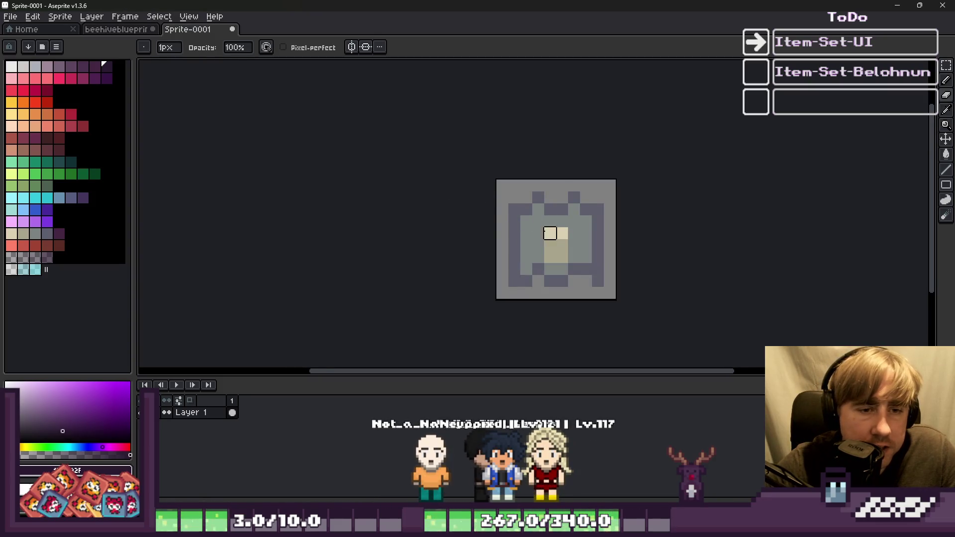
{"action": "left_click", "coordinate": [120, 30]}
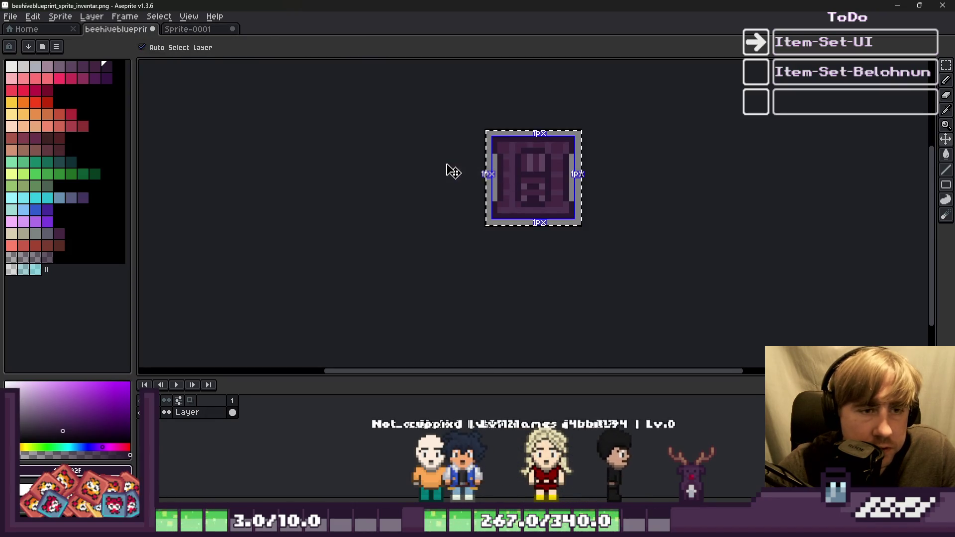
{"action": "scroll", "coordinate": [468, 192], "scroll_direction": "down", "scroll_amount": 1}
{"action": "scroll", "coordinate": [467, 192], "scroll_direction": "up", "scroll_amount": 4}
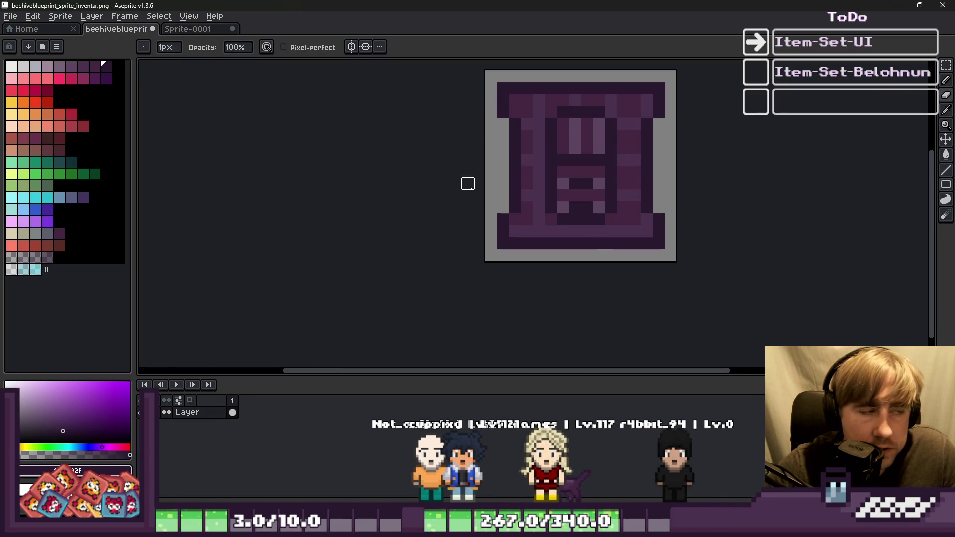
{"action": "scroll", "coordinate": [468, 183], "scroll_direction": "down", "scroll_amount": 1}
{"action": "left_click", "coordinate": [23, 210]}
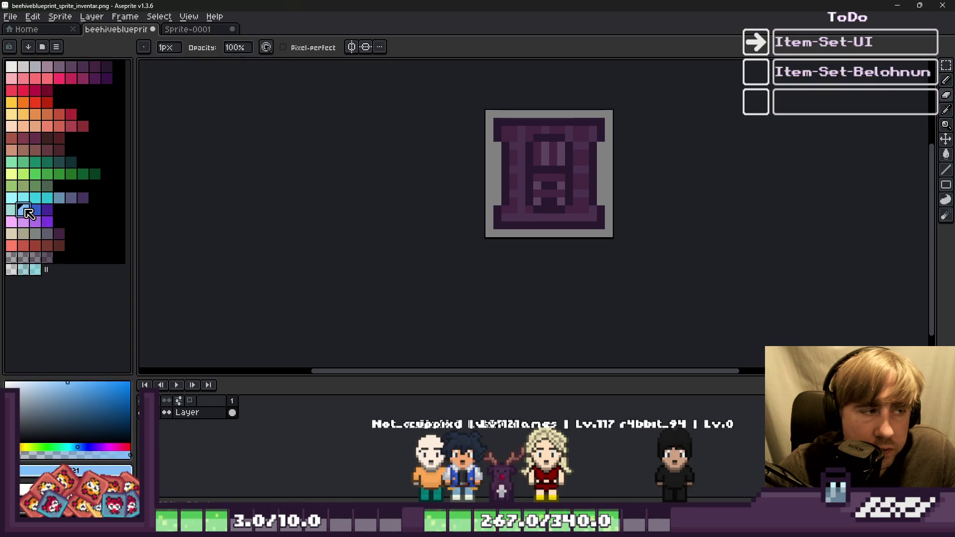
{"action": "scroll", "coordinate": [527, 166], "scroll_direction": "up", "scroll_amount": 2}
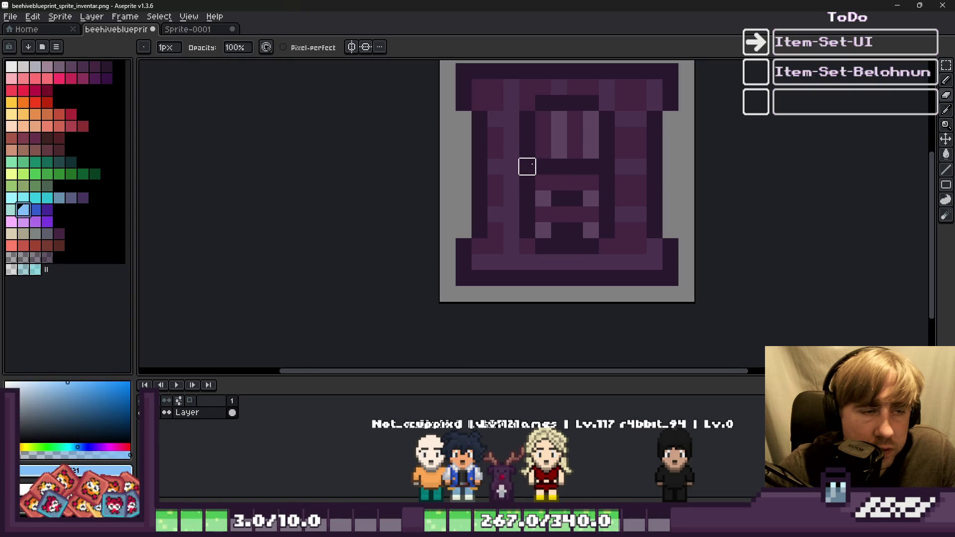
{"action": "left_click", "coordinate": [72, 200]}
{"action": "key", "text": "g"}
{"action": "left_click", "coordinate": [501, 115]}
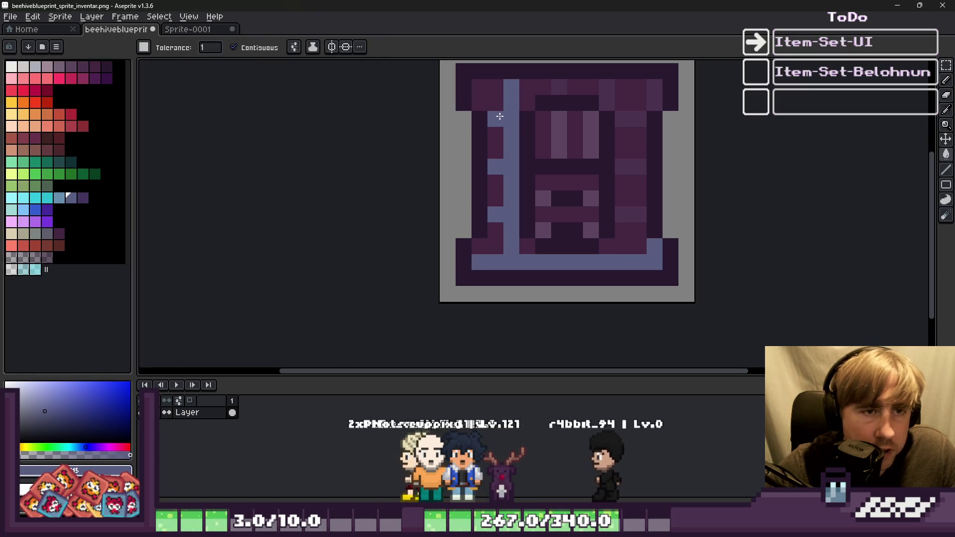
Bucket-fill top-band pixels, the right column and small inner strips slate blue
{"action": "left_click", "coordinate": [559, 88]}
{"action": "left_click", "coordinate": [603, 91]}
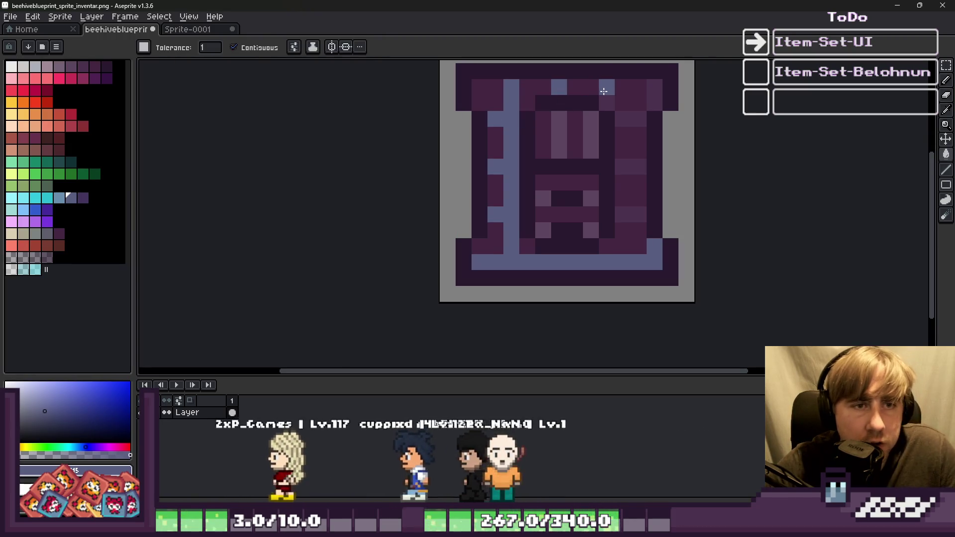
{"action": "left_click", "coordinate": [606, 103]}
{"action": "left_click", "coordinate": [654, 95]}
{"action": "left_click", "coordinate": [631, 119]}
{"action": "left_click", "coordinate": [621, 156]}
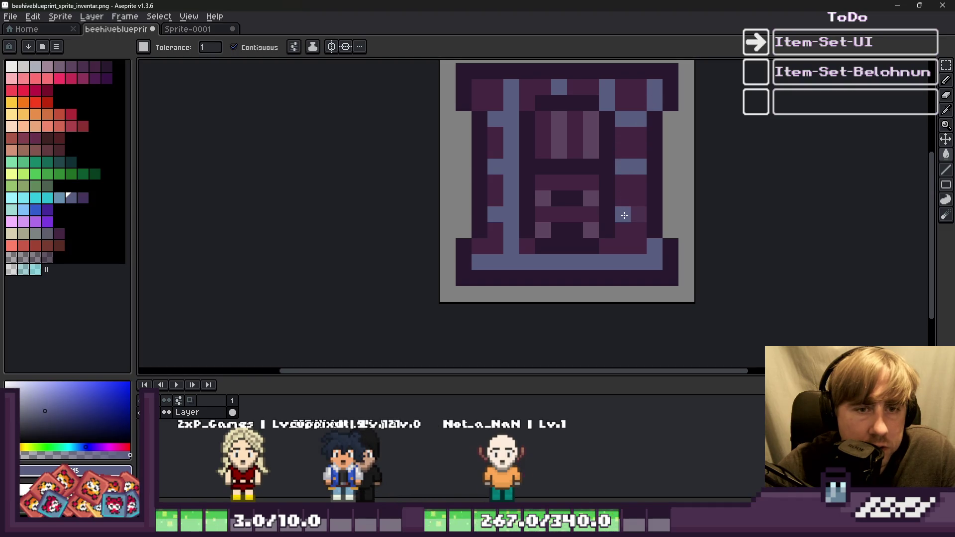
Sample slate blue from the sprite and paint one more pixel with it
{"action": "left_click", "coordinate": [83, 199]}
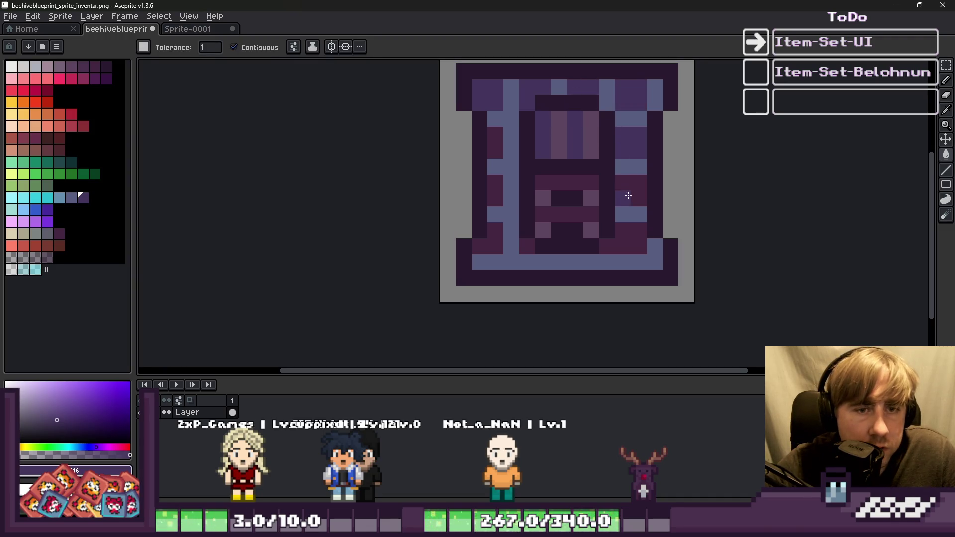
{"action": "scroll", "coordinate": [491, 159], "scroll_direction": "up", "scroll_amount": 1}
{"action": "left_click", "coordinate": [491, 159], "text": "alt"}
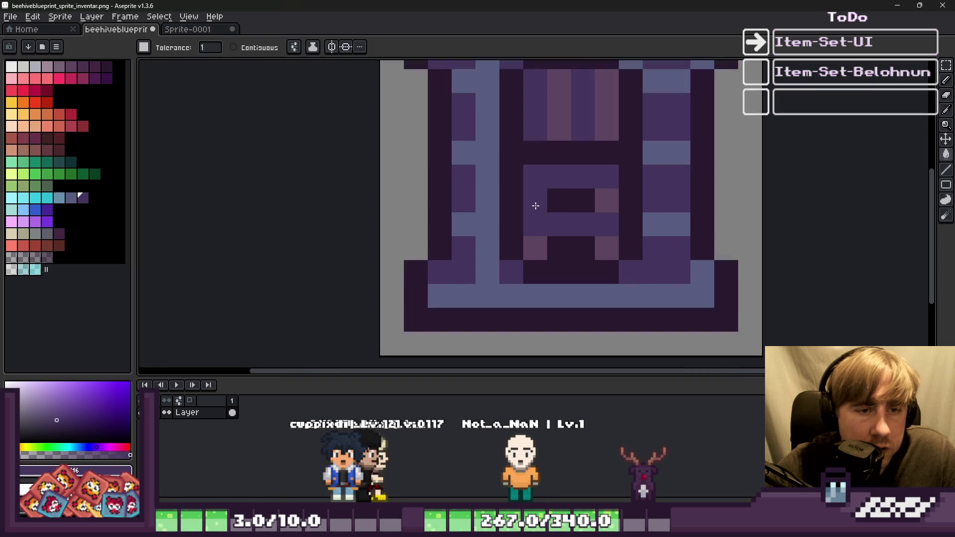
{"action": "left_click", "coordinate": [540, 204]}
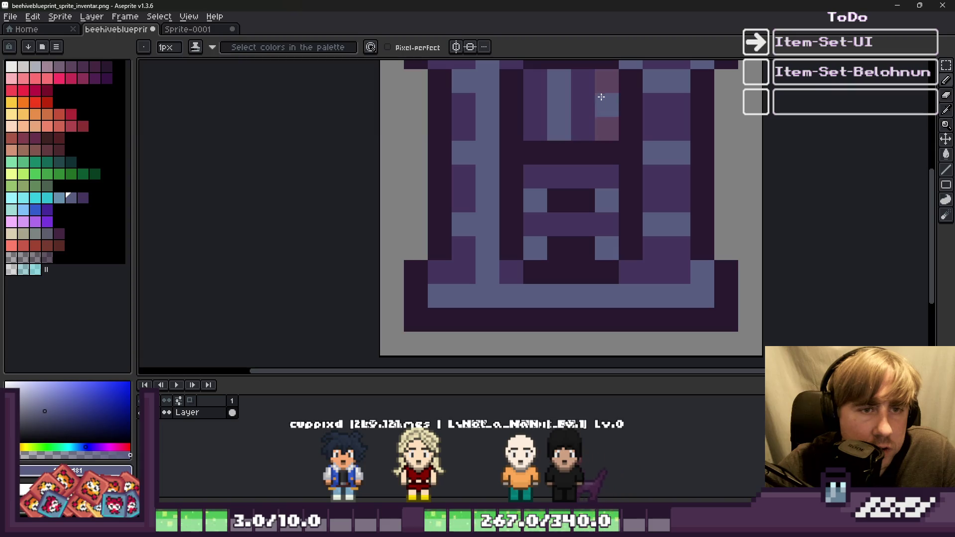
{"action": "scroll", "coordinate": [601, 99], "scroll_direction": "down", "scroll_amount": 5}
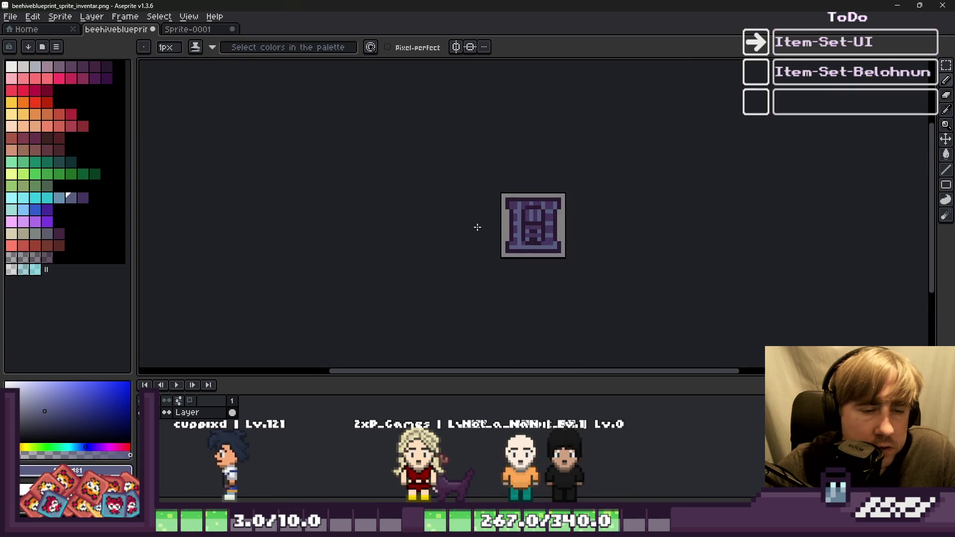
{"action": "scroll", "coordinate": [539, 188], "scroll_direction": "up", "scroll_amount": 5}
Paint a reddish-purple column inside the frame, then select a lighter blue colour
{"action": "left_click", "coordinate": [387, 166], "text": "alt"}
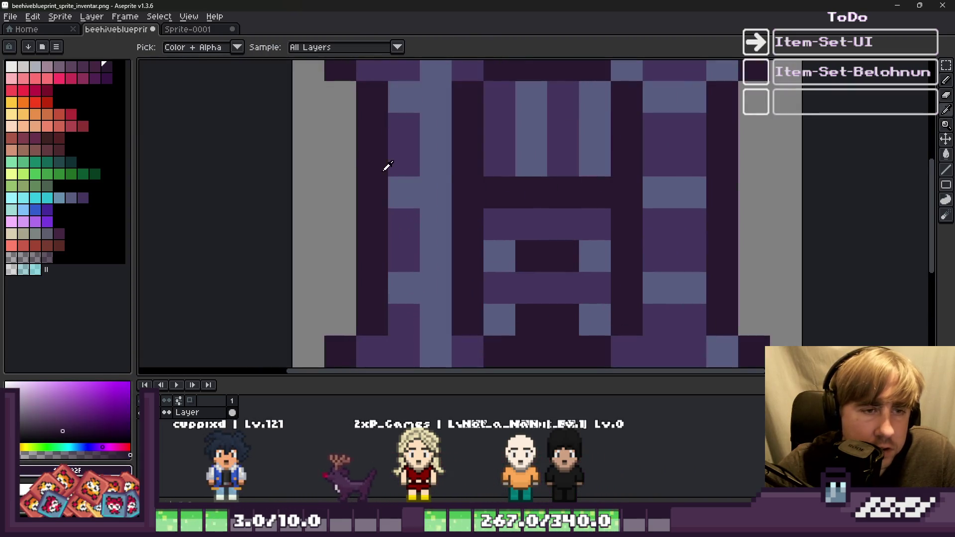
{"action": "left_click", "coordinate": [98, 84]}
{"action": "mouse_move", "coordinate": [460, 154]}
{"action": "left_mouse_down"}
{"action": "mouse_move", "coordinate": [467, 100]}
{"action": "mouse_move", "coordinate": [467, 333]}
{"action": "left_mouse_up"}
{"action": "scroll", "coordinate": [501, 243], "scroll_direction": "down", "scroll_amount": 1}
{"action": "scroll", "coordinate": [501, 242], "scroll_direction": "down", "scroll_amount": 1}
{"action": "scroll", "coordinate": [513, 266], "scroll_direction": "up", "scroll_amount": 1}
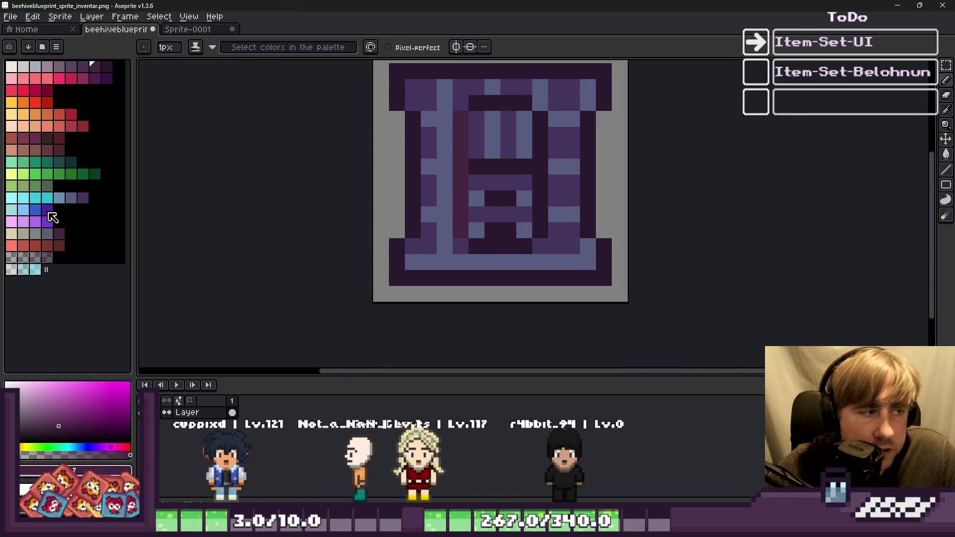
{"action": "left_click", "coordinate": [71, 200]}
{"action": "left_click", "coordinate": [59, 198]}
Pencil the inner column and a few nearby pixels light blue
{"action": "scroll", "coordinate": [452, 131], "scroll_direction": "up", "scroll_amount": 1}
{"action": "mouse_move", "coordinate": [463, 111]}
{"action": "left_mouse_down"}
{"action": "mouse_move", "coordinate": [469, 280]}
{"action": "mouse_move", "coordinate": [485, 298]}
{"action": "mouse_move", "coordinate": [550, 298]}
{"action": "mouse_move", "coordinate": [584, 249]}
{"action": "mouse_move", "coordinate": [579, 107]}
{"action": "mouse_move", "coordinate": [511, 94]}
{"action": "left_mouse_up"}
{"action": "left_click_drag", "start_coordinate": [536, 208], "coordinate": [536, 232]}
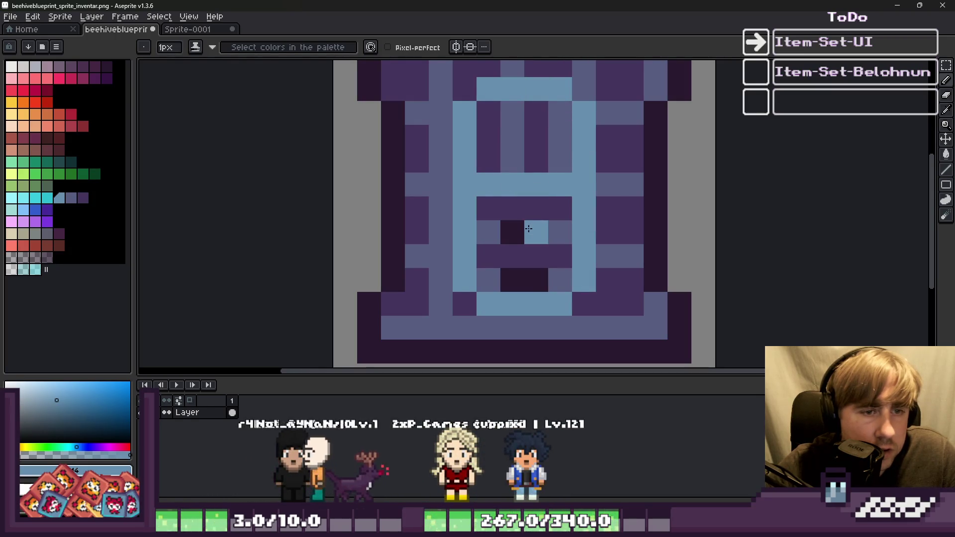
{"action": "left_click", "coordinate": [532, 280]}
{"action": "scroll", "coordinate": [485, 167], "scroll_direction": "down", "scroll_amount": 5}
{"action": "scroll", "coordinate": [528, 241], "scroll_direction": "up", "scroll_amount": 5}
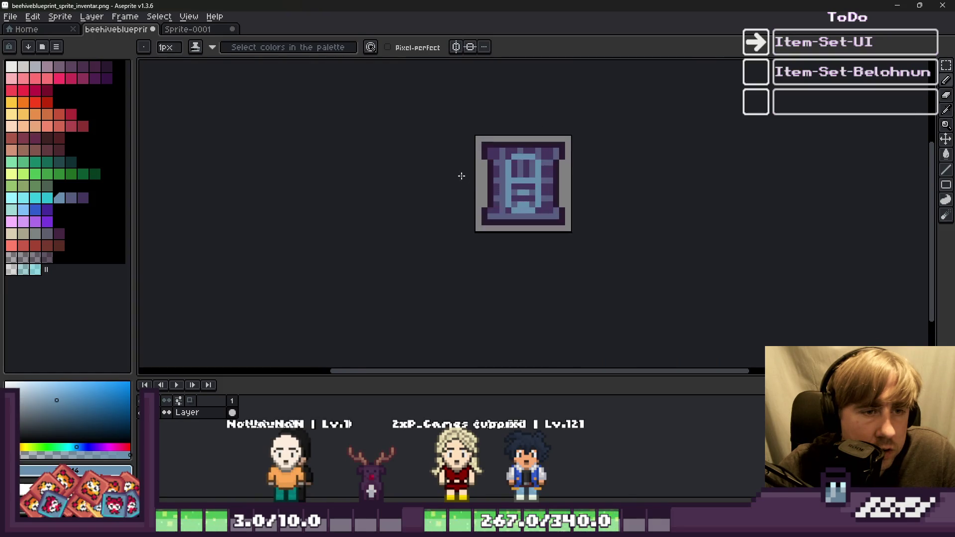
Sample dark purple and paint over the bottom-left and top-right grey-blue pixels
{"action": "key", "text": "i"}
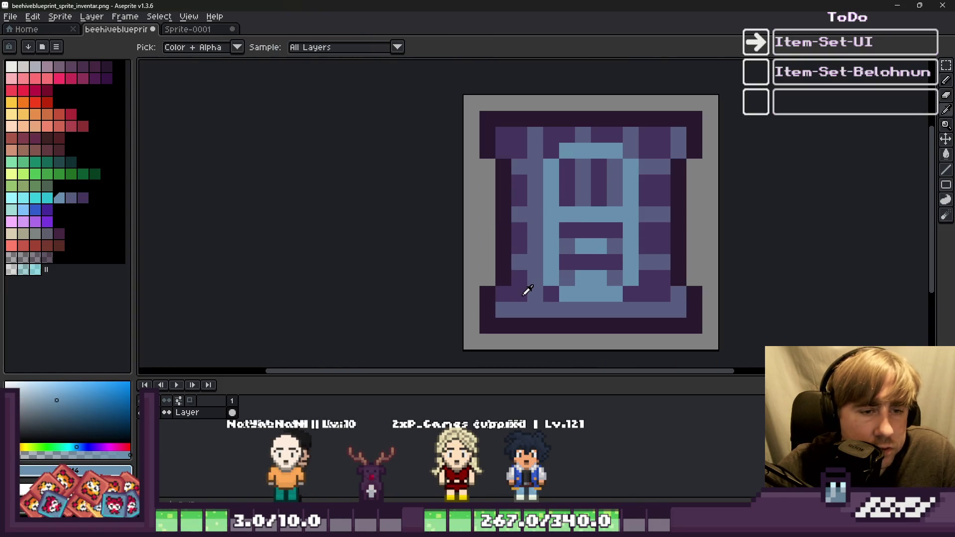
{"action": "left_click", "coordinate": [527, 290]}
{"action": "key", "text": "b"}
{"action": "left_click", "coordinate": [535, 278]}
{"action": "mouse_move", "coordinate": [535, 309]}
{"action": "left_mouse_down"}
{"action": "mouse_move", "coordinate": [515, 307]}
{"action": "mouse_move", "coordinate": [685, 301]}
{"action": "mouse_move", "coordinate": [653, 255]}
{"action": "left_mouse_up"}
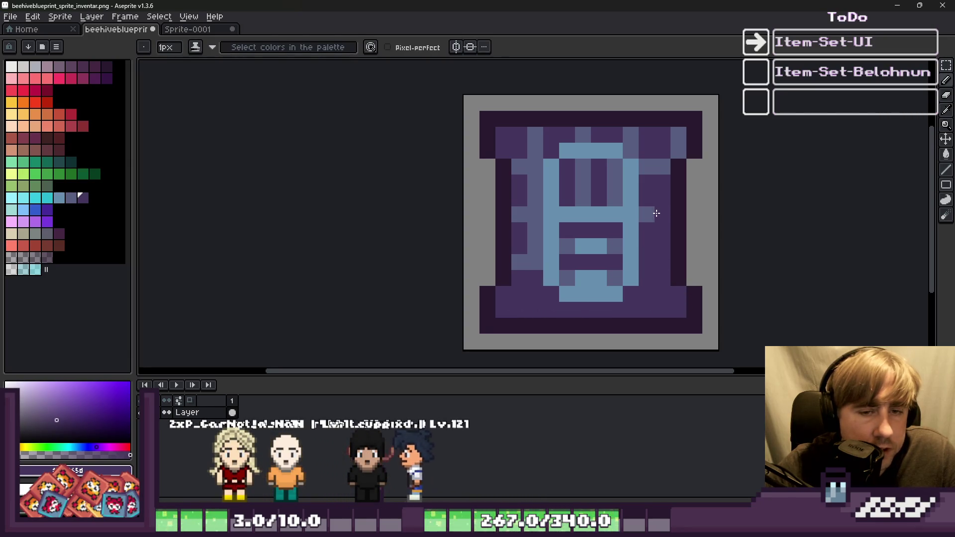
{"action": "mouse_move", "coordinate": [647, 163]}
{"action": "left_mouse_down"}
{"action": "mouse_move", "coordinate": [677, 144]}
{"action": "mouse_move", "coordinate": [572, 134]}
{"action": "left_mouse_up"}
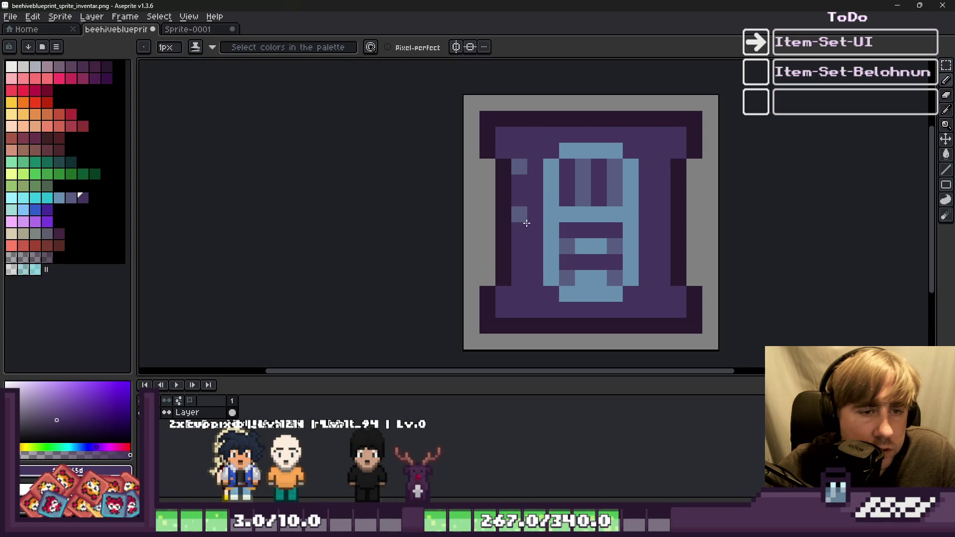
Paint grey-blue pixels along the top band and a grey-blue column down the left pillar
{"action": "key", "text": "i"}
{"action": "left_click", "coordinate": [71, 197]}
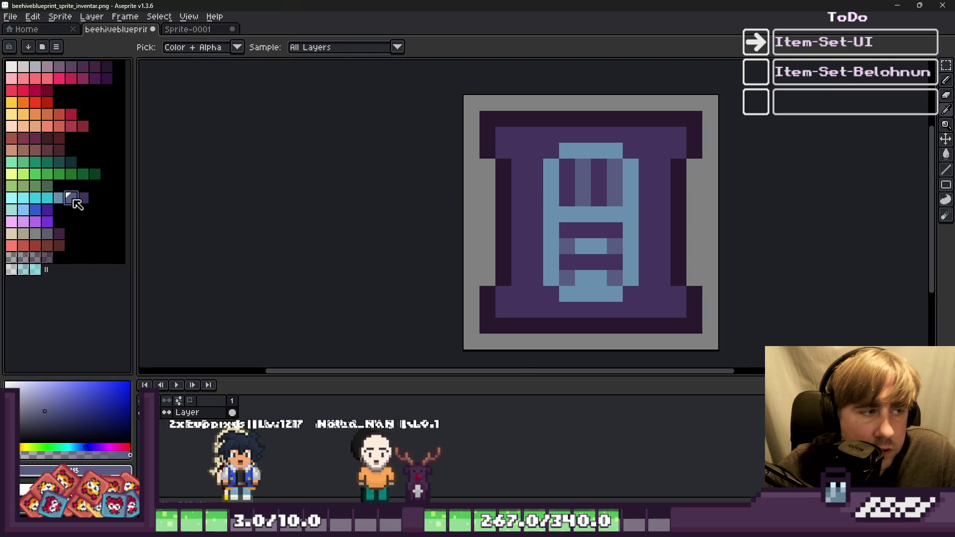
{"action": "key", "text": "b"}
{"action": "left_click", "coordinate": [492, 134]}
{"action": "left_click_drag", "start_coordinate": [678, 135], "coordinate": [646, 151]}
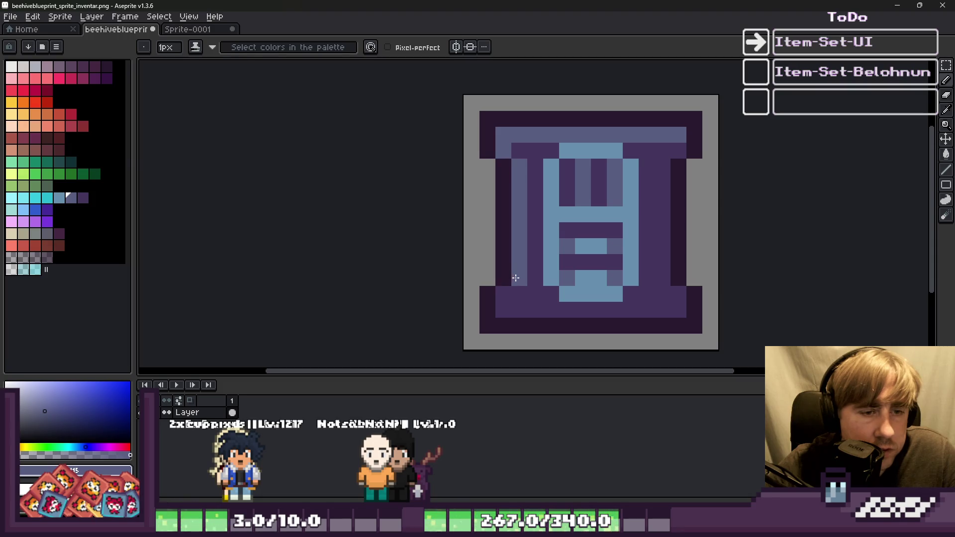
{"action": "left_click_drag", "start_coordinate": [662, 167], "coordinate": [663, 276]}
{"action": "scroll", "coordinate": [609, 182], "scroll_direction": "down", "scroll_amount": 4}
{"action": "scroll", "coordinate": [565, 159], "scroll_direction": "up", "scroll_amount": 5}
Repaint the light inner column dark purple, then sample the top band's grey-blue
{"action": "key", "text": "i"}
{"action": "left_click", "coordinate": [546, 159]}
{"action": "key", "text": "b"}
{"action": "left_click", "coordinate": [496, 159]}
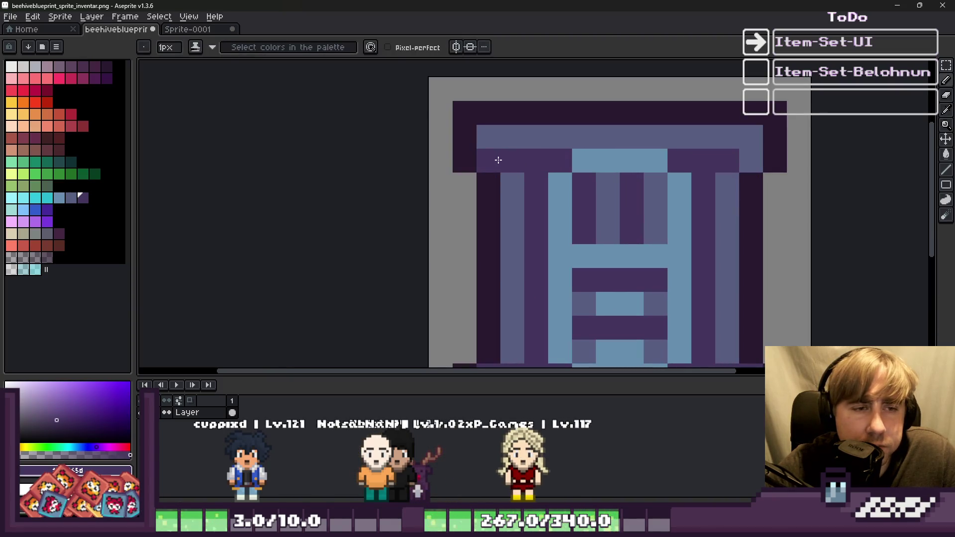
{"action": "scroll", "coordinate": [524, 233], "scroll_direction": "down", "scroll_amount": 2}
{"action": "left_click_drag", "start_coordinate": [517, 211], "coordinate": [520, 269]}
{"action": "left_click_drag", "start_coordinate": [622, 254], "coordinate": [628, 209]}
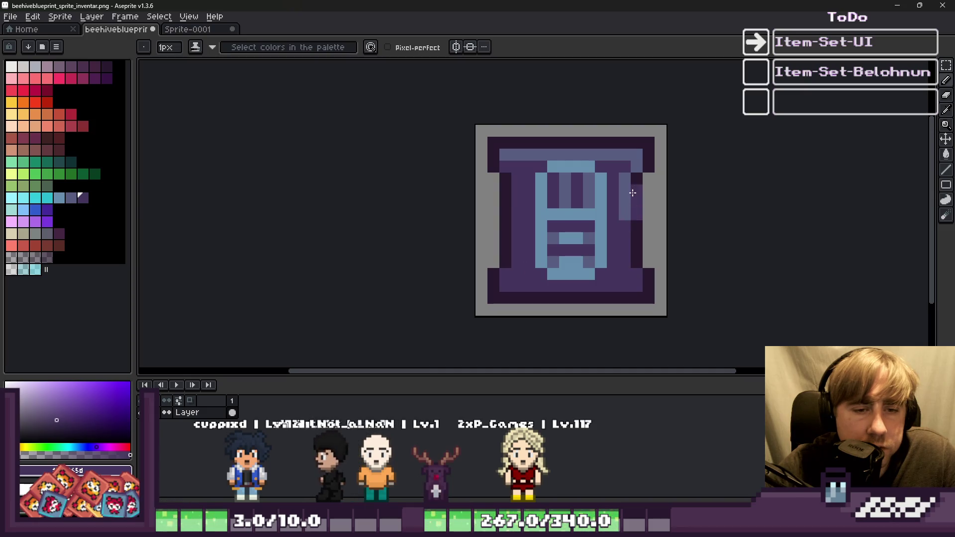
{"action": "left_click", "coordinate": [631, 215], "text": "alt"}
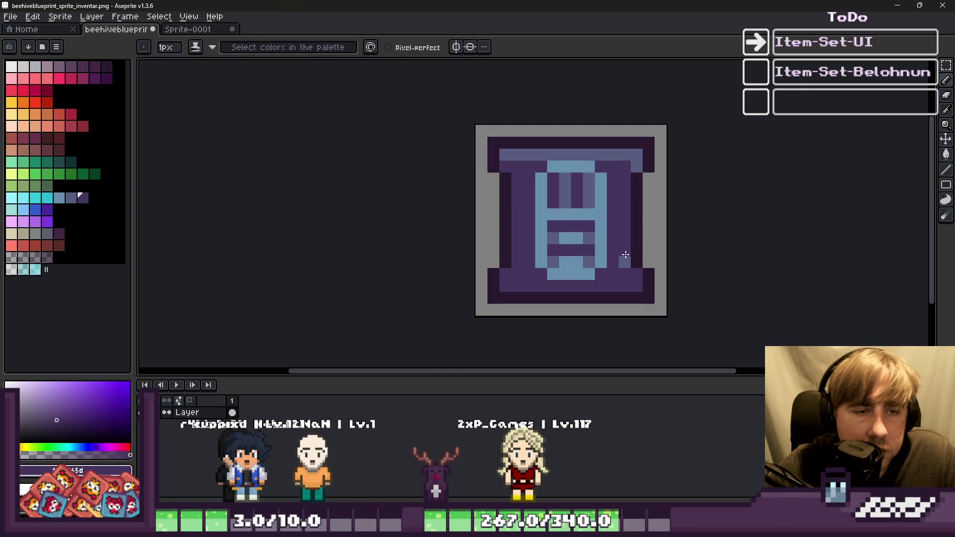
{"action": "left_click", "coordinate": [513, 154], "text": "alt"}
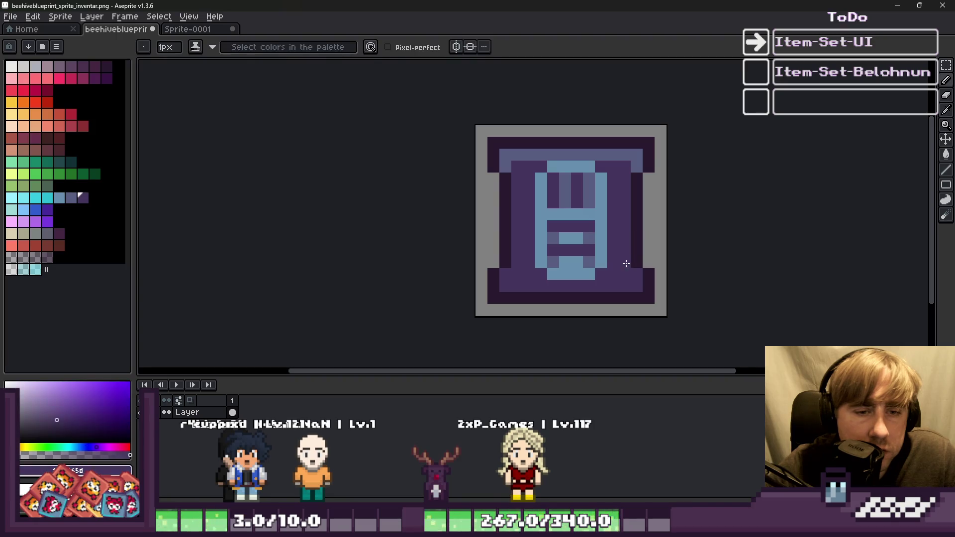
Pick grey-purple from the canvas and paint the upper block's dark stripes with it
{"action": "scroll", "coordinate": [626, 263], "scroll_direction": "down", "scroll_amount": 7}
{"action": "scroll", "coordinate": [512, 229], "scroll_direction": "up", "scroll_amount": 10}
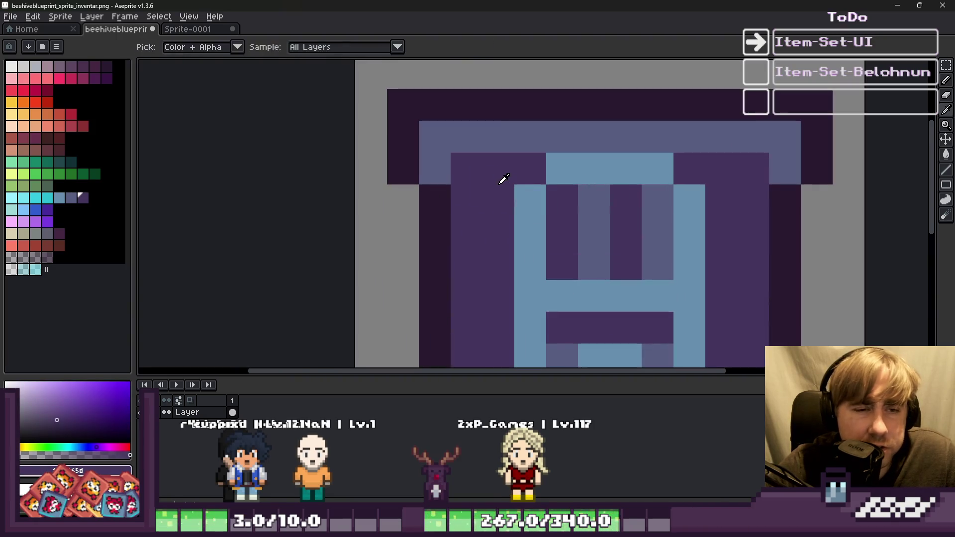
{"action": "scroll", "coordinate": [617, 208], "scroll_direction": "down", "scroll_amount": 5}
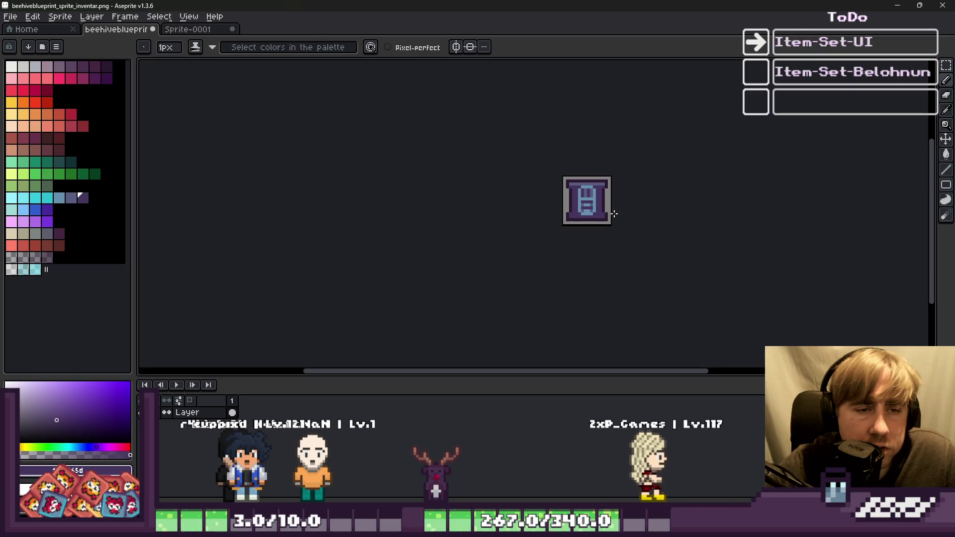
{"action": "scroll", "coordinate": [593, 201], "scroll_direction": "up", "scroll_amount": 2}
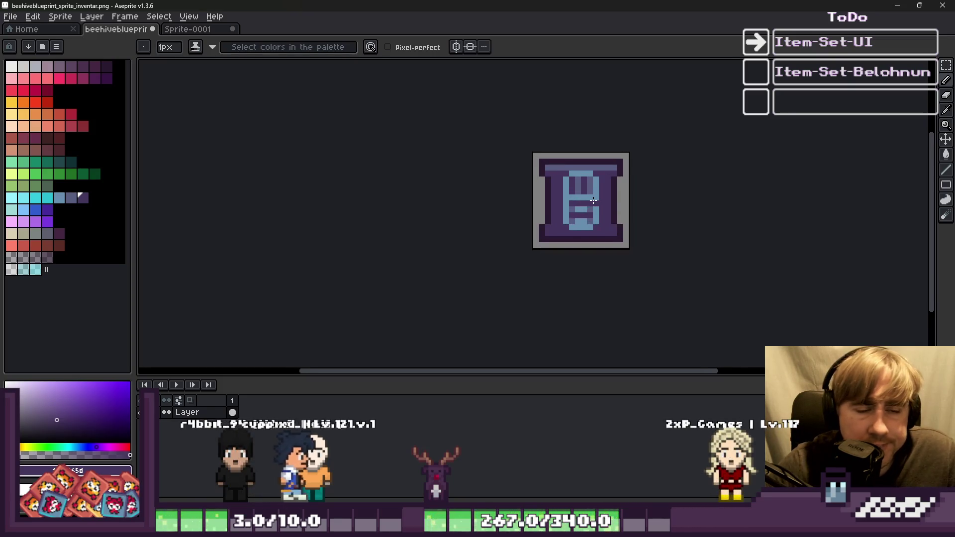
{"action": "scroll", "coordinate": [599, 203], "scroll_direction": "down", "scroll_amount": 1}
{"action": "scroll", "coordinate": [587, 199], "scroll_direction": "up", "scroll_amount": 5}
{"action": "left_click_drag", "start_coordinate": [616, 196], "coordinate": [494, 191]}
{"action": "key", "text": "v"}
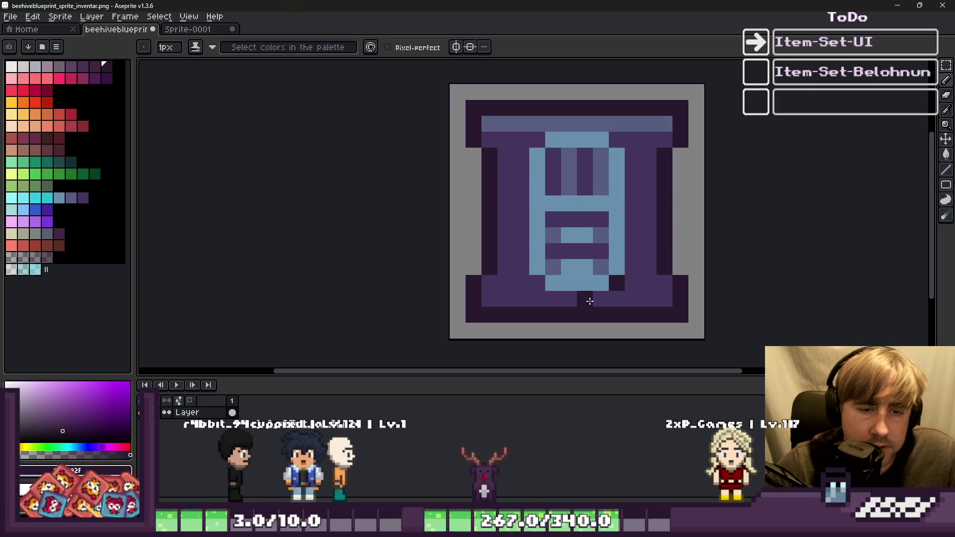
{"action": "key", "text": "b"}
{"action": "scroll", "coordinate": [593, 303], "scroll_direction": "down", "scroll_amount": 2}
{"action": "scroll", "coordinate": [581, 230], "scroll_direction": "up", "scroll_amount": 3}
{"action": "left_click", "coordinate": [555, 212], "text": "alt"}
{"action": "mouse_move", "coordinate": [555, 212]}
{"action": "left_mouse_down"}
{"action": "mouse_move", "coordinate": [575, 238]}
{"action": "mouse_move", "coordinate": [592, 196]}
{"action": "left_mouse_up"}
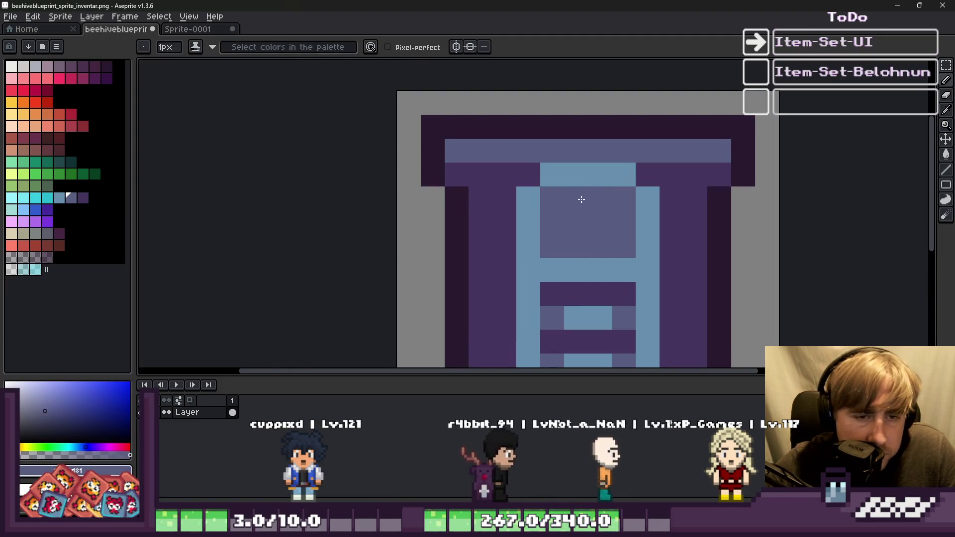
Paint the top light row purple from left to right
{"action": "scroll", "coordinate": [572, 229], "scroll_direction": "down", "scroll_amount": 2}
{"action": "scroll", "coordinate": [553, 214], "scroll_direction": "up", "scroll_amount": 2}
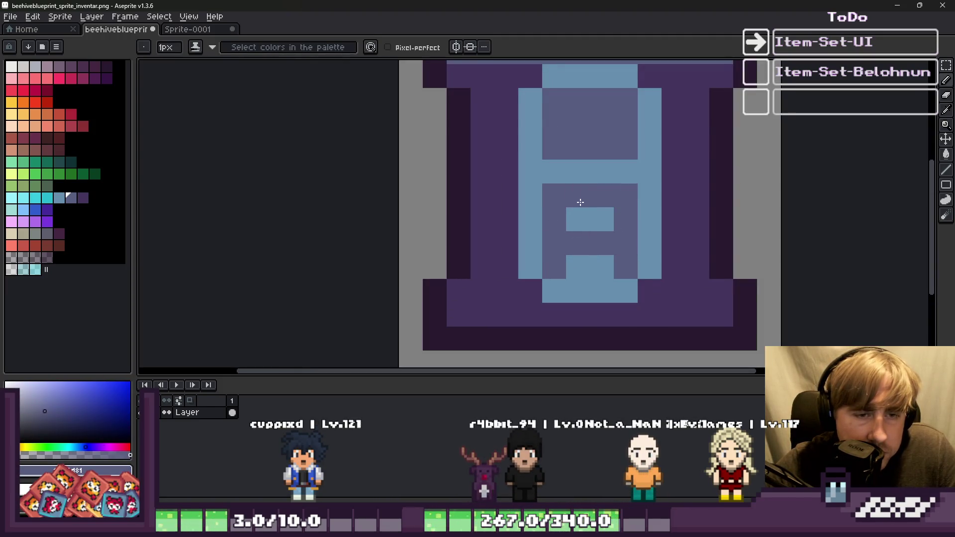
{"action": "scroll", "coordinate": [581, 202], "scroll_direction": "down", "scroll_amount": 4}
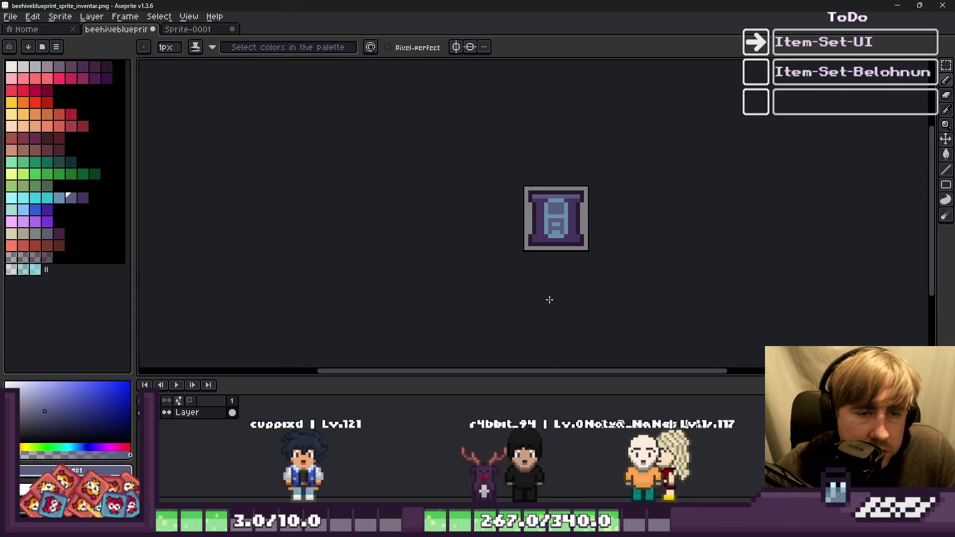
{"action": "scroll", "coordinate": [545, 213], "scroll_direction": "up", "scroll_amount": 3}
{"action": "left_click", "coordinate": [501, 159], "text": "alt"}
{"action": "left_click", "coordinate": [500, 147]}
{"action": "left_click_drag", "start_coordinate": [501, 148], "coordinate": [674, 146]}
Draw a dark purple line down the right border and fill the right inner column purple
{"action": "scroll", "coordinate": [548, 204], "scroll_direction": "down", "scroll_amount": 5}
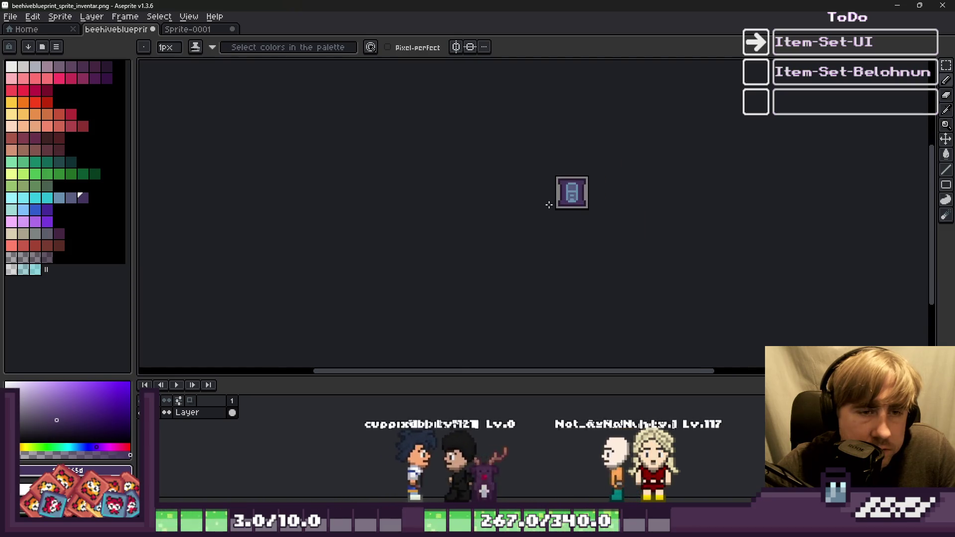
{"action": "scroll", "coordinate": [548, 204], "scroll_direction": "up", "scroll_amount": 5}
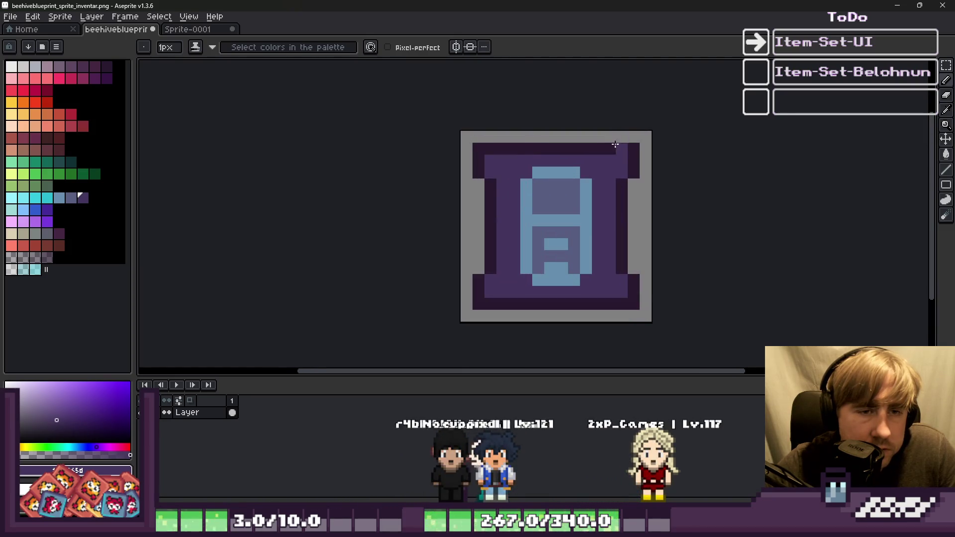
{"action": "scroll", "coordinate": [506, 219], "scroll_direction": "up", "scroll_amount": 1}
{"action": "left_click", "coordinate": [486, 215], "text": "alt"}
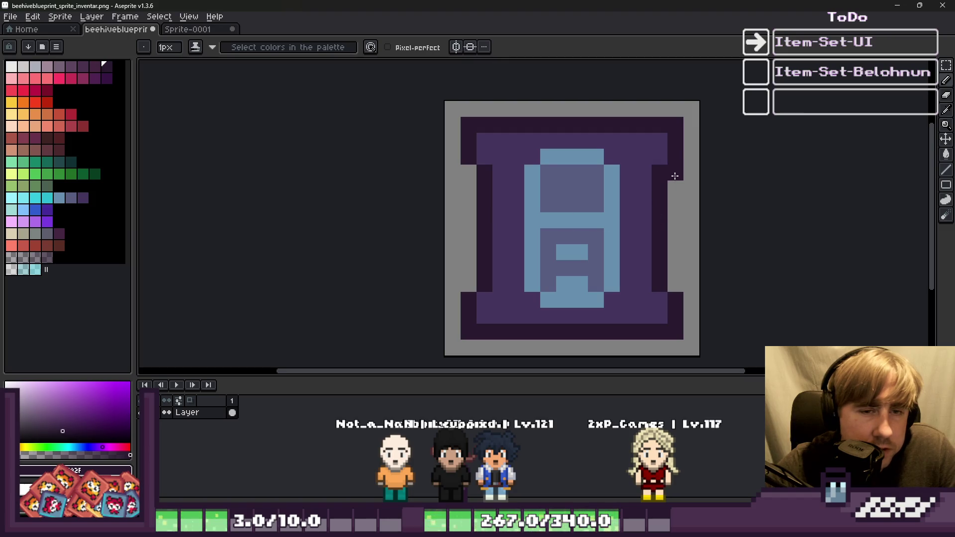
{"action": "left_click_drag", "start_coordinate": [686, 176], "coordinate": [691, 284]}
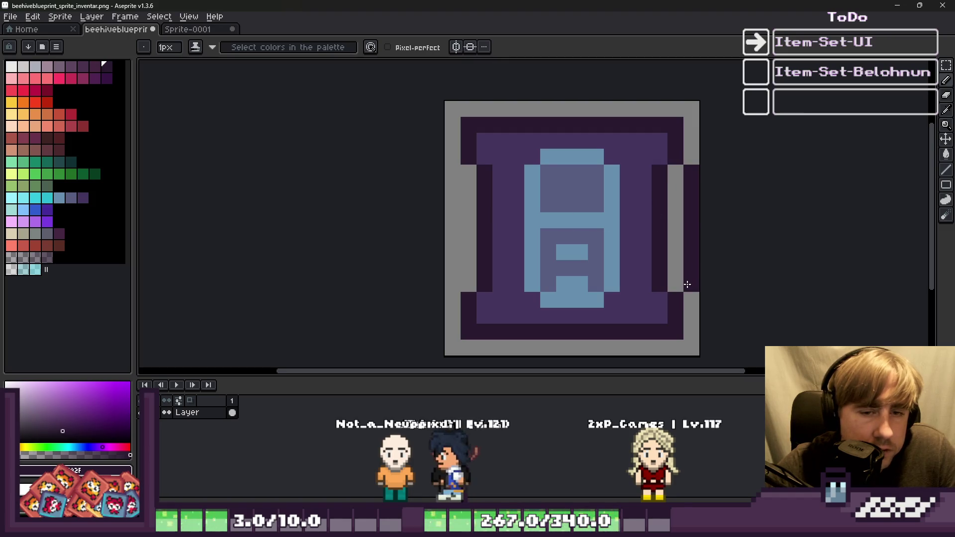
{"action": "left_click", "coordinate": [659, 296], "text": "alt"}
{"action": "left_click_drag", "start_coordinate": [657, 248], "coordinate": [670, 166]}
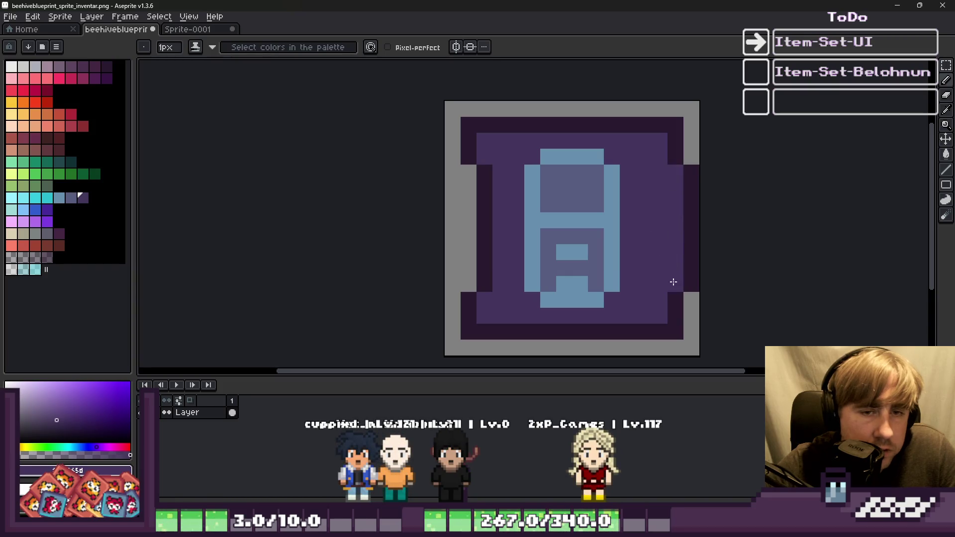
{"action": "key", "text": "alt"}
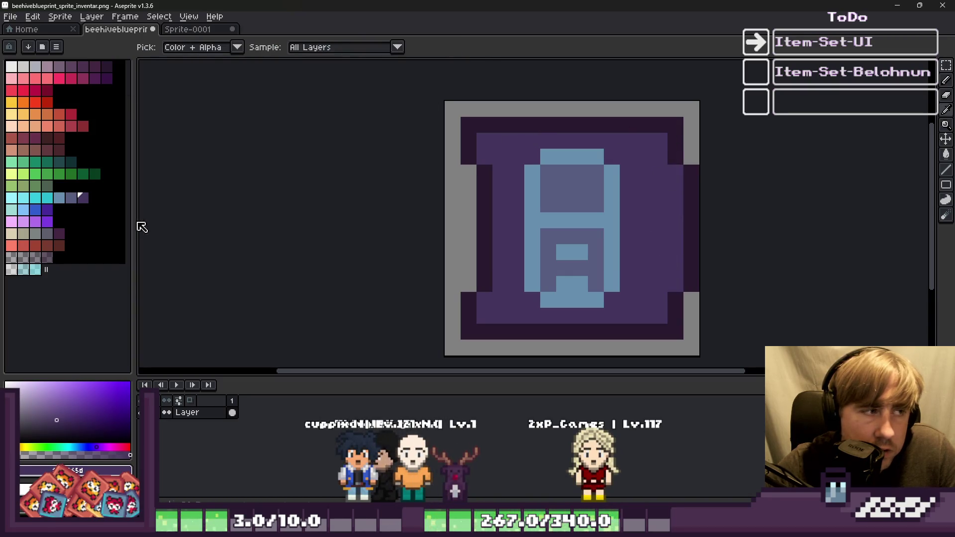
Paint the top inner row greyish-blue; try a grey-blue bucket fill of the top band, then undo
{"action": "left_click", "coordinate": [70, 198]}
{"action": "left_click_drag", "start_coordinate": [485, 138], "coordinate": [654, 144]}
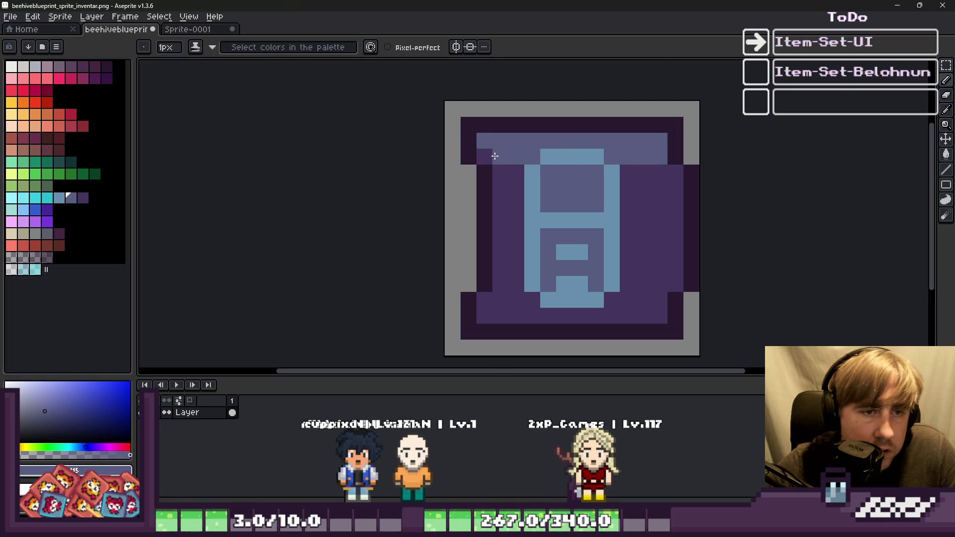
{"action": "left_click", "coordinate": [506, 277], "text": "alt"}
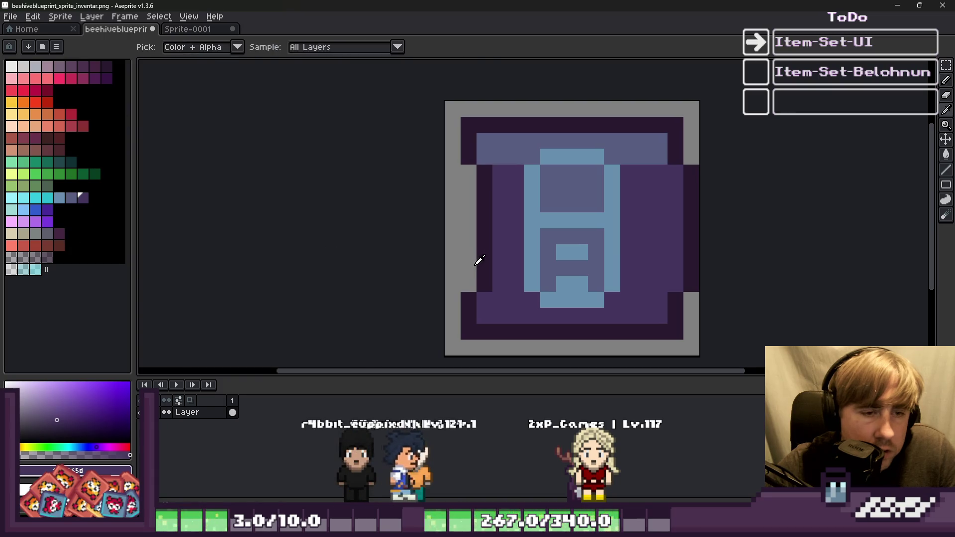
{"action": "left_click", "coordinate": [59, 198]}
{"action": "key", "text": "g"}
{"action": "left_click", "coordinate": [512, 152]}
{"action": "key", "text": "ctrl+z"}
{"action": "key", "text": "b"}
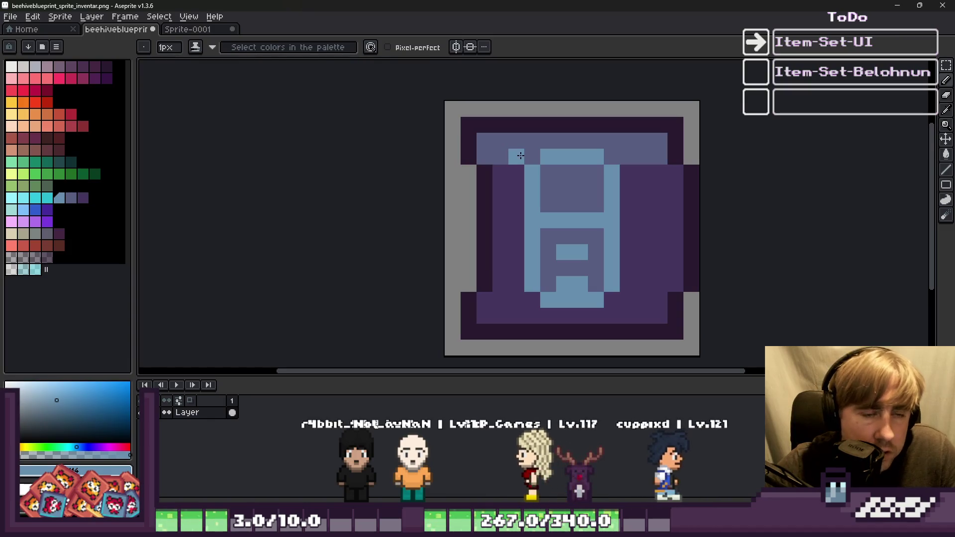
Bucket-fill the light-blue shape cyan and add a grey-blue pixel on the top band
{"action": "left_click", "coordinate": [47, 198]}
{"action": "key", "text": "g"}
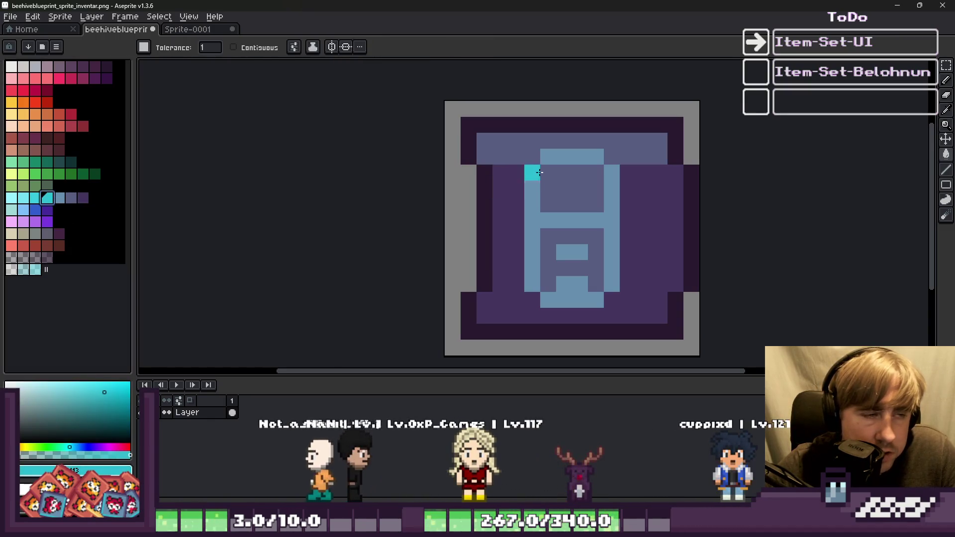
{"action": "left_click", "coordinate": [551, 159]}
{"action": "left_click", "coordinate": [59, 198]}
{"action": "key", "text": "b"}
{"action": "left_click", "coordinate": [522, 152]}
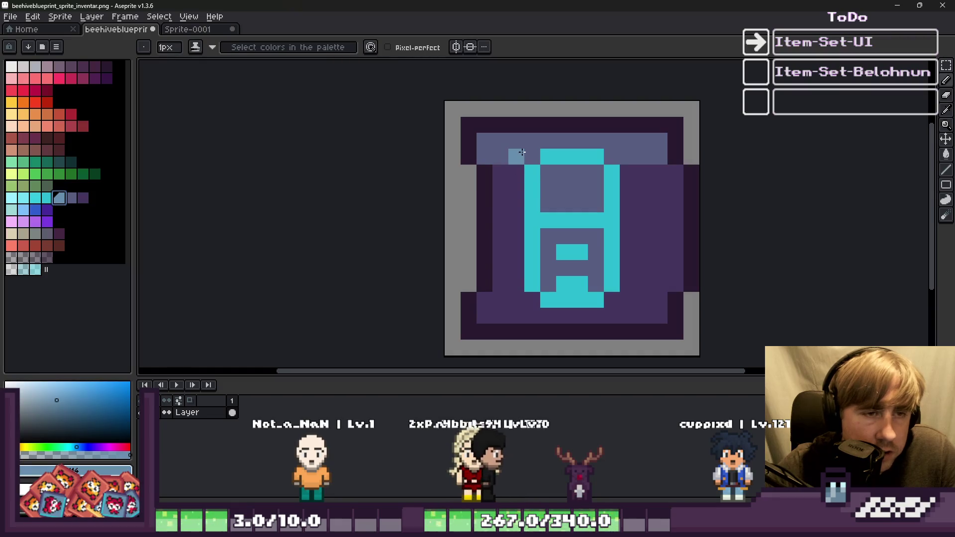
Bucket-fill the top band a lighter grey-blue and add a grey-blue pixel at the left edge
{"action": "key", "text": "g"}
{"action": "left_click", "coordinate": [517, 154]}
{"action": "key", "text": "ctrl+z"}
{"action": "key", "text": "ctrl+z"}
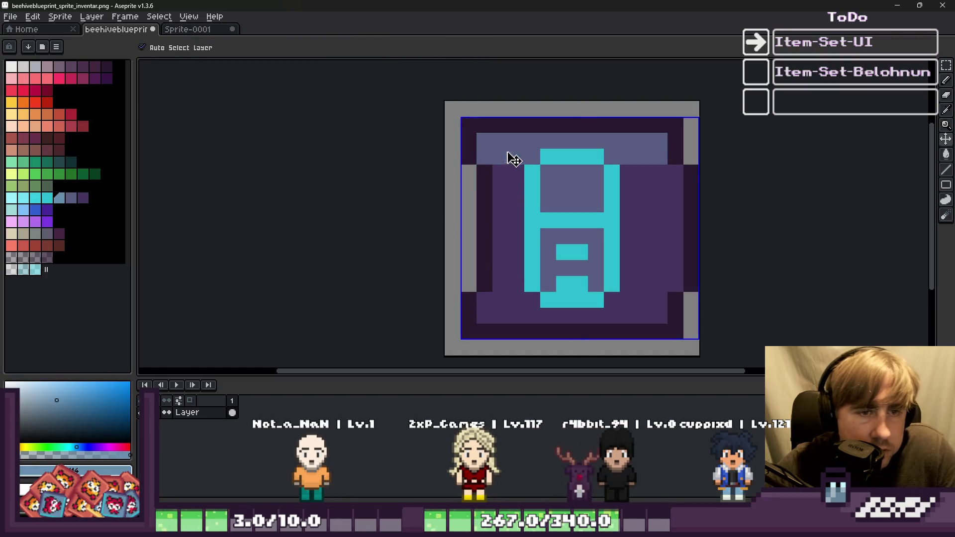
{"action": "left_click", "coordinate": [485, 144]}
{"action": "key", "text": "b"}
{"action": "left_click", "coordinate": [489, 187]}
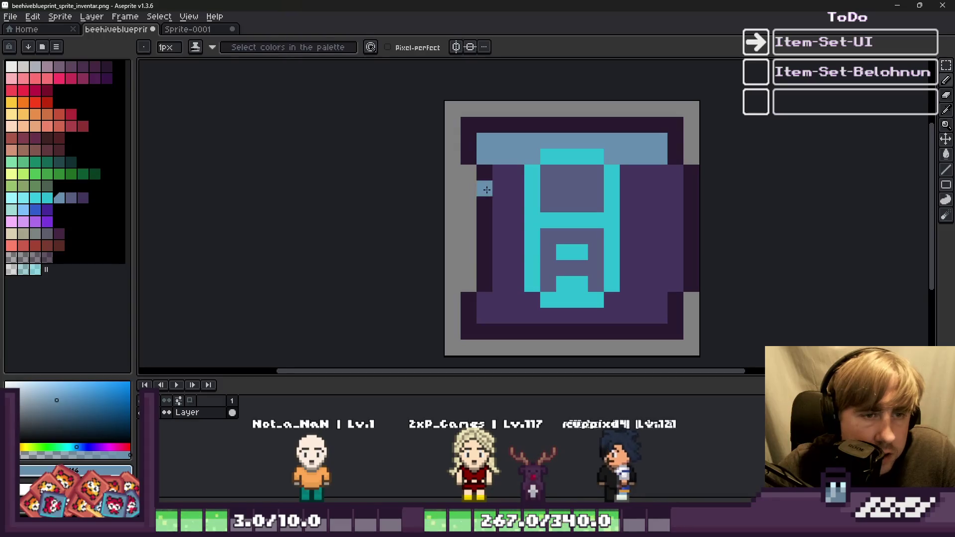
Draw grey-purple strokes down the left side and on both sides of the cyan bar
{"action": "left_click", "coordinate": [72, 198]}
{"action": "scroll", "coordinate": [488, 191], "scroll_direction": "up", "scroll_amount": 1}
{"action": "left_click_drag", "start_coordinate": [506, 160], "coordinate": [509, 262]}
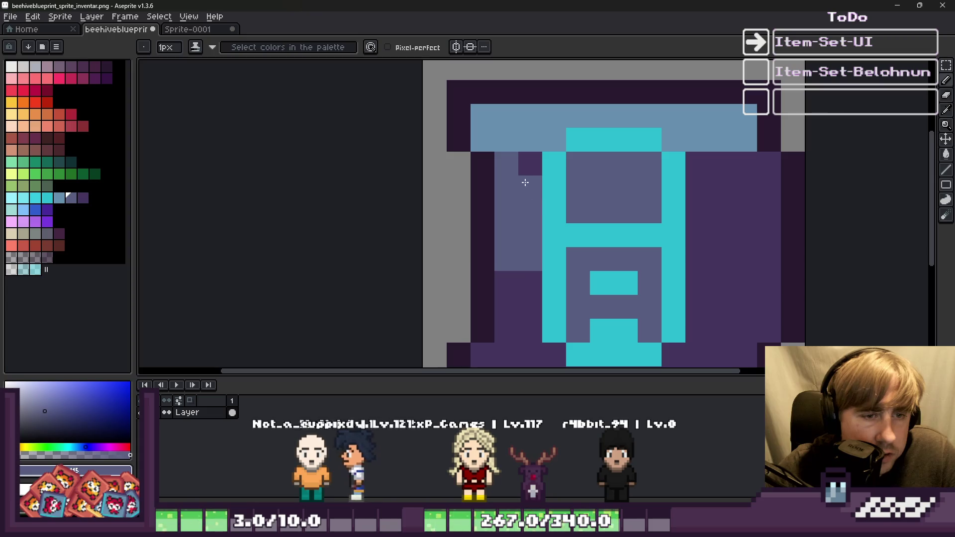
{"action": "scroll", "coordinate": [520, 189], "scroll_direction": "down", "scroll_amount": 3}
{"action": "scroll", "coordinate": [514, 220], "scroll_direction": "up", "scroll_amount": 2}
{"action": "left_click_drag", "start_coordinate": [514, 220], "coordinate": [527, 226]}
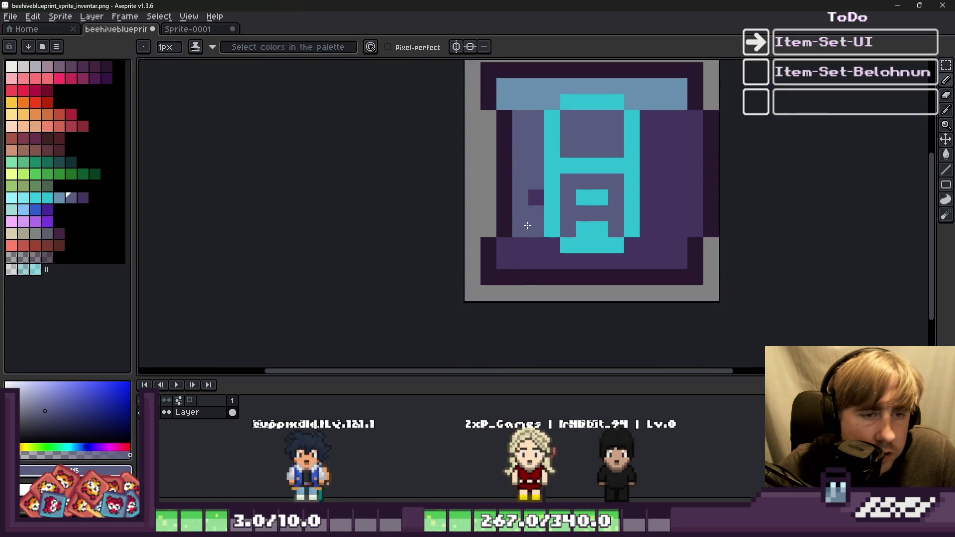
{"action": "mouse_move", "coordinate": [642, 228]}
{"action": "left_mouse_down"}
{"action": "mouse_move", "coordinate": [651, 124]}
{"action": "mouse_move", "coordinate": [693, 227]}
{"action": "mouse_move", "coordinate": [668, 130]}
{"action": "mouse_move", "coordinate": [676, 217]}
{"action": "left_mouse_up"}
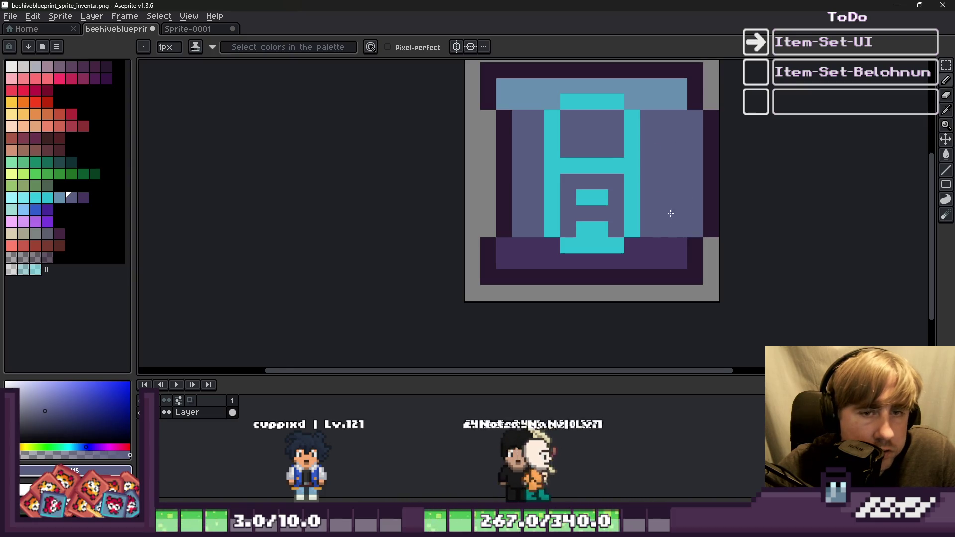
Try light-blue drip pixels at the right edge and left inner column, then undo them
{"action": "scroll", "coordinate": [676, 217], "scroll_direction": "down", "scroll_amount": 7}
{"action": "scroll", "coordinate": [637, 213], "scroll_direction": "up", "scroll_amount": 7}
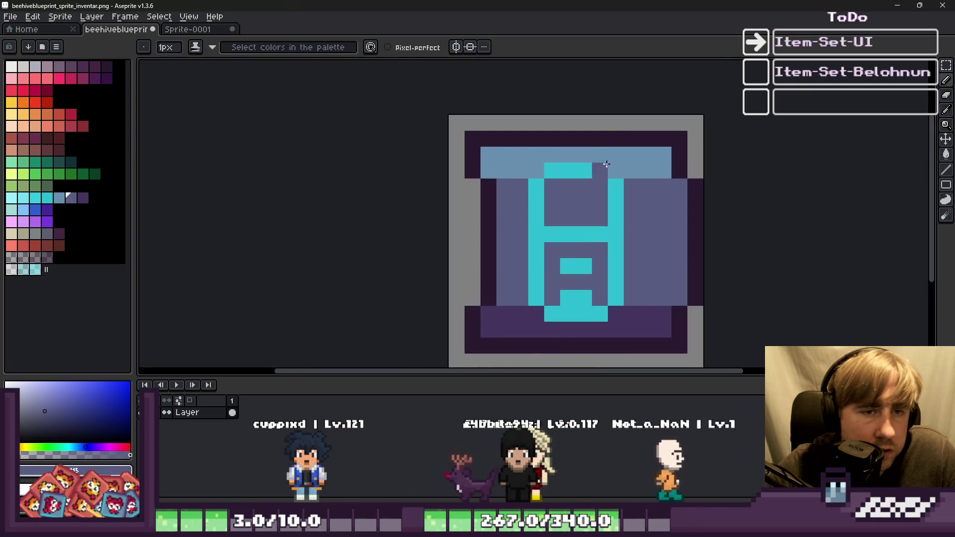
{"action": "scroll", "coordinate": [600, 161], "scroll_direction": "up", "scroll_amount": 2}
{"action": "left_click", "coordinate": [688, 164], "text": "alt"}
{"action": "left_click_drag", "start_coordinate": [730, 197], "coordinate": [739, 221]}
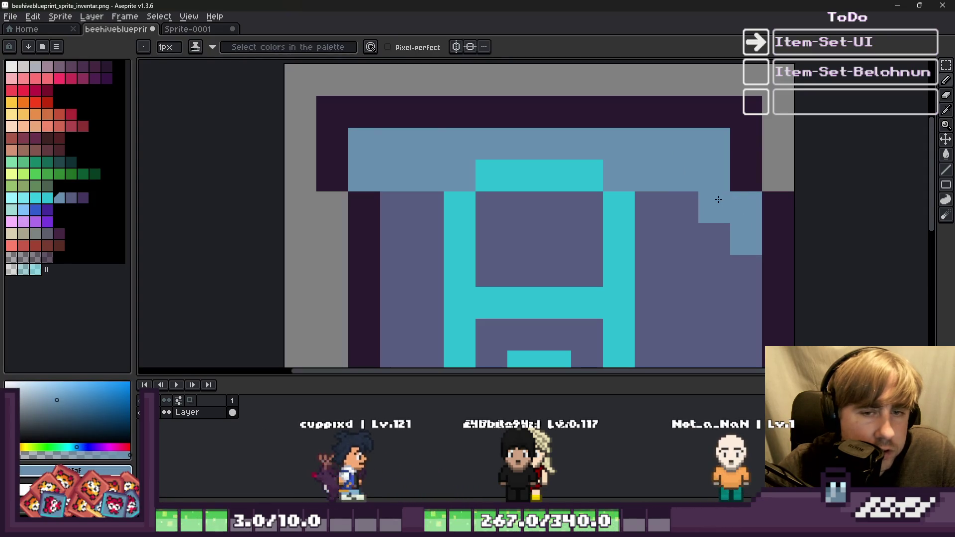
{"action": "scroll", "coordinate": [718, 199], "scroll_direction": "down", "scroll_amount": 6}
{"action": "scroll", "coordinate": [547, 160], "scroll_direction": "up", "scroll_amount": 3}
{"action": "left_click_drag", "start_coordinate": [537, 135], "coordinate": [537, 147]}
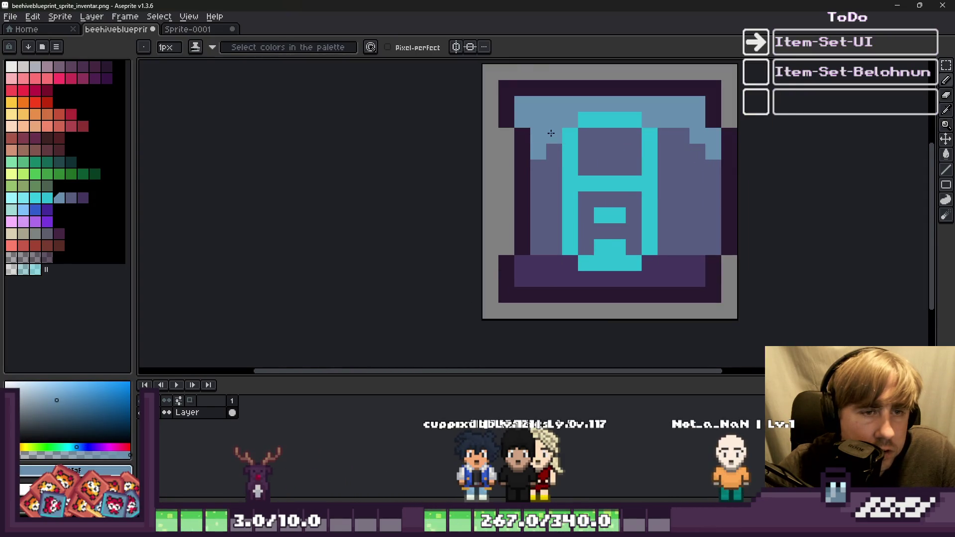
{"action": "scroll", "coordinate": [581, 179], "scroll_direction": "down", "scroll_amount": 5}
{"action": "scroll", "coordinate": [583, 184], "scroll_direction": "up", "scroll_amount": 6}
{"action": "left_click", "coordinate": [615, 122]}
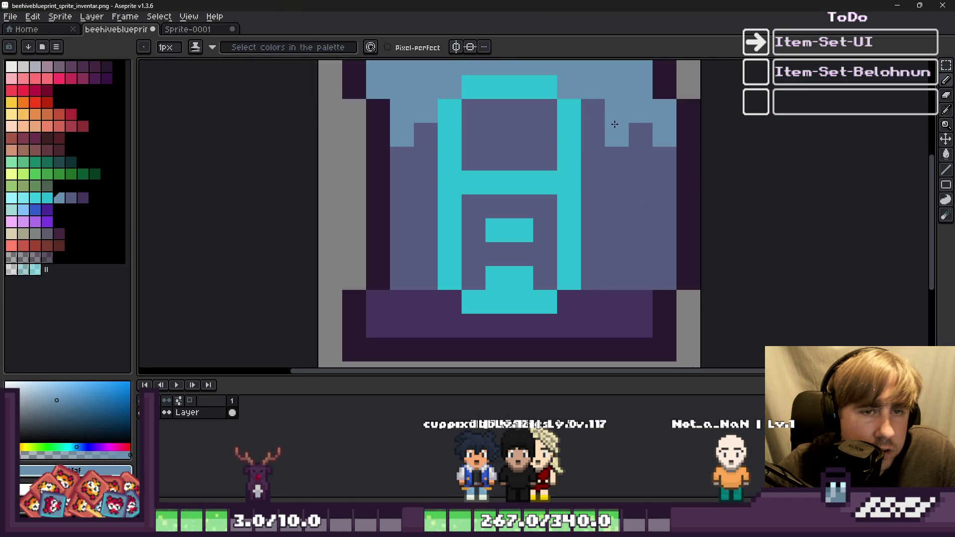
{"action": "key", "text": "ctrl+z"}
{"action": "key", "text": "ctrl+z"}
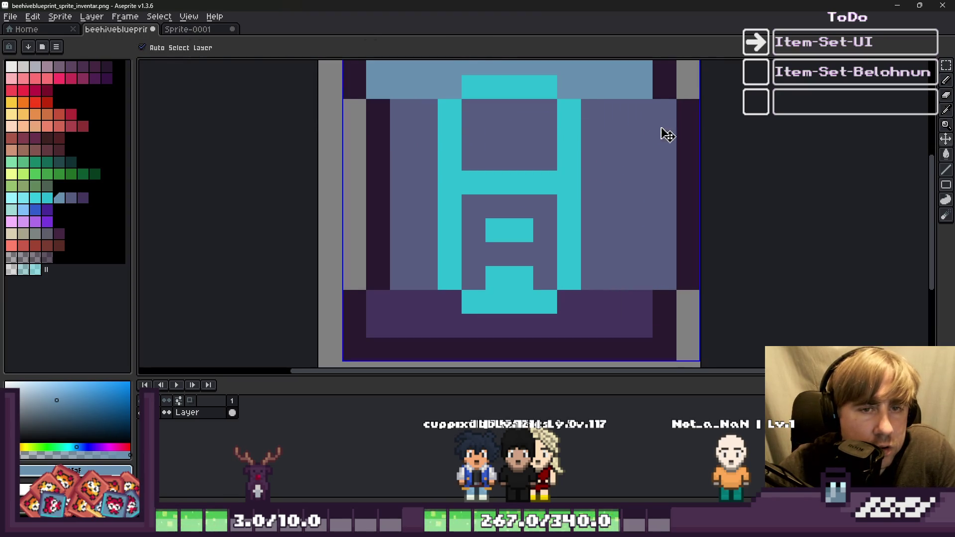
Paint a checkered row of light-blue pixels beneath the hive's top band, fixing one stray pixel
{"action": "key", "text": "b"}
{"action": "left_click", "coordinate": [664, 134]}
{"action": "left_click", "coordinate": [640, 111]}
{"action": "left_click", "coordinate": [616, 135]}
{"action": "left_click", "coordinate": [592, 110]}
{"action": "left_click", "coordinate": [521, 134]}
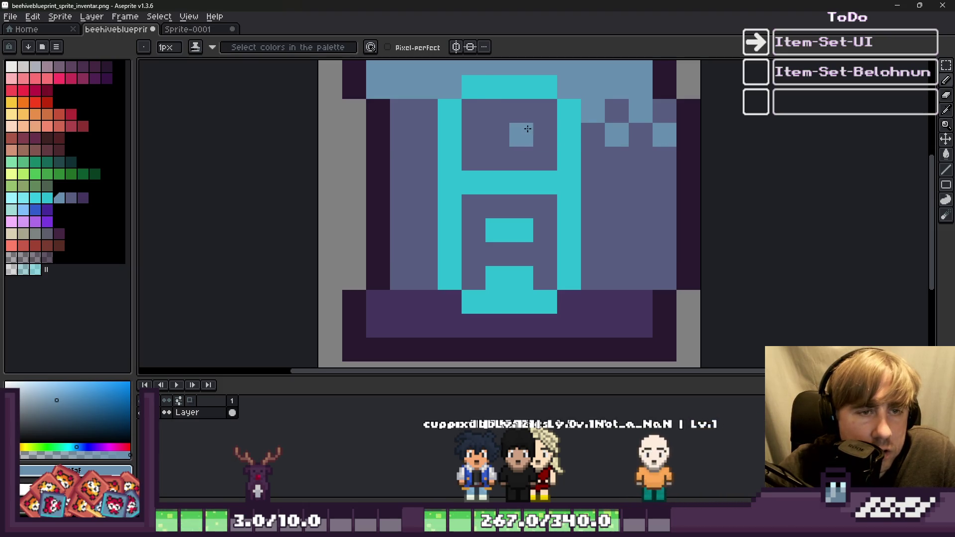
{"action": "key", "text": "ctrl+z"}
{"action": "left_click", "coordinate": [544, 124]}
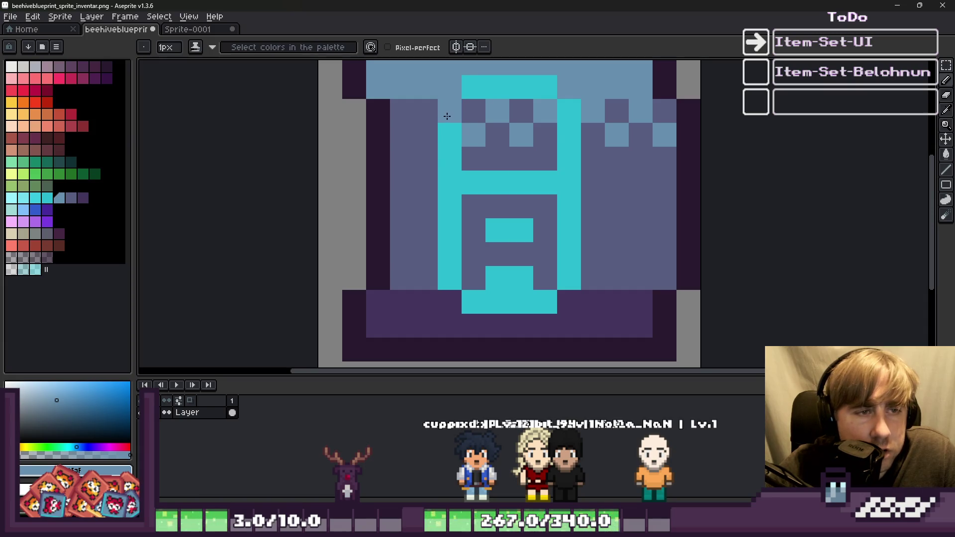
{"action": "scroll", "coordinate": [411, 123], "scroll_direction": "down", "scroll_amount": 3}
{"action": "scroll", "coordinate": [443, 209], "scroll_direction": "up", "scroll_amount": 3}
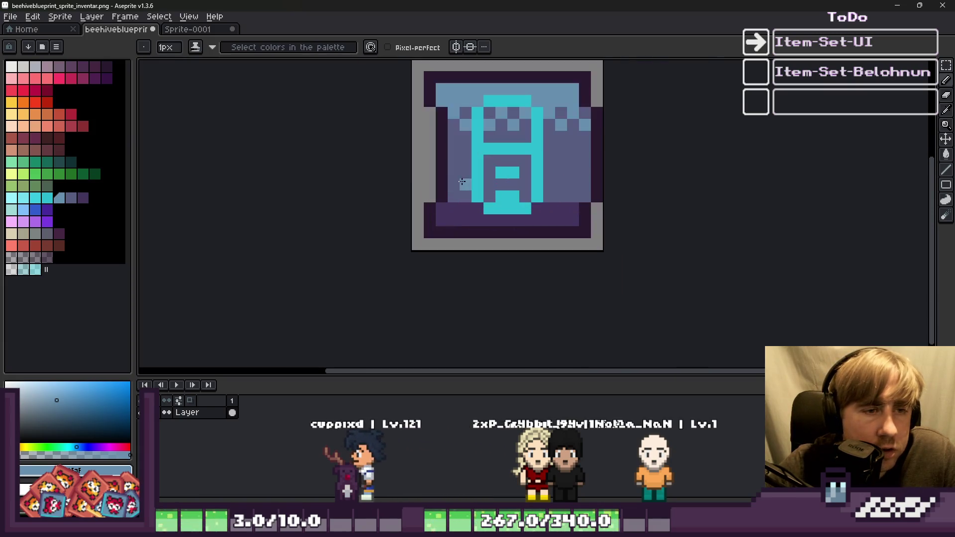
Dot dark purple notches along the bottom of the hive body
{"action": "left_click", "coordinate": [445, 224], "text": "alt"}
{"action": "left_click", "coordinate": [442, 202]}
{"action": "scroll", "coordinate": [443, 201], "scroll_direction": "down", "scroll_amount": 3}
{"action": "scroll", "coordinate": [642, 214], "scroll_direction": "up", "scroll_amount": 3}
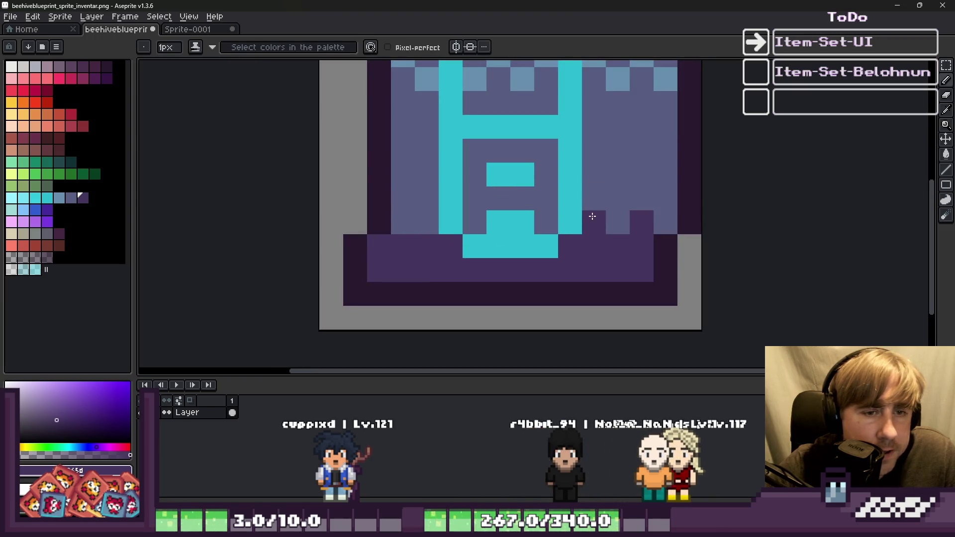
{"action": "left_click", "coordinate": [591, 229]}
{"action": "left_click_drag", "start_coordinate": [497, 217], "coordinate": [483, 225]}
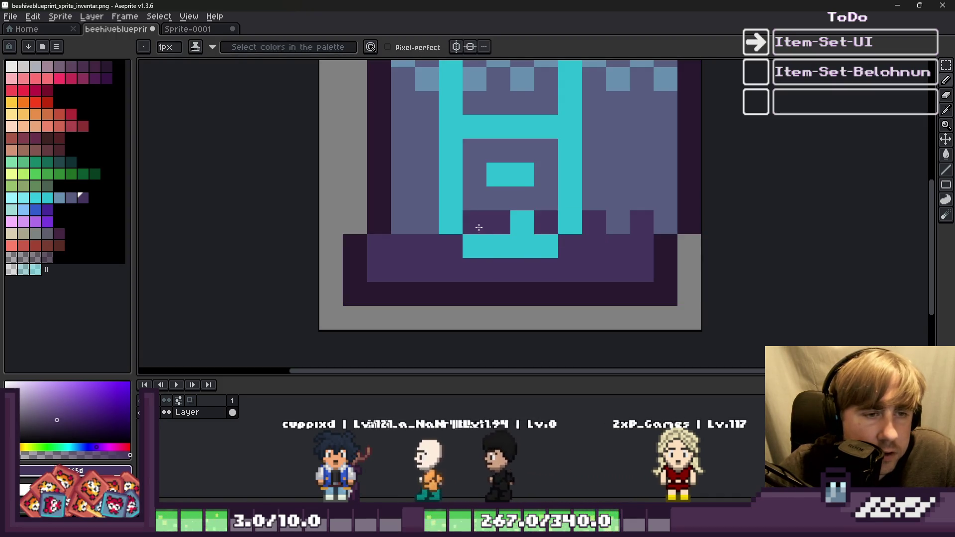
{"action": "key", "text": "ctrl+z"}
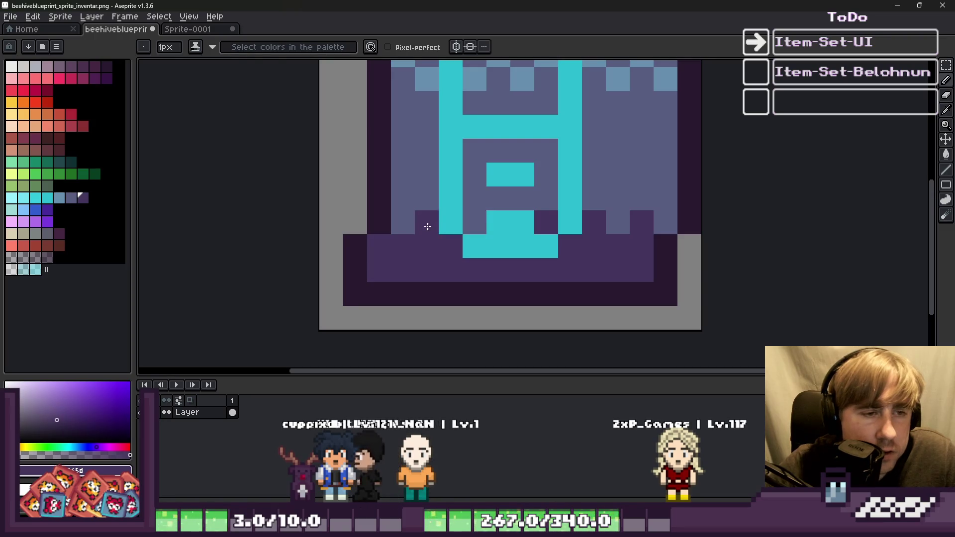
{"action": "scroll", "coordinate": [547, 222], "scroll_direction": "down", "scroll_amount": 5}
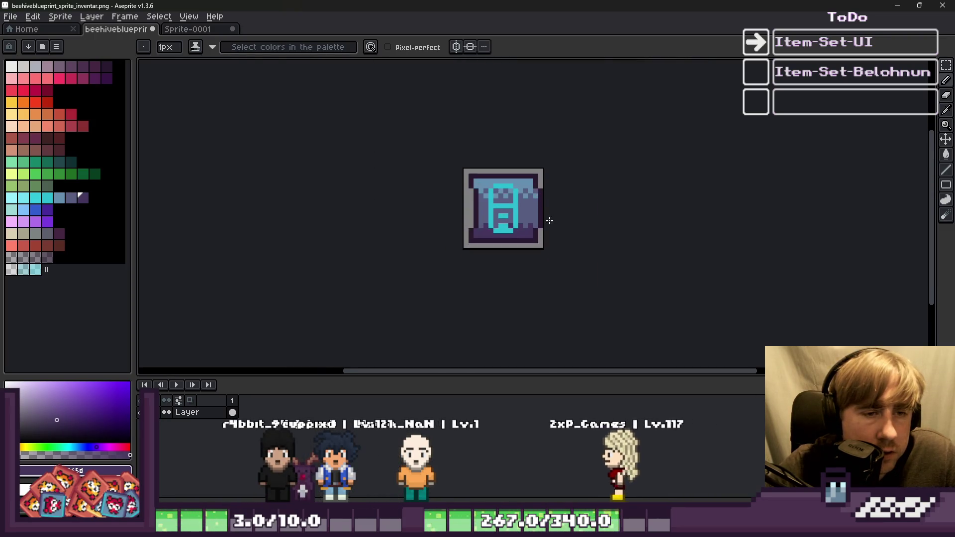
Select the cyan A-shaped frame, nudge it one pixel right, and deselect
{"action": "scroll", "coordinate": [458, 207], "scroll_direction": "up", "scroll_amount": 4}
{"action": "key", "text": "m"}
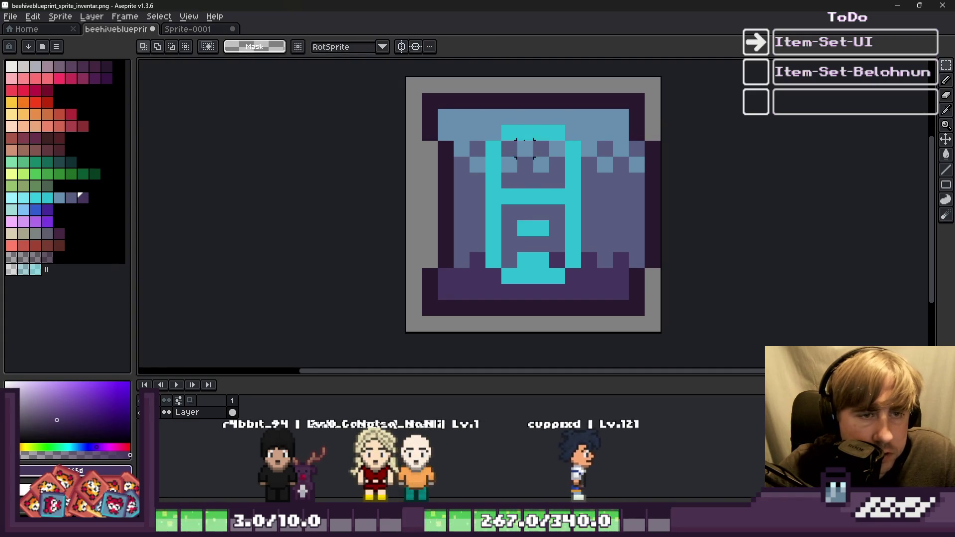
{"action": "left_click", "coordinate": [536, 130], "text": "alt"}
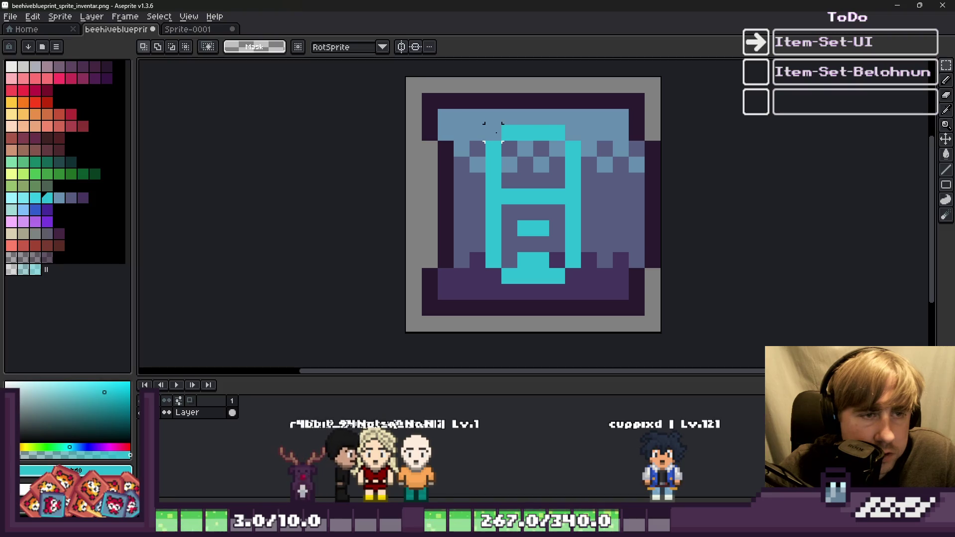
{"action": "scroll", "coordinate": [445, 148], "scroll_direction": "down", "scroll_amount": 1}
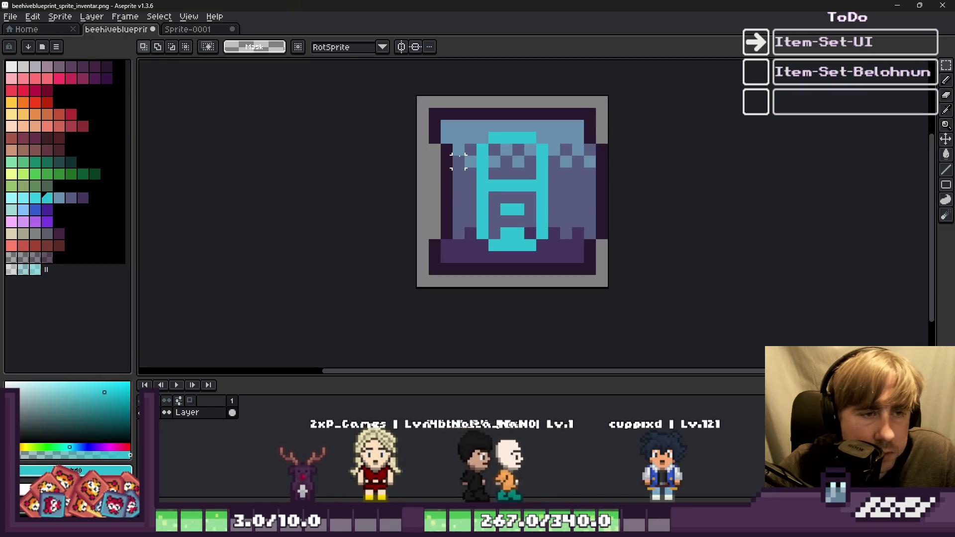
{"action": "scroll", "coordinate": [552, 173], "scroll_direction": "up", "scroll_amount": 1}
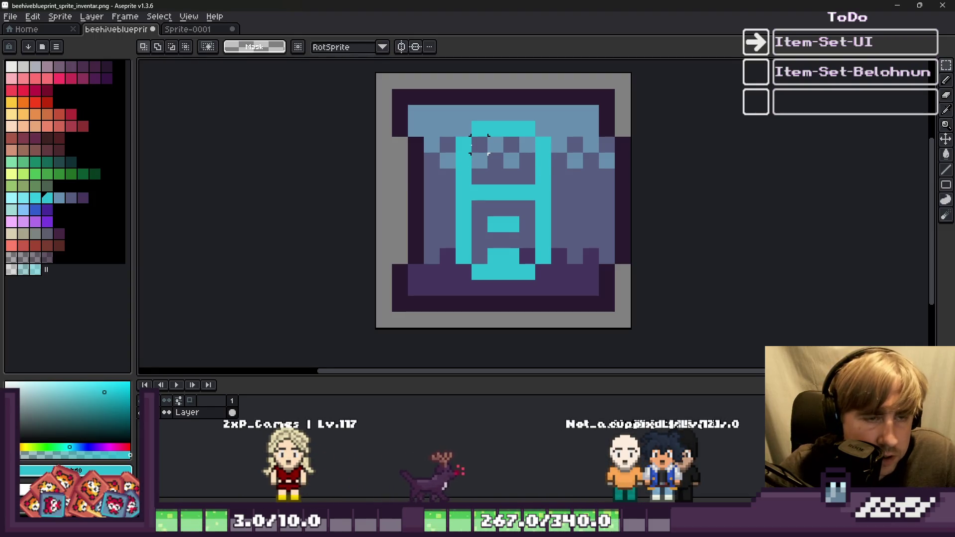
{"action": "left_click_drag", "start_coordinate": [495, 238], "coordinate": [511, 239]}
{"action": "key", "text": "ctrl+d"}
Fill the leftover grey column and its bottom pixel with purple
{"action": "key", "text": "b"}
{"action": "left_click", "coordinate": [477, 266], "text": "alt"}
{"action": "left_click", "coordinate": [462, 270]}
{"action": "left_click", "coordinate": [449, 228], "text": "alt"}
{"action": "left_click_drag", "start_coordinate": [458, 249], "coordinate": [461, 129]}
{"action": "left_click", "coordinate": [452, 155], "text": "alt"}
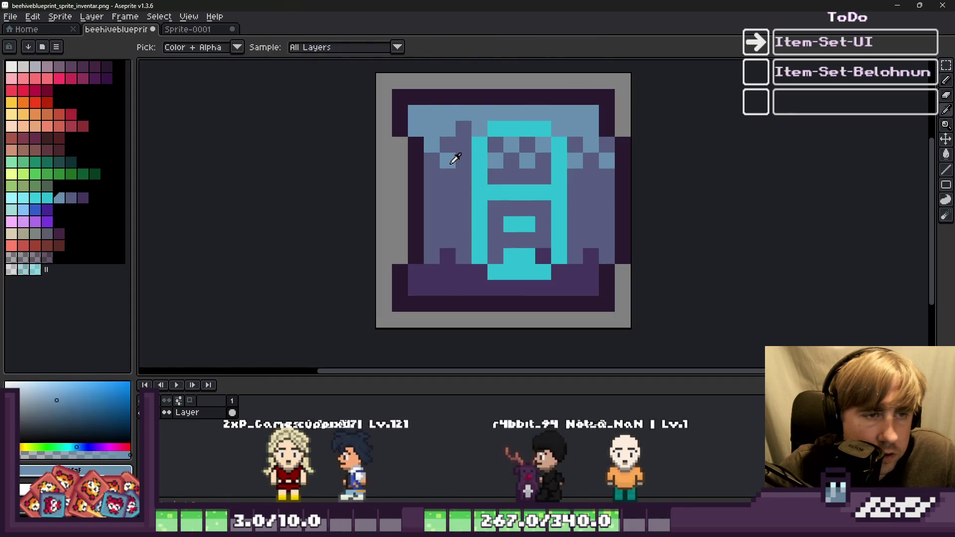
Repaint the light-blue and dark checker cells inside the A's upper loop
{"action": "scroll", "coordinate": [451, 158], "scroll_direction": "down", "scroll_amount": 4}
{"action": "scroll", "coordinate": [451, 158], "scroll_direction": "up", "scroll_amount": 7}
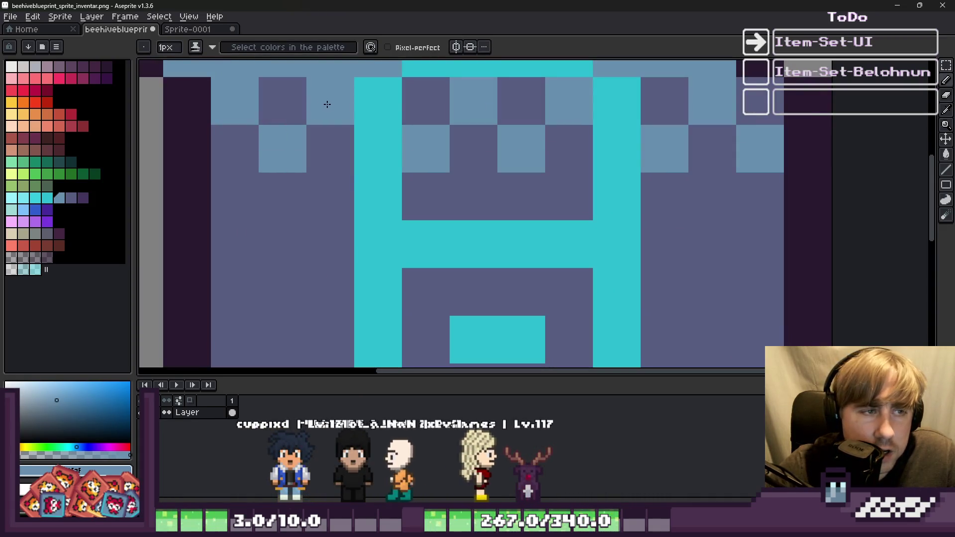
{"action": "left_click", "coordinate": [411, 99]}
{"action": "left_click", "coordinate": [425, 166], "text": "alt"}
{"action": "left_click", "coordinate": [427, 149]}
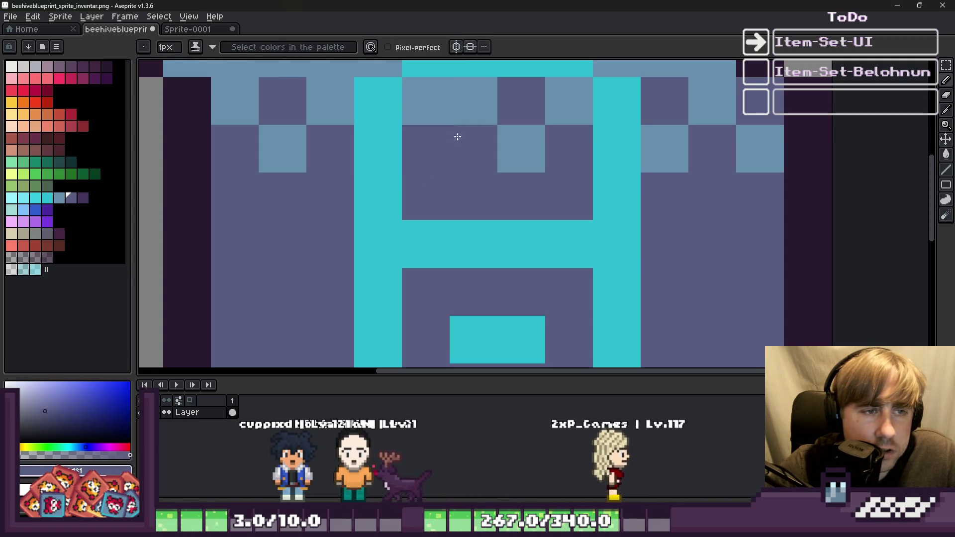
{"action": "left_click", "coordinate": [472, 100]}
{"action": "left_click", "coordinate": [521, 149]}
{"action": "left_click", "coordinate": [566, 102]}
{"action": "left_click", "coordinate": [437, 103], "text": "alt"}
{"action": "left_click", "coordinate": [452, 142]}
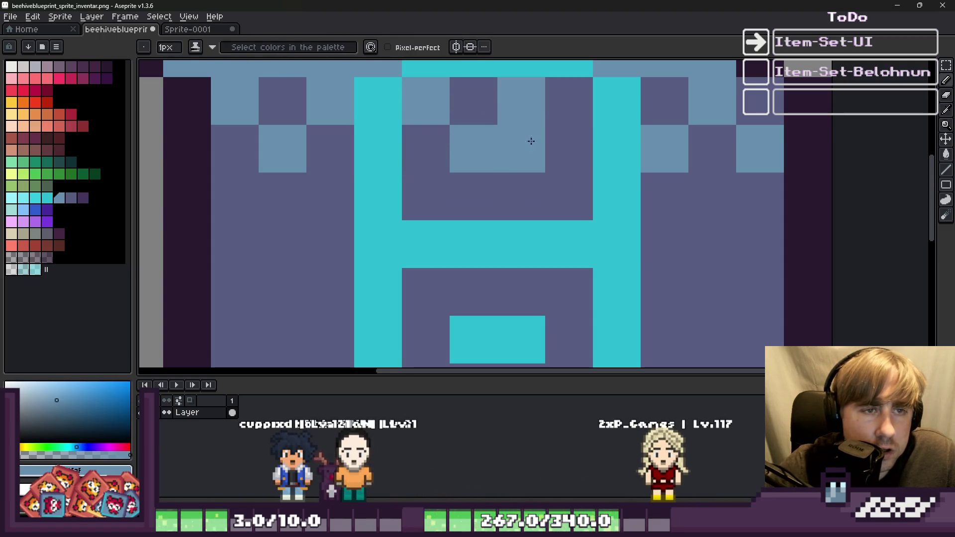
{"action": "scroll", "coordinate": [633, 134], "scroll_direction": "down", "scroll_amount": 5}
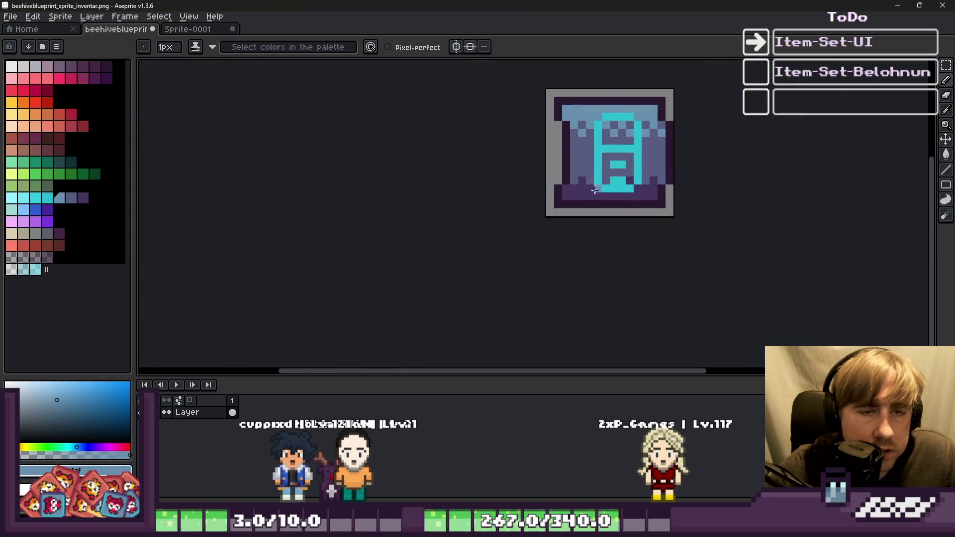
{"action": "scroll", "coordinate": [644, 168], "scroll_direction": "up", "scroll_amount": 4}
Add a purple notch at the lower right of the hive body
{"action": "left_click", "coordinate": [639, 187], "text": "alt"}
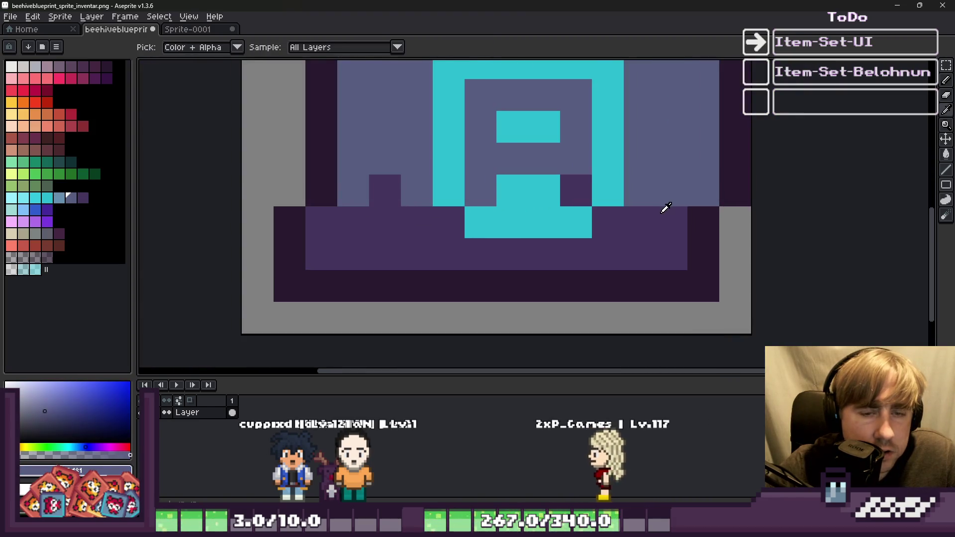
{"action": "left_click", "coordinate": [392, 187]}
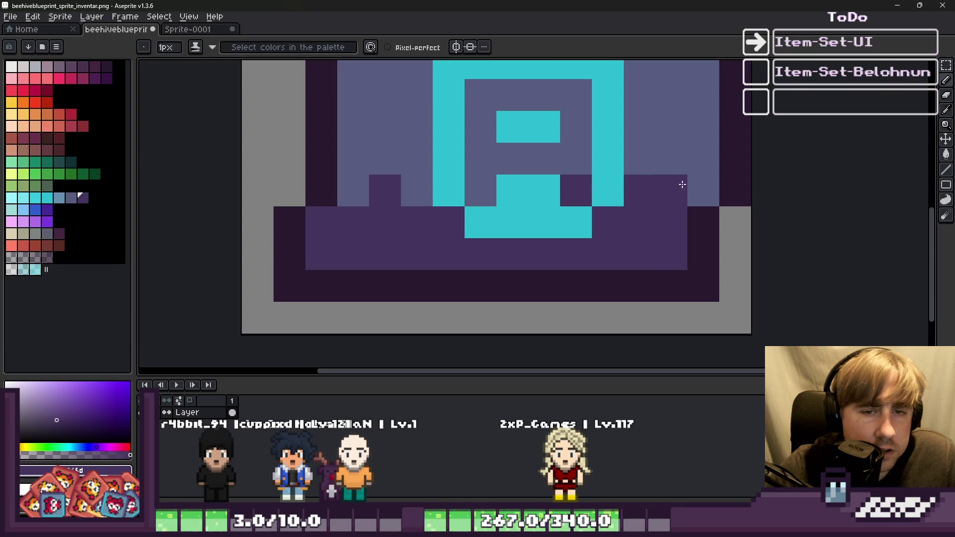
{"action": "scroll", "coordinate": [517, 218], "scroll_direction": "down", "scroll_amount": 9}
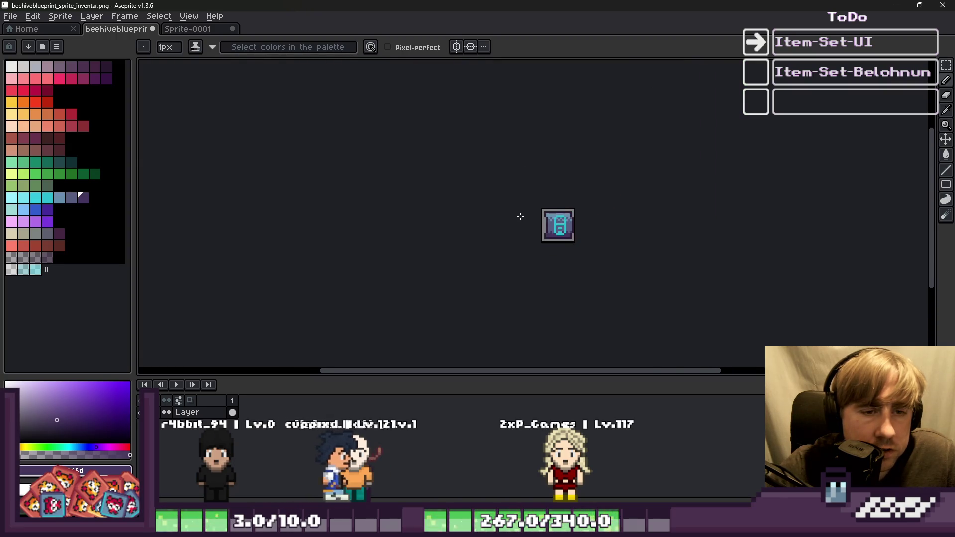
Add brighter cyan pixels to the A's lower loop
{"action": "scroll", "coordinate": [606, 273], "scroll_direction": "up", "scroll_amount": 6}
{"action": "scroll", "coordinate": [606, 274], "scroll_direction": "up", "scroll_amount": 2}
{"action": "left_click", "coordinate": [503, 153], "text": "alt"}
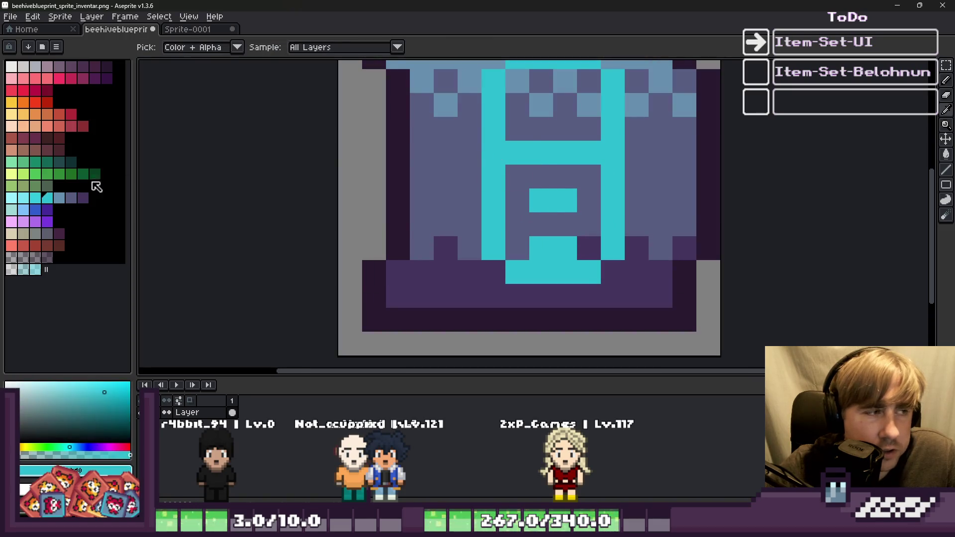
{"action": "left_click", "coordinate": [36, 198]}
{"action": "left_click", "coordinate": [502, 251]}
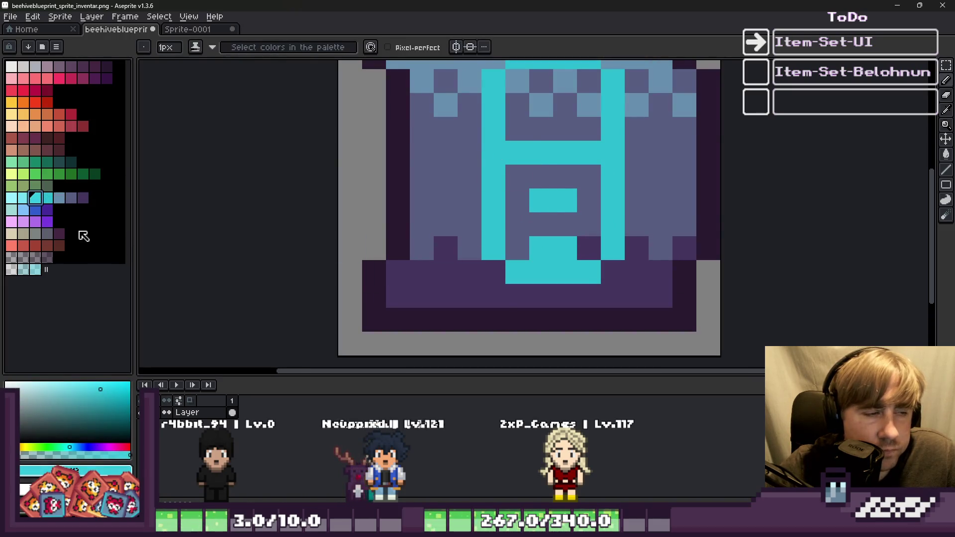
{"action": "left_click", "coordinate": [47, 197]}
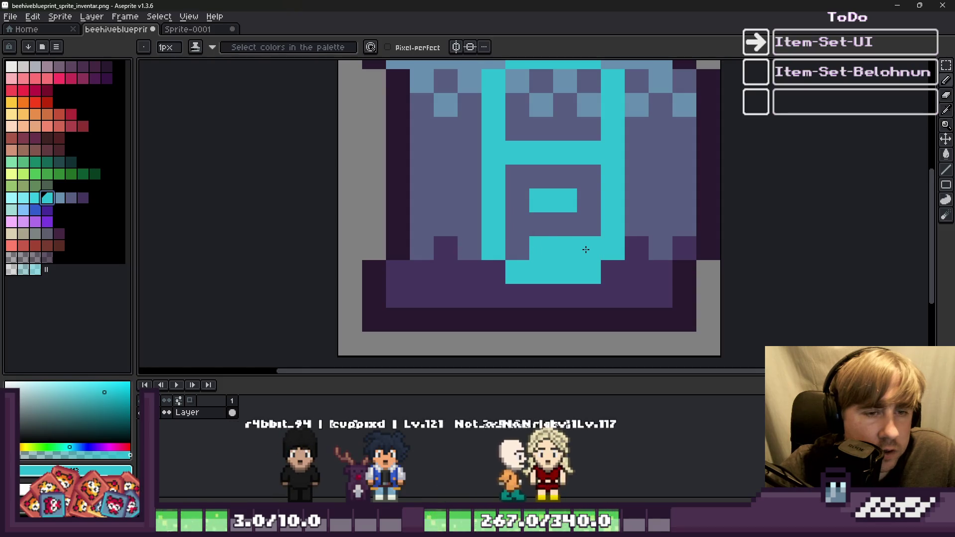
{"action": "scroll", "coordinate": [549, 241], "scroll_direction": "down", "scroll_amount": 10}
{"action": "scroll", "coordinate": [505, 167], "scroll_direction": "up", "scroll_amount": 10}
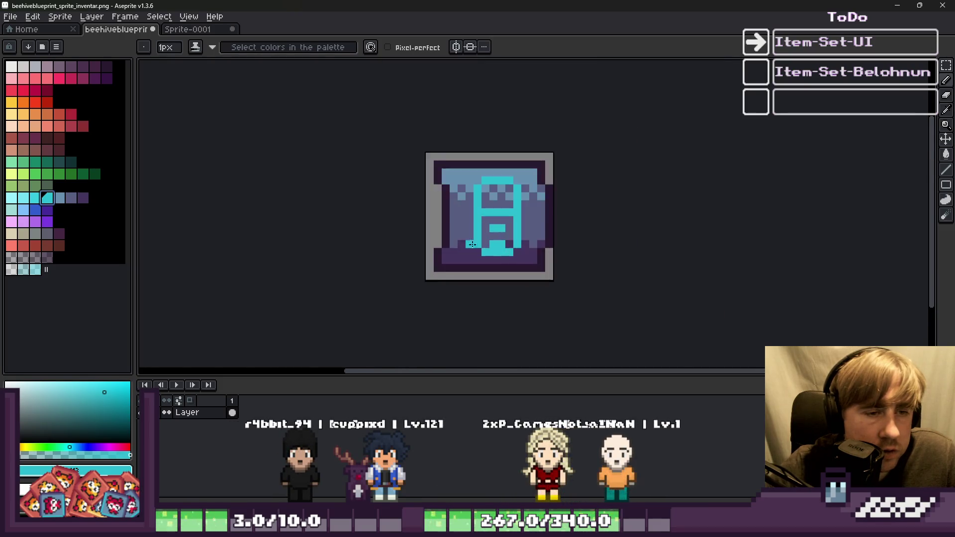
{"action": "left_click", "coordinate": [505, 167]}
Fill the A's upper loop with dark purple and paint light cyan into its lower left
{"action": "left_click", "coordinate": [83, 198]}
{"action": "left_click", "coordinate": [337, 189]}
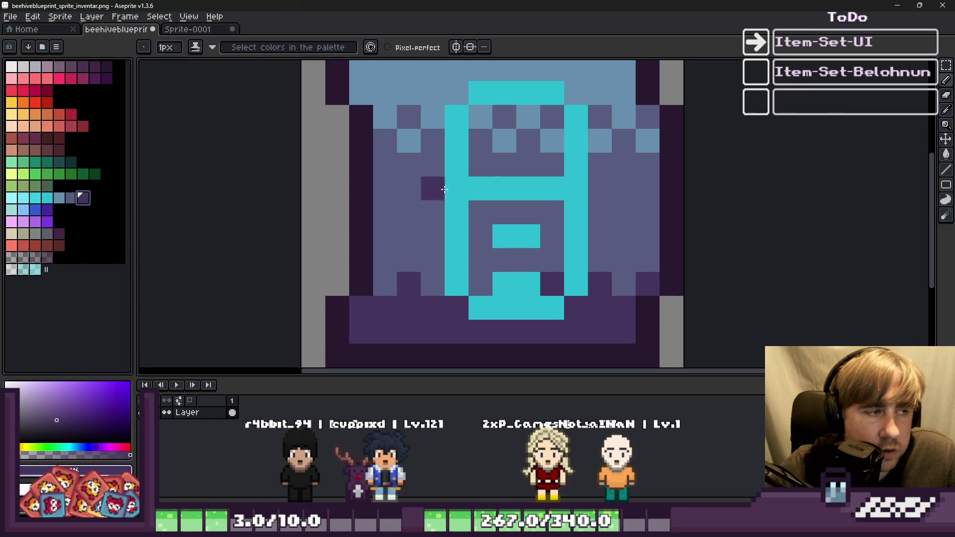
{"action": "key", "text": "ctrl+z"}
{"action": "mouse_move", "coordinate": [480, 164]}
{"action": "left_mouse_down"}
{"action": "mouse_move", "coordinate": [495, 160]}
{"action": "mouse_move", "coordinate": [514, 125]}
{"action": "left_mouse_up"}
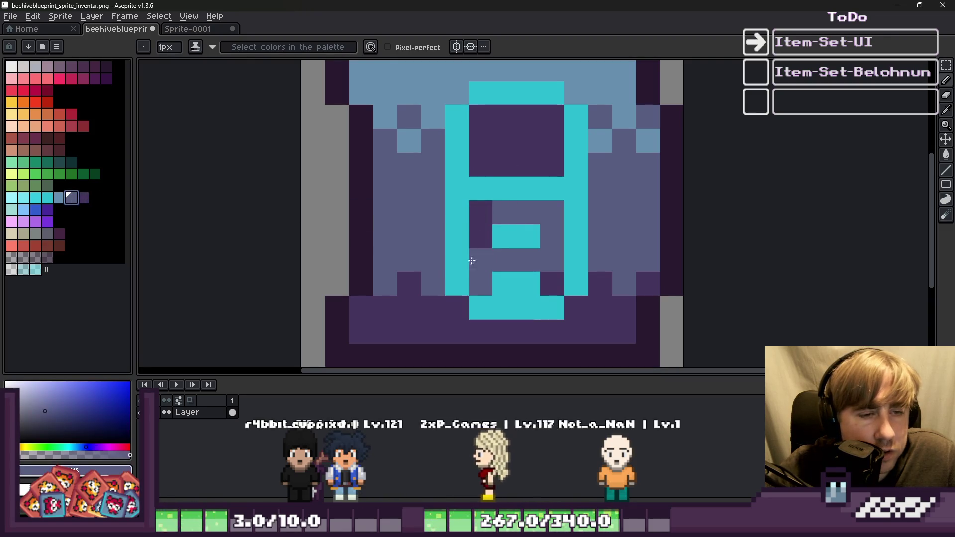
{"action": "left_click", "coordinate": [71, 198]}
{"action": "left_click", "coordinate": [47, 198]}
{"action": "mouse_move", "coordinate": [480, 284]}
{"action": "left_mouse_down"}
{"action": "mouse_move", "coordinate": [486, 219]}
{"action": "mouse_move", "coordinate": [516, 212]}
{"action": "mouse_move", "coordinate": [479, 207]}
{"action": "mouse_move", "coordinate": [479, 279]}
{"action": "left_mouse_up"}
Paint light cyan over the A's lower right part and upper loop
{"action": "left_click", "coordinate": [20, 203]}
{"action": "mouse_move", "coordinate": [536, 257]}
{"action": "left_mouse_down"}
{"action": "mouse_move", "coordinate": [544, 219]}
{"action": "mouse_move", "coordinate": [514, 226]}
{"action": "left_mouse_up"}
{"action": "mouse_move", "coordinate": [547, 132]}
{"action": "left_mouse_down"}
{"action": "mouse_move", "coordinate": [490, 153]}
{"action": "mouse_move", "coordinate": [537, 145]}
{"action": "mouse_move", "coordinate": [551, 117]}
{"action": "left_mouse_up"}
Try darker cyan columns at the A's top, then undo them
{"action": "left_click", "coordinate": [477, 183], "text": "alt"}
{"action": "left_click", "coordinate": [497, 151]}
{"action": "left_click_drag", "start_coordinate": [496, 151], "coordinate": [506, 170]}
{"action": "left_click_drag", "start_coordinate": [540, 117], "coordinate": [551, 169]}
{"action": "scroll", "coordinate": [522, 189], "scroll_direction": "down", "scroll_amount": 3}
{"action": "scroll", "coordinate": [504, 204], "scroll_direction": "up", "scroll_amount": 3}
{"action": "key", "text": "v"}
{"action": "key", "text": "ctrl+z"}
{"action": "scroll", "coordinate": [515, 251], "scroll_direction": "down", "scroll_amount": 3}
{"action": "key", "text": "b"}
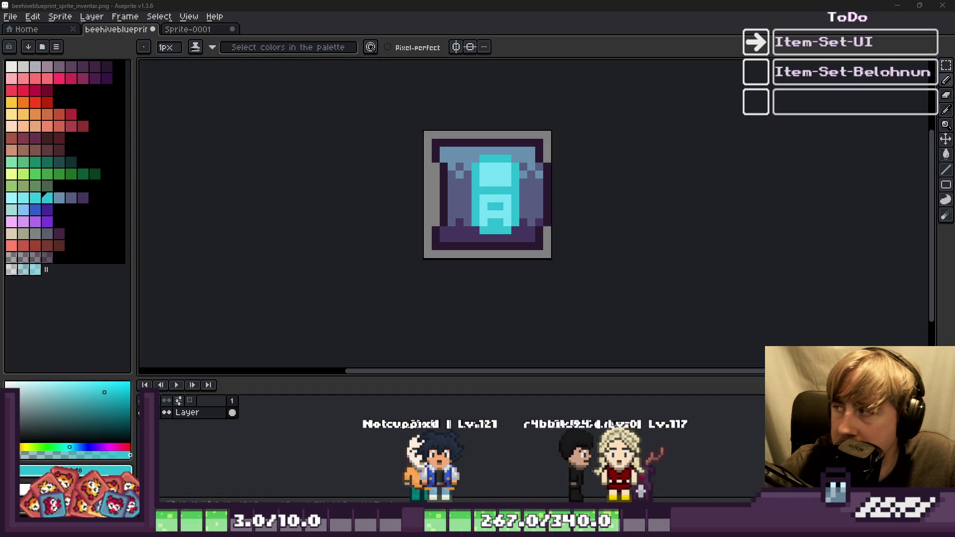
Move the selected right-hand strip, then undo the move and drop the floating selection
{"action": "scroll", "coordinate": [574, 211], "scroll_direction": "up", "scroll_amount": 3}
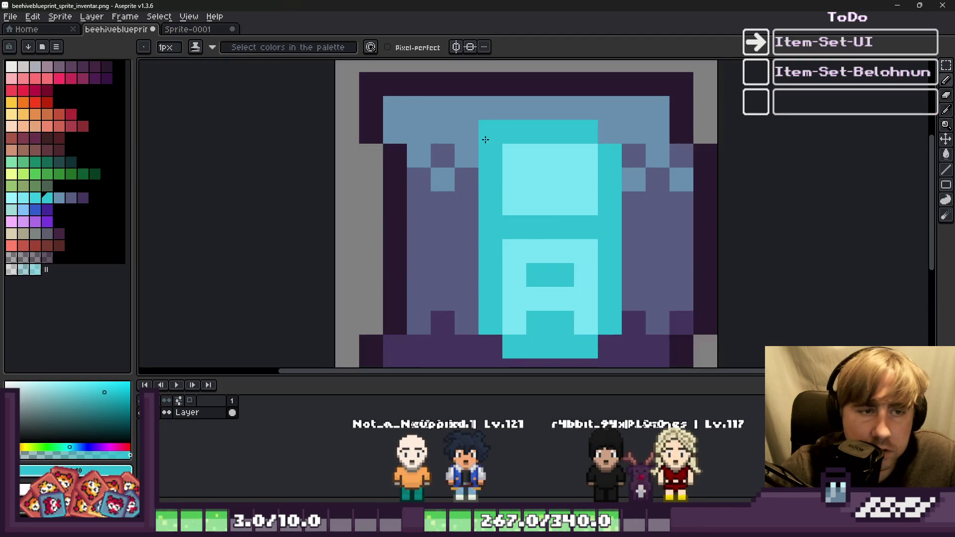
{"action": "scroll", "coordinate": [574, 210], "scroll_direction": "down", "scroll_amount": 5}
{"action": "scroll", "coordinate": [538, 204], "scroll_direction": "up", "scroll_amount": 6}
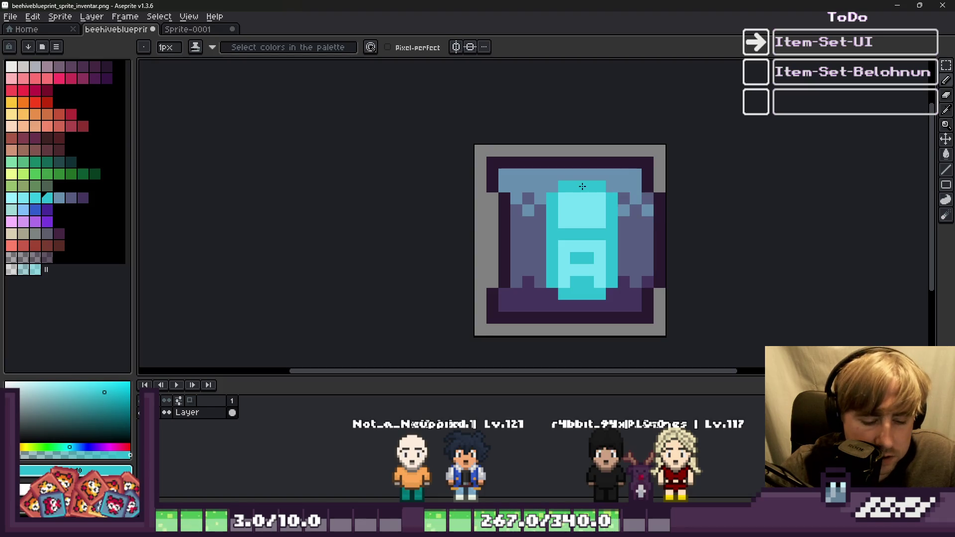
{"action": "key", "text": "m"}
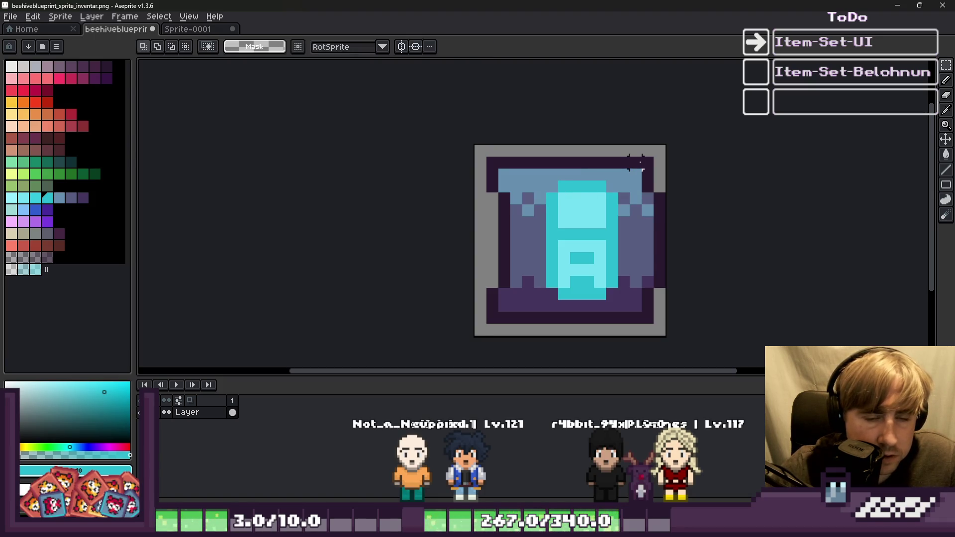
{"action": "scroll", "coordinate": [637, 273], "scroll_direction": "up", "scroll_amount": 3}
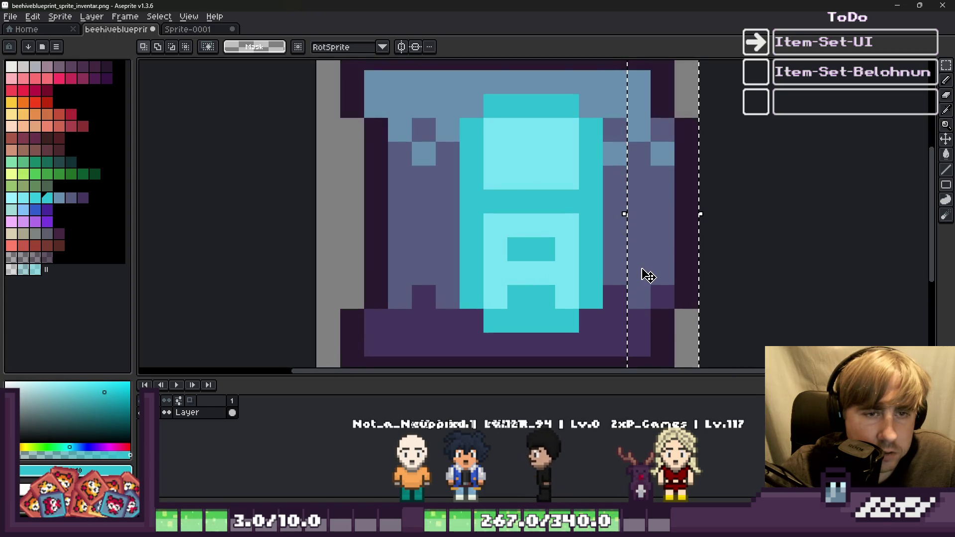
{"action": "left_click", "coordinate": [647, 275]}
{"action": "key", "text": "b"}
{"action": "scroll", "coordinate": [619, 258], "scroll_direction": "down", "scroll_amount": 5}
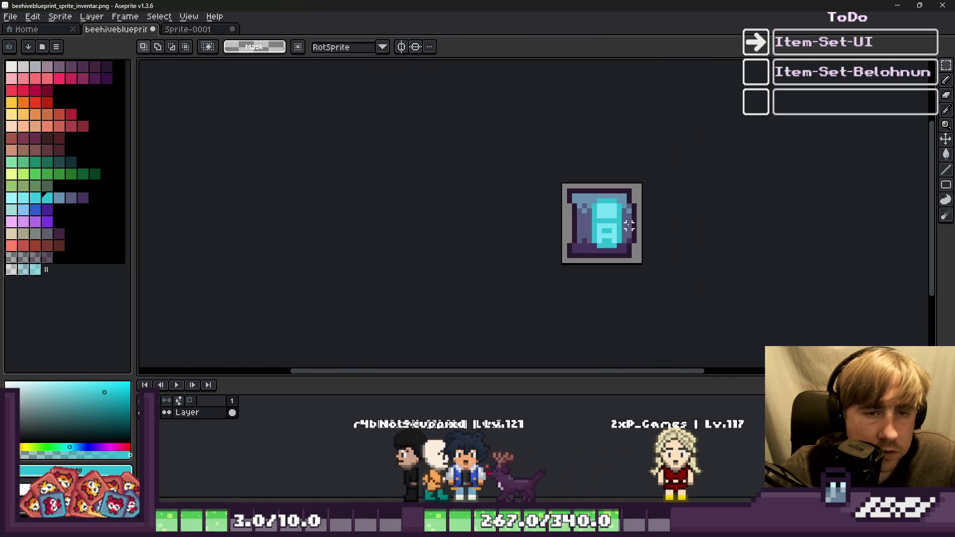
{"action": "scroll", "coordinate": [624, 232], "scroll_direction": "up", "scroll_amount": 3}
{"action": "key", "text": "v"}
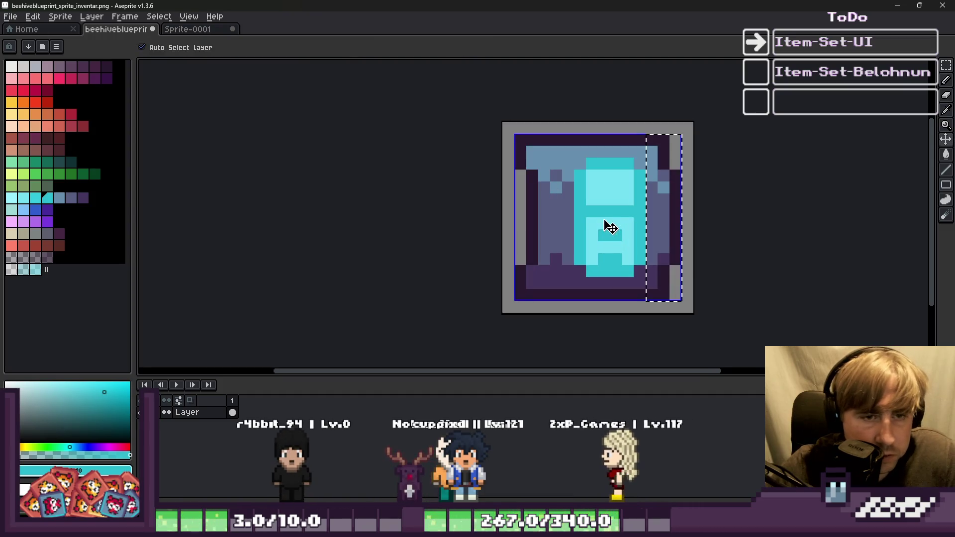
{"action": "key", "text": "ctrl+d"}
{"action": "key", "text": "b"}
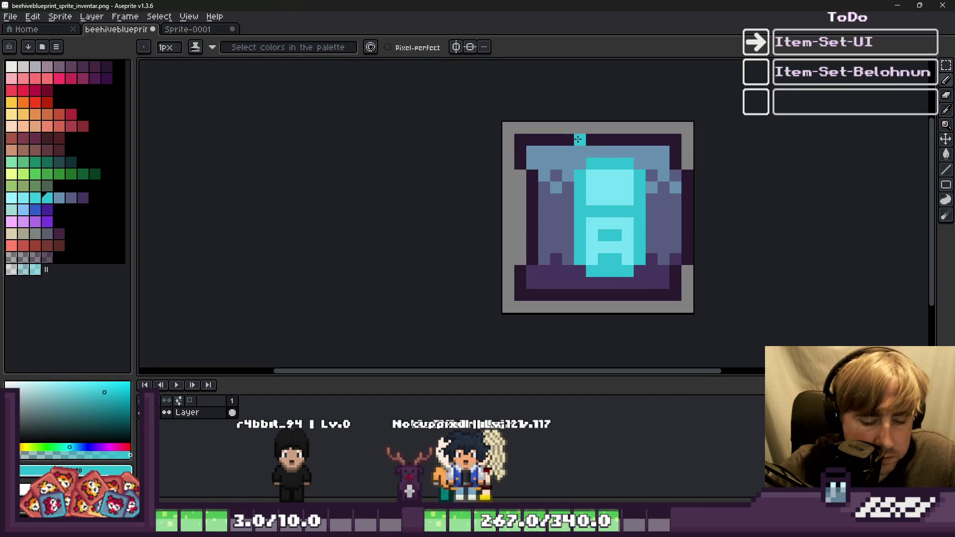
{"action": "key", "text": "ctrl+z"}
{"action": "key", "text": "ctrl+z"}
{"action": "key", "text": "ctrl+z"}
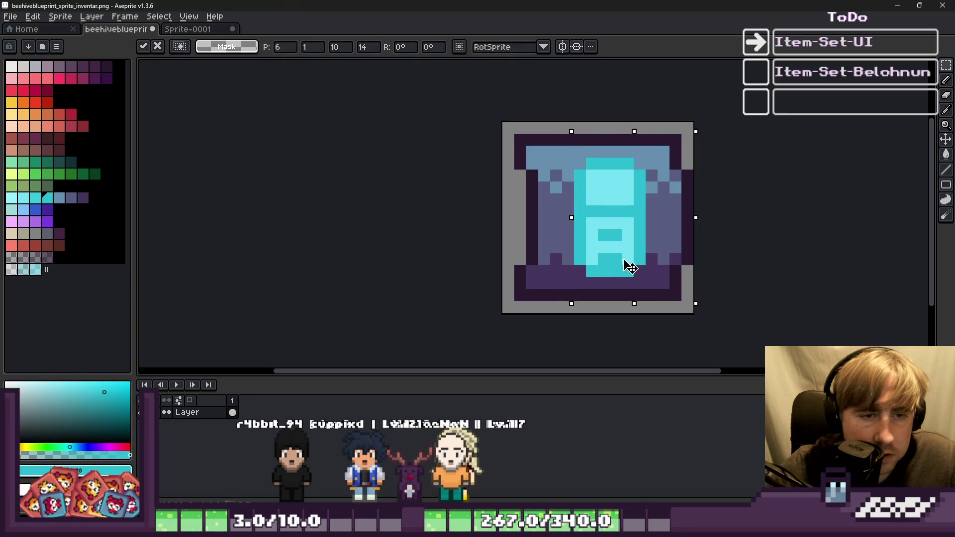
{"action": "key", "text": "ctrl+z"}
{"action": "scroll", "coordinate": [622, 223], "scroll_direction": "down", "scroll_amount": 1}
{"action": "scroll", "coordinate": [617, 149], "scroll_direction": "up", "scroll_amount": 3}
Paint a cyan column down the hive body and a light-cyan pixel in the upper panel
{"action": "key", "text": "i"}
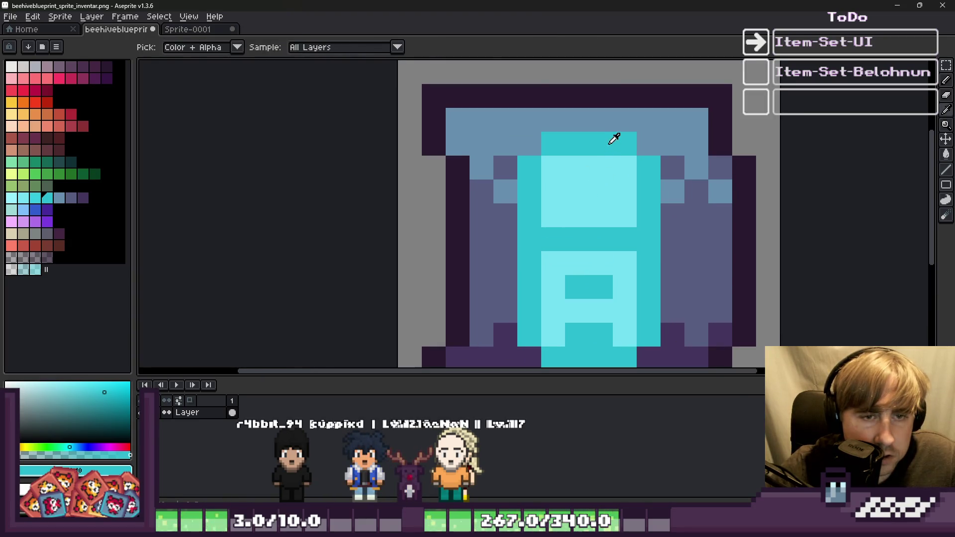
{"action": "key", "text": "b"}
{"action": "left_click", "coordinate": [644, 139]}
{"action": "left_click_drag", "start_coordinate": [667, 216], "coordinate": [669, 336]}
{"action": "scroll", "coordinate": [646, 318], "scroll_direction": "down", "scroll_amount": 1}
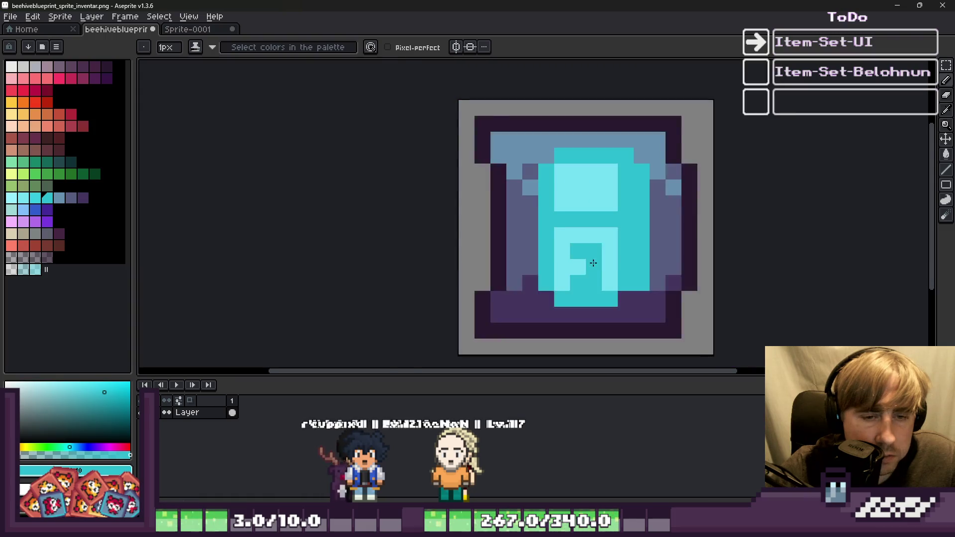
{"action": "scroll", "coordinate": [642, 308], "scroll_direction": "up", "scroll_amount": 1}
{"action": "left_click", "coordinate": [634, 292]}
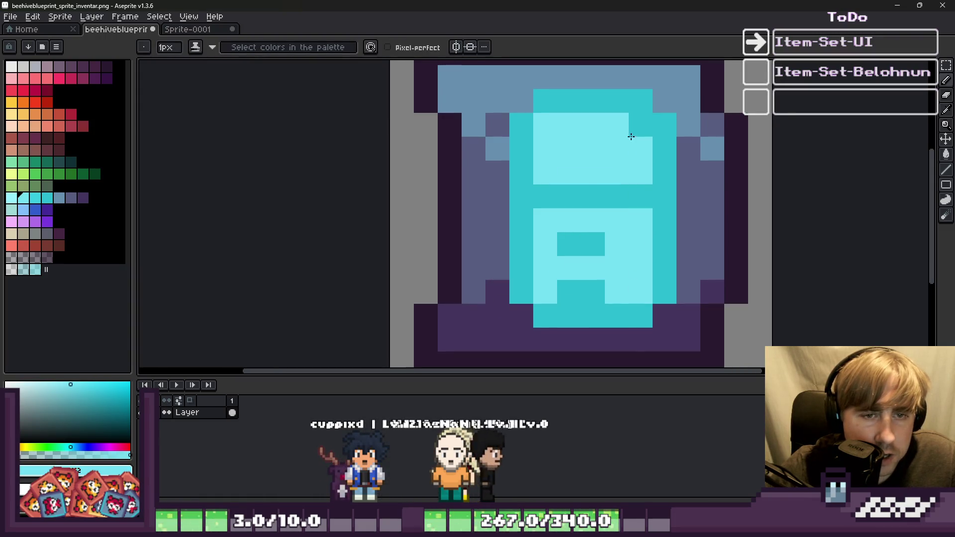
Draw two darker cyan columns through the light-cyan panel, plus one pixel at the bottom
{"action": "left_click", "coordinate": [521, 164], "text": "alt"}
{"action": "left_click_drag", "start_coordinate": [568, 117], "coordinate": [567, 170]}
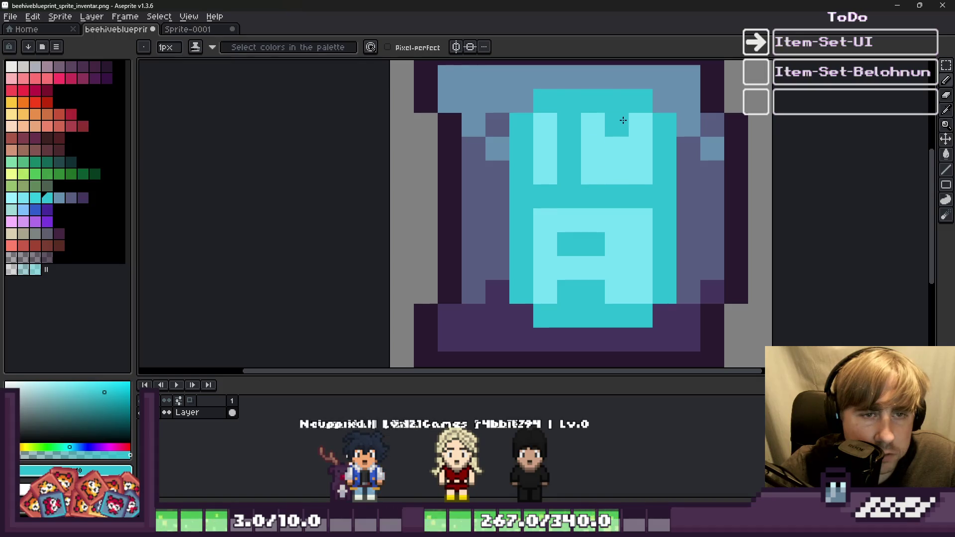
{"action": "left_click_drag", "start_coordinate": [623, 120], "coordinate": [619, 174]}
{"action": "left_click", "coordinate": [616, 292]}
{"action": "scroll", "coordinate": [499, 217], "scroll_direction": "down", "scroll_amount": 5}
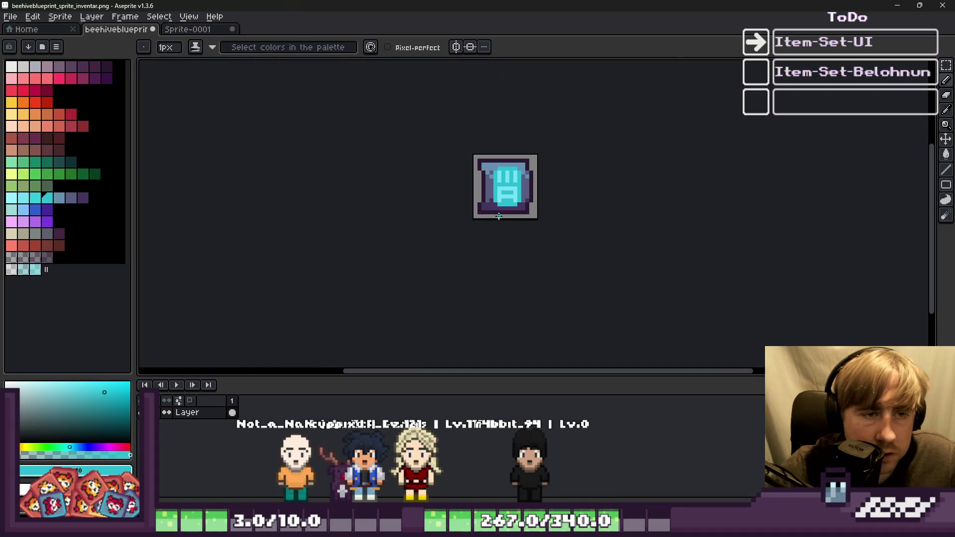
{"action": "scroll", "coordinate": [454, 177], "scroll_direction": "up", "scroll_amount": 4}
{"action": "scroll", "coordinate": [493, 203], "scroll_direction": "down", "scroll_amount": 3}
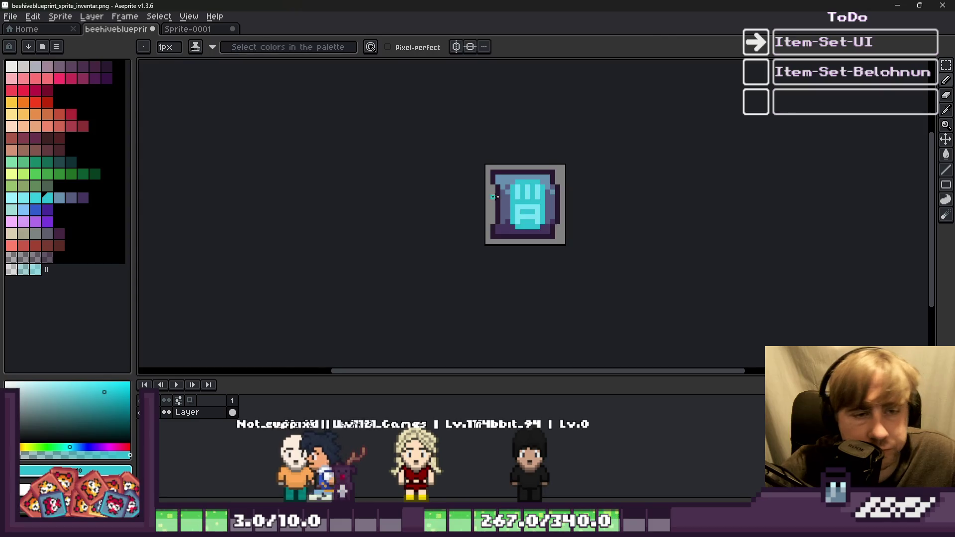
{"action": "scroll", "coordinate": [491, 201], "scroll_direction": "up", "scroll_amount": 3}
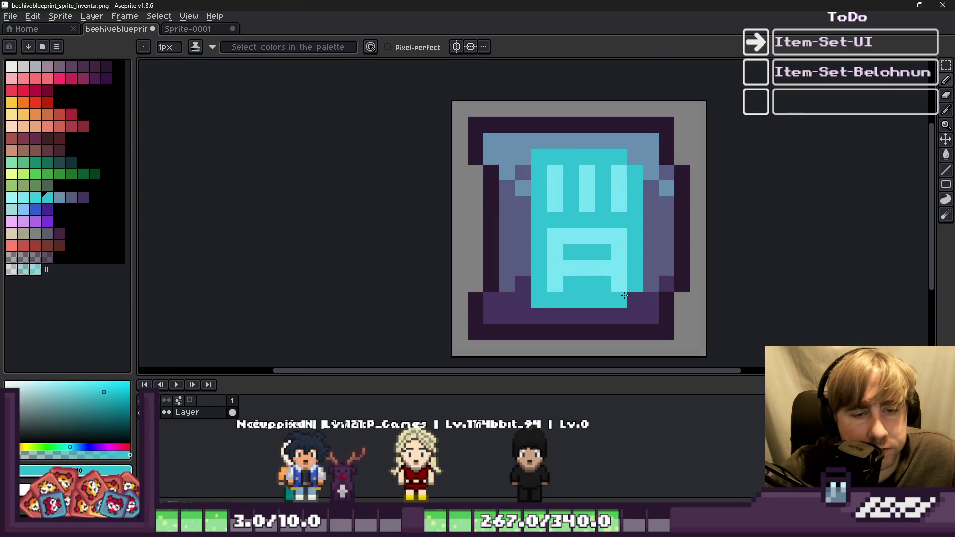
{"action": "scroll", "coordinate": [597, 189], "scroll_direction": "down", "scroll_amount": 6}
{"action": "scroll", "coordinate": [537, 215], "scroll_direction": "up", "scroll_amount": 8}
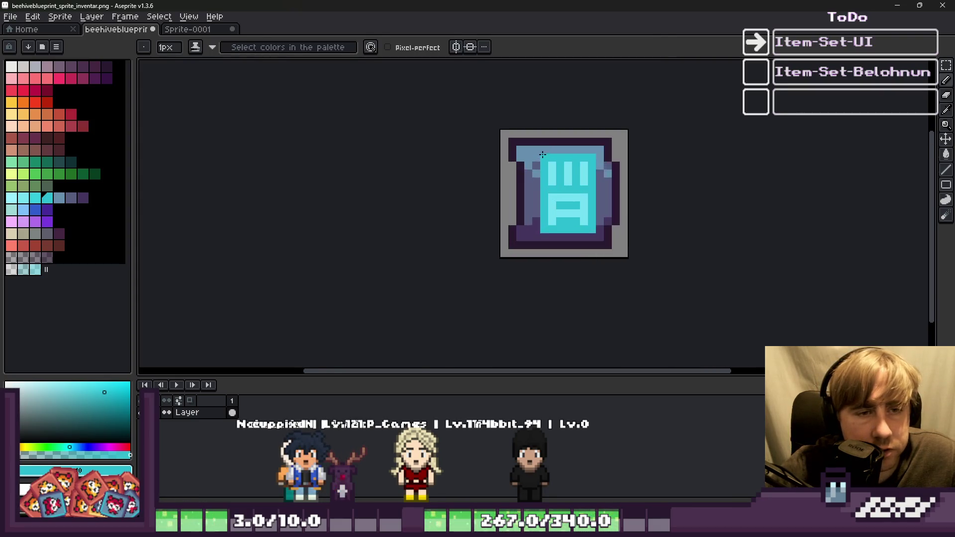
Sample the dark purple base and light blue-grey top colours from the sprite
{"action": "key", "text": "i"}
{"action": "key", "text": "b"}
{"action": "scroll", "coordinate": [553, 180], "scroll_direction": "down", "scroll_amount": 10}
{"action": "scroll", "coordinate": [533, 163], "scroll_direction": "up", "scroll_amount": 12}
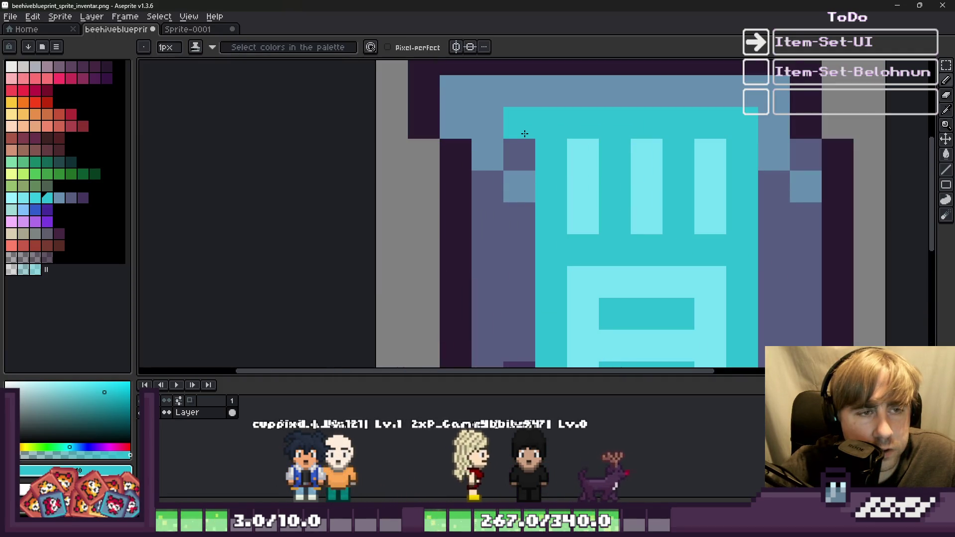
{"action": "scroll", "coordinate": [524, 133], "scroll_direction": "down", "scroll_amount": 2}
{"action": "scroll", "coordinate": [647, 249], "scroll_direction": "up", "scroll_amount": 1}
{"action": "left_click", "coordinate": [685, 268], "text": "alt"}
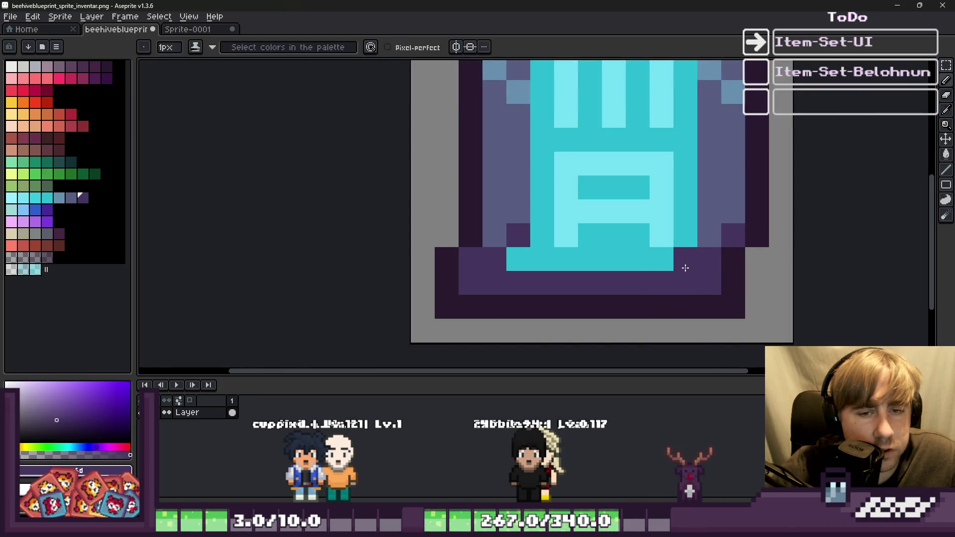
{"action": "scroll", "coordinate": [685, 268], "scroll_direction": "down", "scroll_amount": 2}
{"action": "left_click", "coordinate": [651, 128], "text": "alt"}
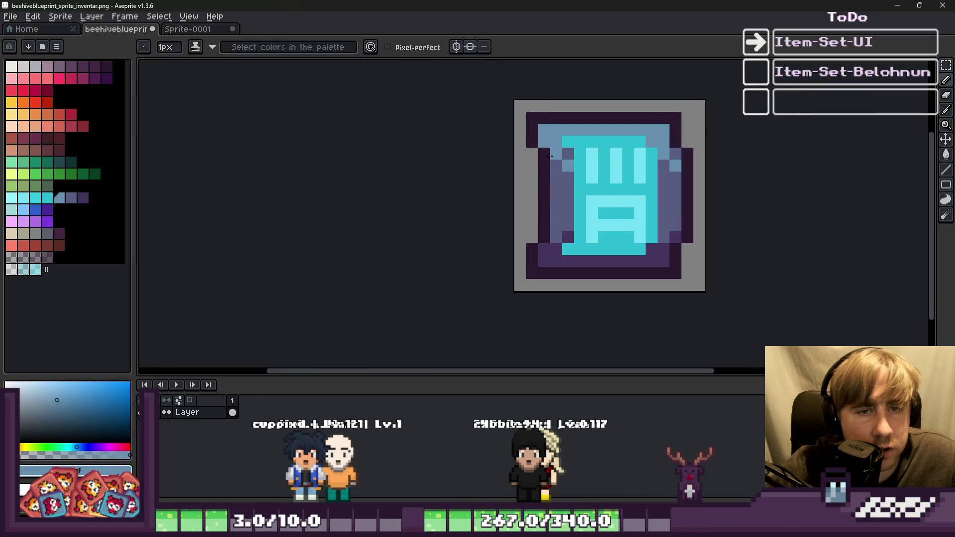
{"action": "scroll", "coordinate": [535, 186], "scroll_direction": "down", "scroll_amount": 2}
{"action": "scroll", "coordinate": [534, 184], "scroll_direction": "up", "scroll_amount": 8}
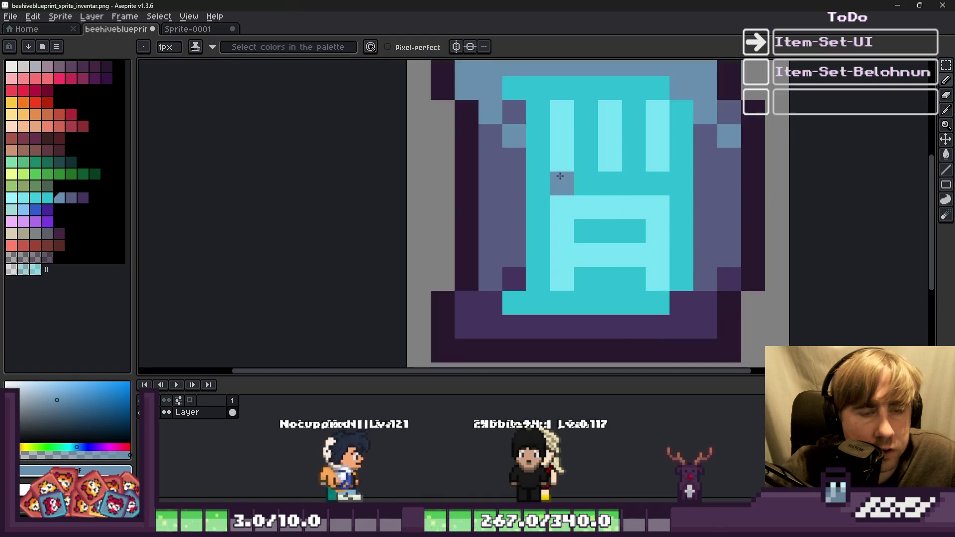
Outline the hive symbol's bottom, right and top edges in dark purple
{"action": "left_click", "coordinate": [466, 167], "text": "alt"}
{"action": "mouse_move", "coordinate": [512, 304]}
{"action": "left_mouse_down"}
{"action": "mouse_move", "coordinate": [682, 277]}
{"action": "mouse_move", "coordinate": [679, 82]}
{"action": "left_mouse_up"}
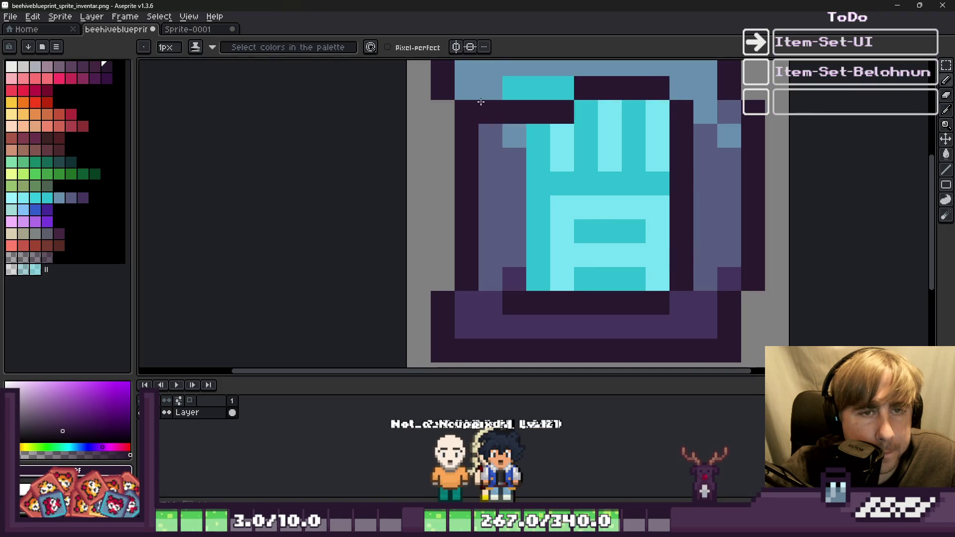
{"action": "left_click", "coordinate": [514, 87], "text": "shift"}
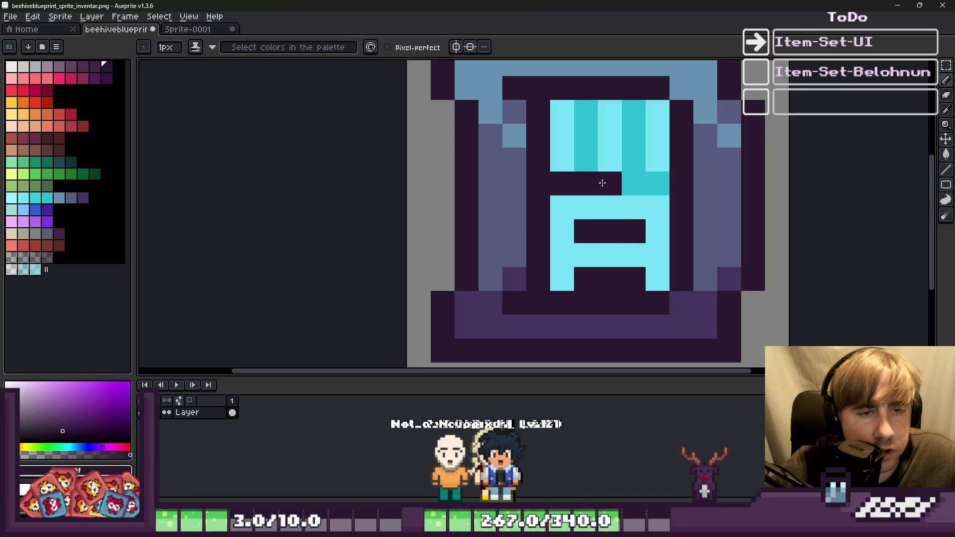
Paint the bars teal with dark purple gaps between them
{"action": "left_click", "coordinate": [586, 132], "text": "alt"}
{"action": "left_click_drag", "start_coordinate": [607, 107], "coordinate": [601, 163]}
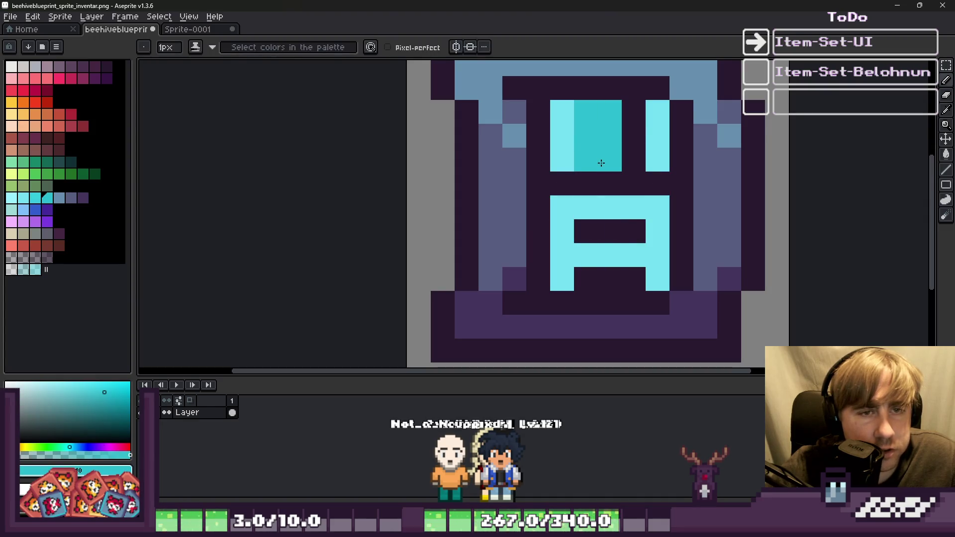
{"action": "left_click", "coordinate": [576, 86], "text": "alt"}
{"action": "left_click_drag", "start_coordinate": [586, 130], "coordinate": [586, 165]}
{"action": "left_click", "coordinate": [610, 159], "text": "alt"}
{"action": "left_click", "coordinate": [562, 112]}
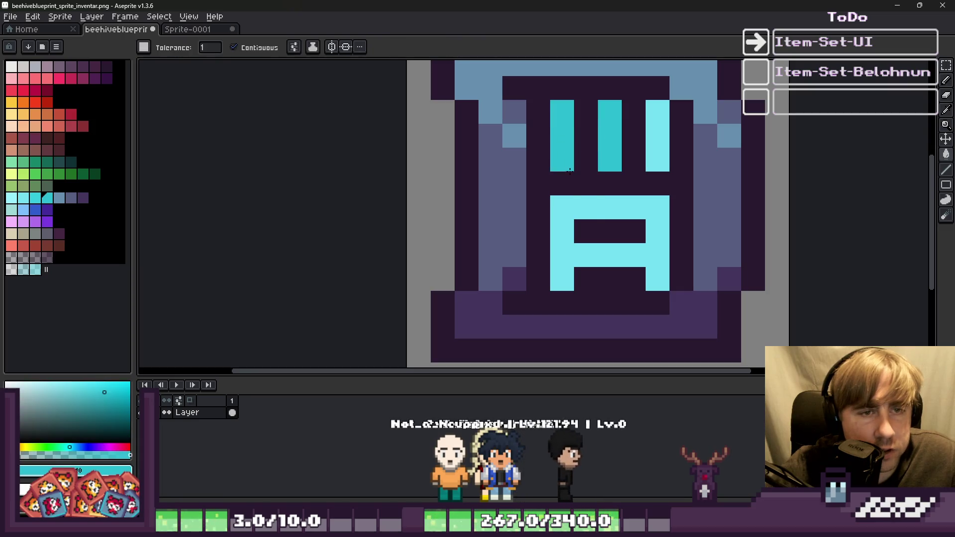
Bucket-fill the remaining bar and the A shape with teal
{"action": "key", "text": "g"}
{"action": "left_click", "coordinate": [562, 224]}
{"action": "left_click", "coordinate": [649, 156]}
{"action": "scroll", "coordinate": [649, 155], "scroll_direction": "down", "scroll_amount": 9}
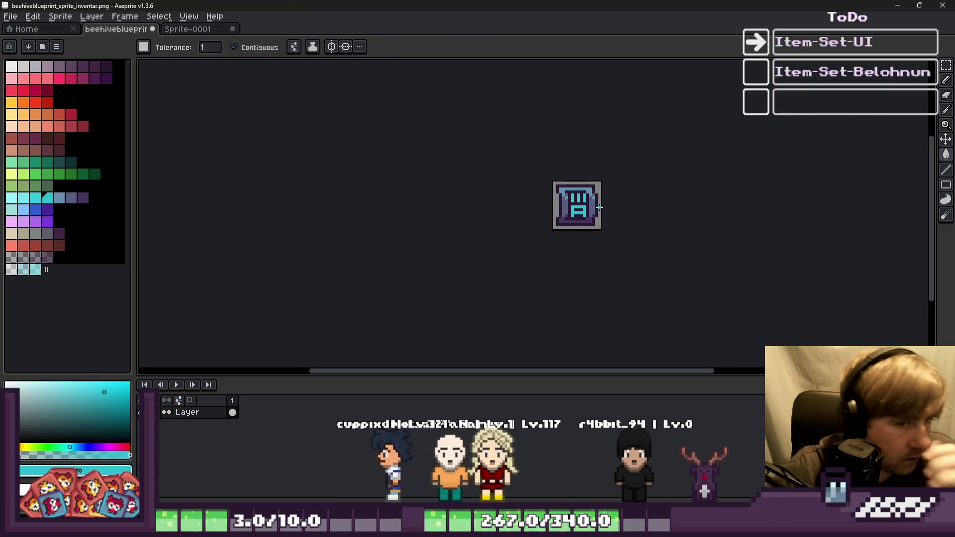
{"action": "scroll", "coordinate": [598, 207], "scroll_direction": "up", "scroll_amount": 5}
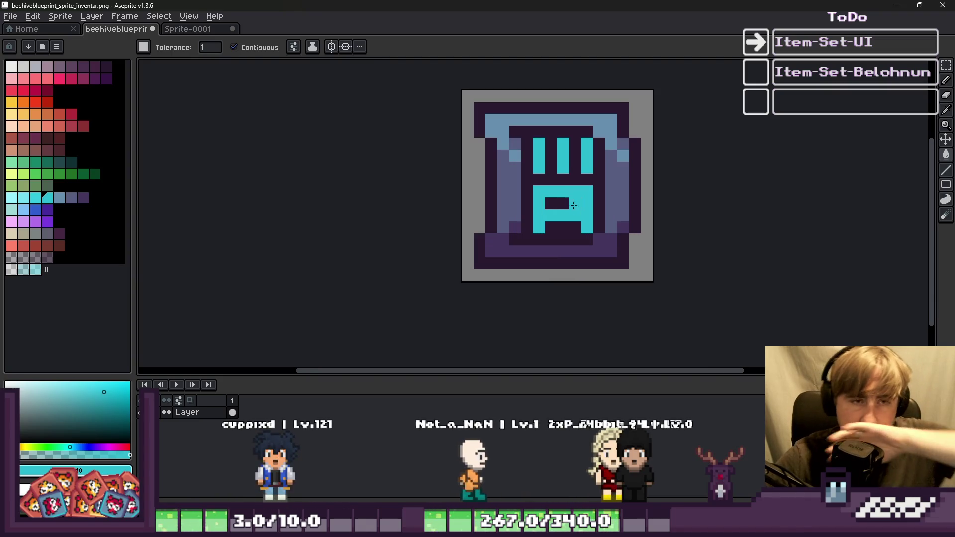
{"action": "scroll", "coordinate": [562, 183], "scroll_direction": "up", "scroll_amount": 1}
{"action": "scroll", "coordinate": [562, 183], "scroll_direction": "up", "scroll_amount": 1}
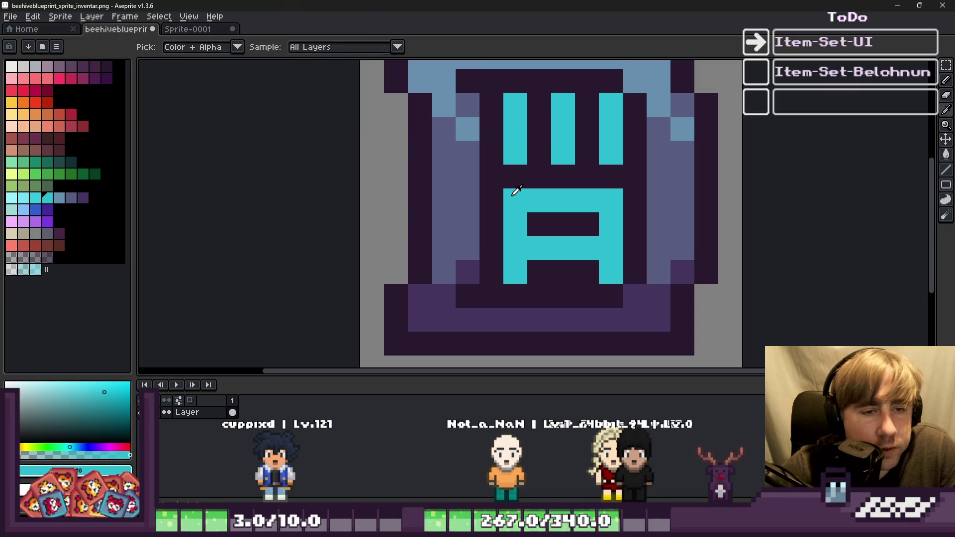
{"action": "left_click", "coordinate": [61, 198]}
Paint a blue-grey column between the bars and repaint the A's top bar blue-grey
{"action": "left_click", "coordinate": [539, 111]}
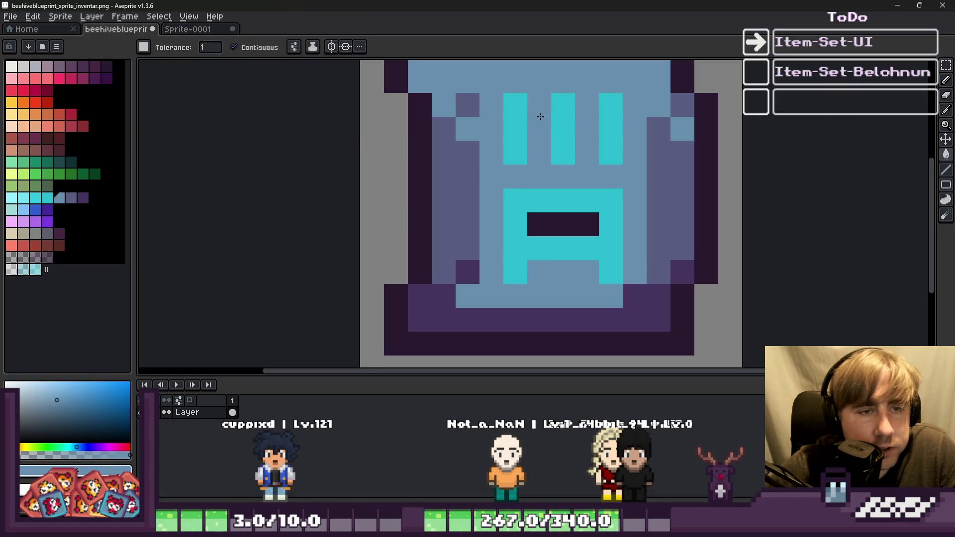
{"action": "key", "text": "ctrl+z"}
{"action": "key", "text": "b"}
{"action": "left_click_drag", "start_coordinate": [539, 154], "coordinate": [541, 111]}
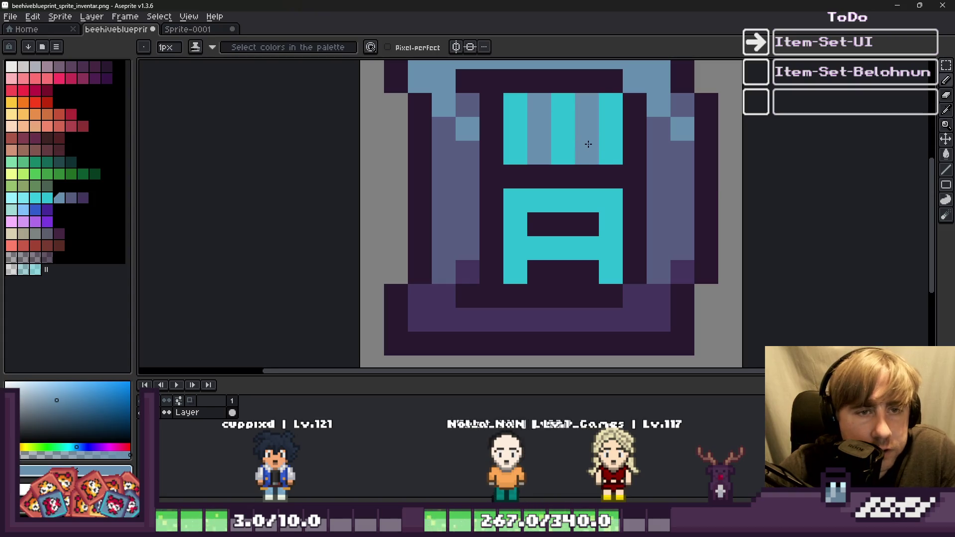
{"action": "scroll", "coordinate": [554, 182], "scroll_direction": "down", "scroll_amount": 4}
{"action": "scroll", "coordinate": [552, 184], "scroll_direction": "down", "scroll_amount": 1}
{"action": "scroll", "coordinate": [537, 169], "scroll_direction": "up", "scroll_amount": 2}
{"action": "scroll", "coordinate": [522, 165], "scroll_direction": "up", "scroll_amount": 3}
{"action": "left_click", "coordinate": [548, 255]}
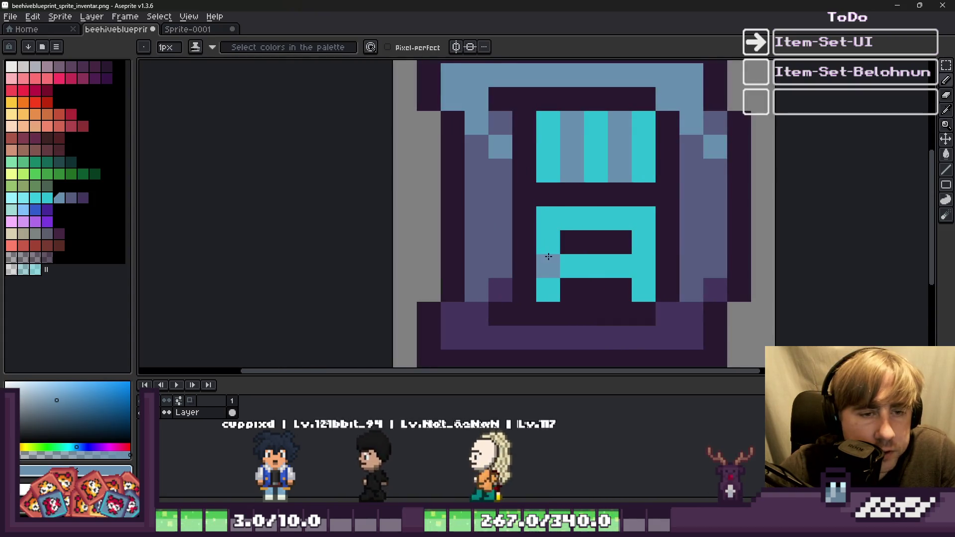
{"action": "left_click_drag", "start_coordinate": [641, 221], "coordinate": [535, 210]}
{"action": "scroll", "coordinate": [565, 260], "scroll_direction": "down", "scroll_amount": 4}
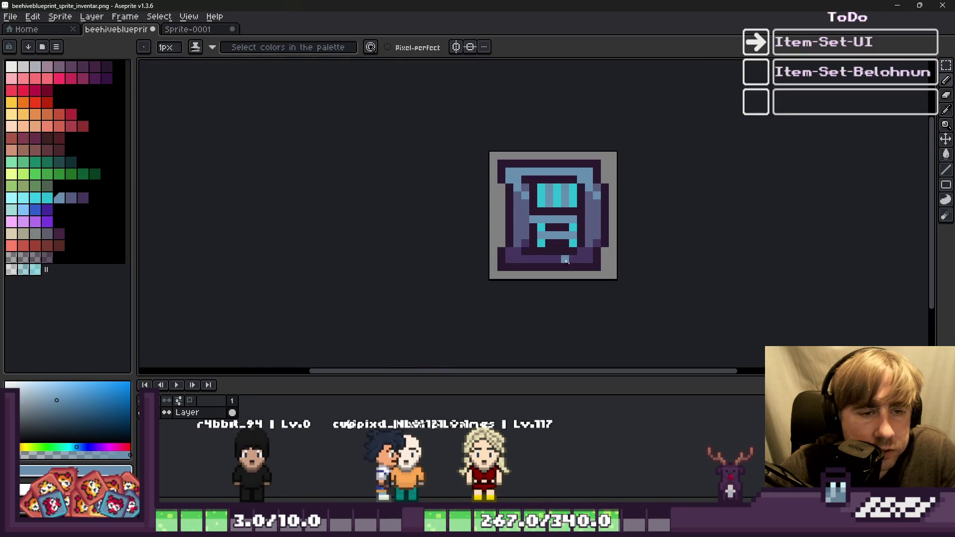
Recolour a few middle-bar pixels cyan and darken a cyan corner pixel
{"action": "left_click", "coordinate": [565, 260], "text": "alt"}
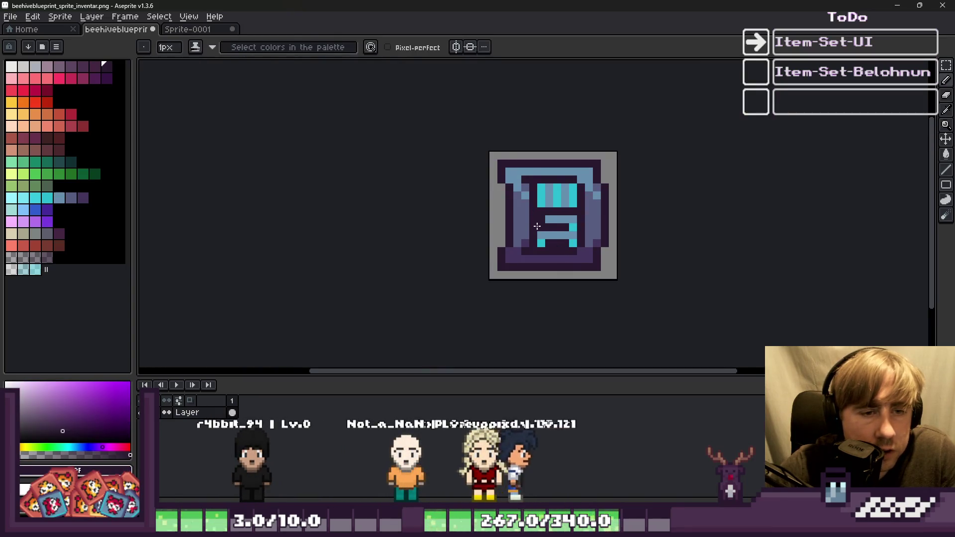
{"action": "scroll", "coordinate": [535, 227], "scroll_direction": "up", "scroll_amount": 3}
{"action": "left_click", "coordinate": [537, 221], "text": "alt"}
{"action": "scroll", "coordinate": [538, 215], "scroll_direction": "down", "scroll_amount": 6}
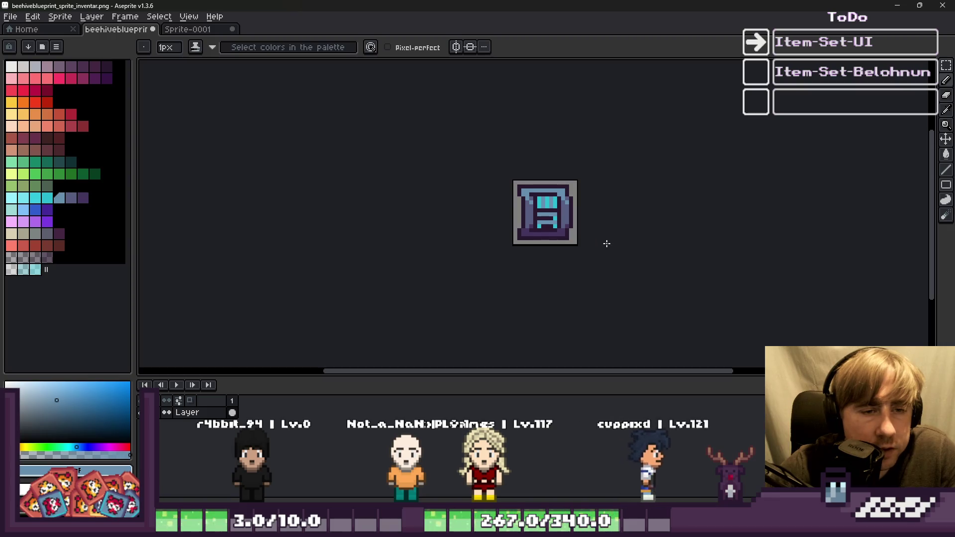
{"action": "scroll", "coordinate": [544, 219], "scroll_direction": "up", "scroll_amount": 4}
{"action": "left_click", "coordinate": [611, 197], "text": "alt"}
{"action": "mouse_move", "coordinate": [538, 197]}
{"action": "left_mouse_down"}
{"action": "mouse_move", "coordinate": [511, 199]}
{"action": "mouse_move", "coordinate": [514, 220]}
{"action": "left_mouse_up"}
{"action": "scroll", "coordinate": [587, 229], "scroll_direction": "down", "scroll_amount": 4}
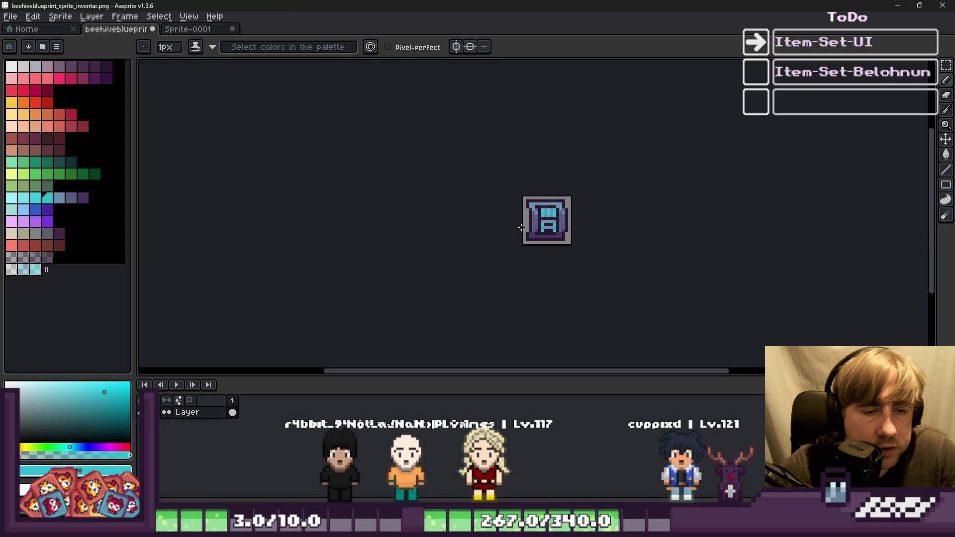
{"action": "scroll", "coordinate": [523, 227], "scroll_direction": "up", "scroll_amount": 2}
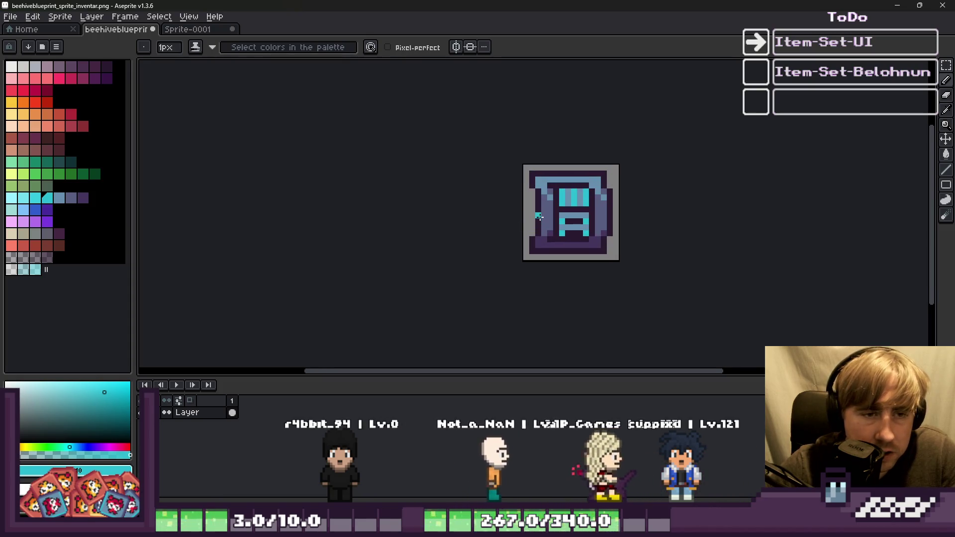
{"action": "scroll", "coordinate": [540, 218], "scroll_direction": "up", "scroll_amount": 2}
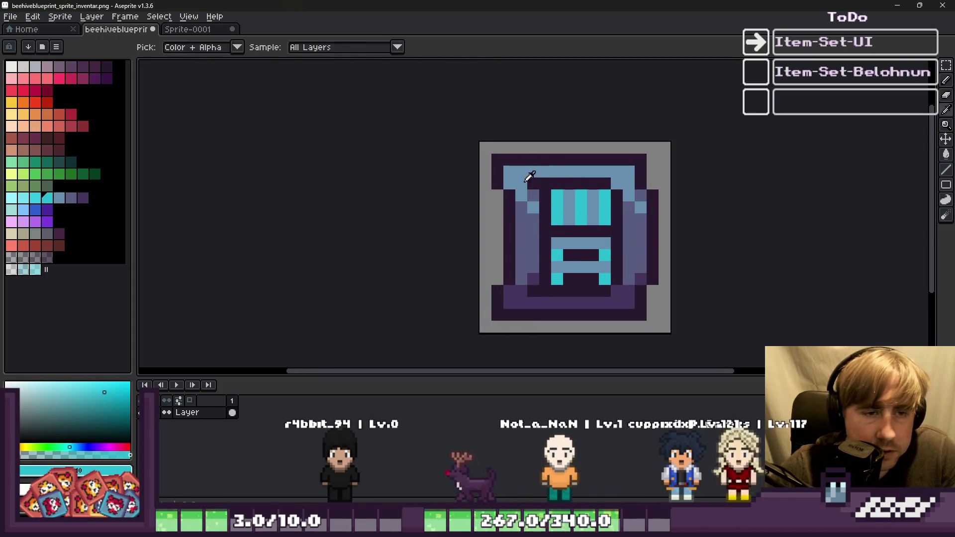
{"action": "scroll", "coordinate": [535, 183], "scroll_direction": "up", "scroll_amount": 2}
{"action": "left_click", "coordinate": [537, 179]}
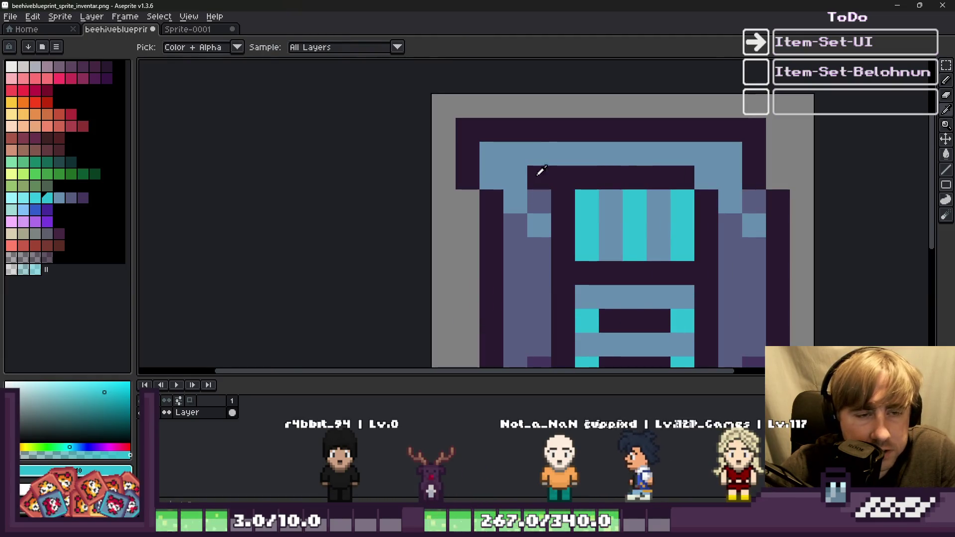
Repaint one dark pixel light blue and a bottom dark pixel purple
{"action": "left_click", "coordinate": [514, 171], "text": "alt"}
{"action": "left_click", "coordinate": [538, 178]}
{"action": "scroll", "coordinate": [547, 224], "scroll_direction": "down", "scroll_amount": 3}
{"action": "scroll", "coordinate": [548, 223], "scroll_direction": "up", "scroll_amount": 2}
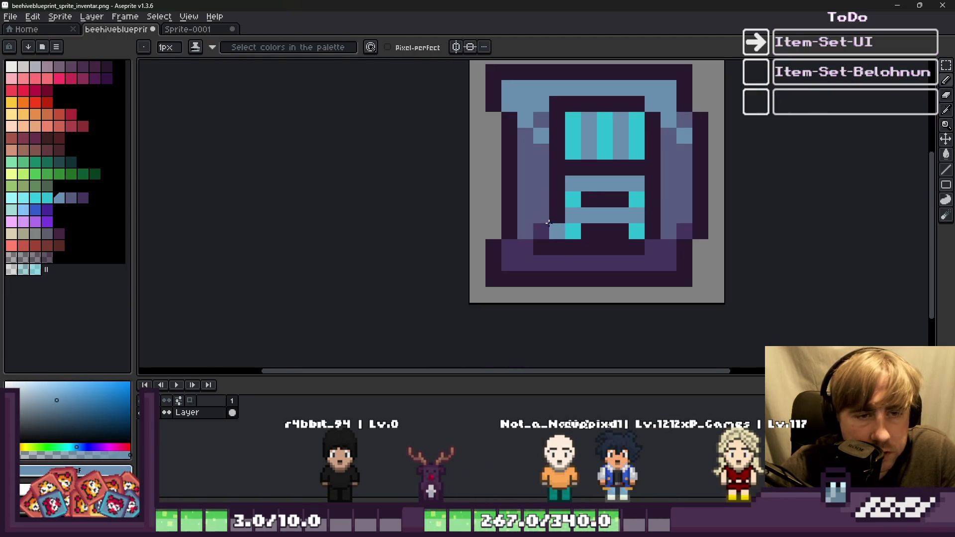
{"action": "left_click", "coordinate": [528, 244], "text": "alt"}
{"action": "left_click", "coordinate": [557, 246]}
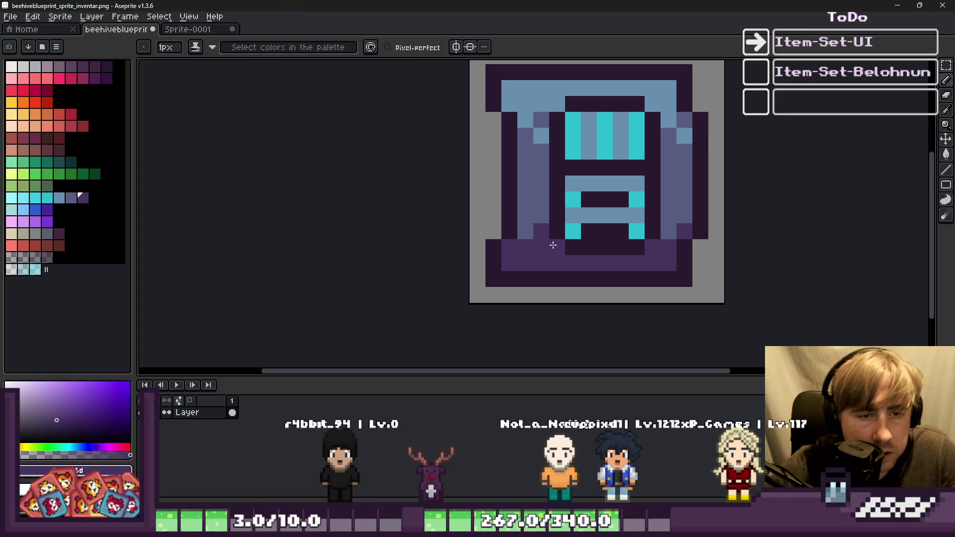
{"action": "scroll", "coordinate": [477, 174], "scroll_direction": "down", "scroll_amount": 4}
{"action": "scroll", "coordinate": [515, 216], "scroll_direction": "up", "scroll_amount": 8}
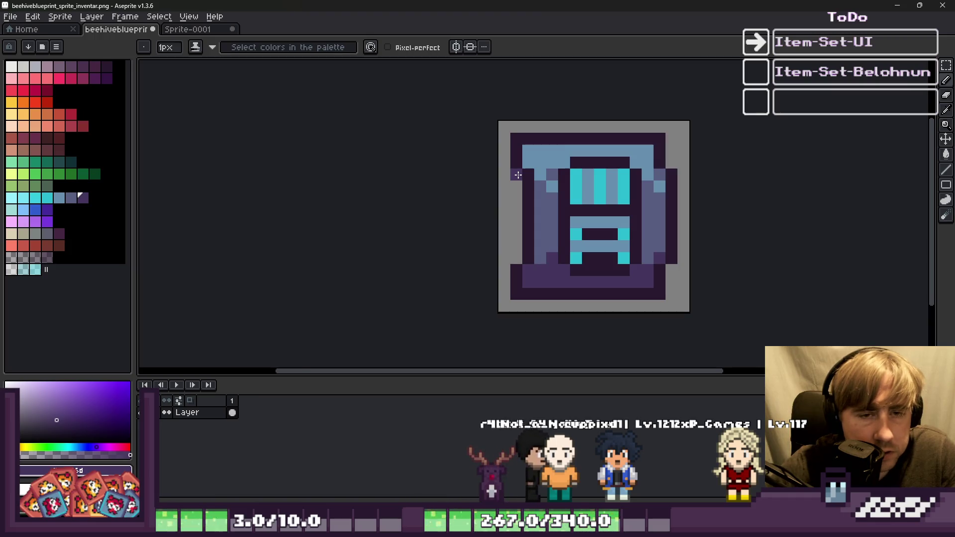
{"action": "scroll", "coordinate": [517, 175], "scroll_direction": "down", "scroll_amount": 1}
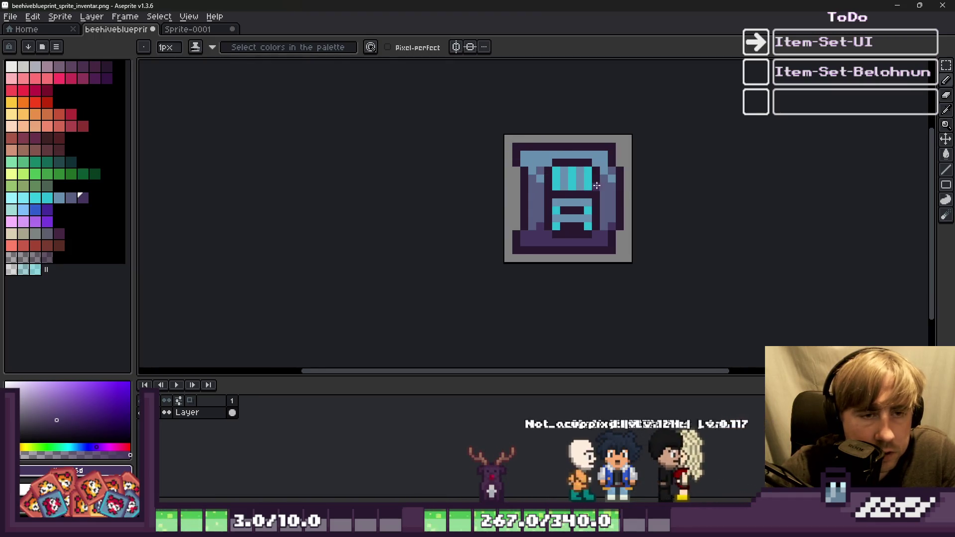
{"action": "scroll", "coordinate": [518, 150], "scroll_direction": "up", "scroll_amount": 2}
Paint the right column and top-right and bottom-right corners dark purple, with a purple pixel beside
{"action": "left_click", "coordinate": [601, 128]}
{"action": "mouse_move", "coordinate": [594, 153]}
{"action": "left_mouse_down"}
{"action": "mouse_move", "coordinate": [594, 268]}
{"action": "mouse_move", "coordinate": [609, 135]}
{"action": "left_mouse_up"}
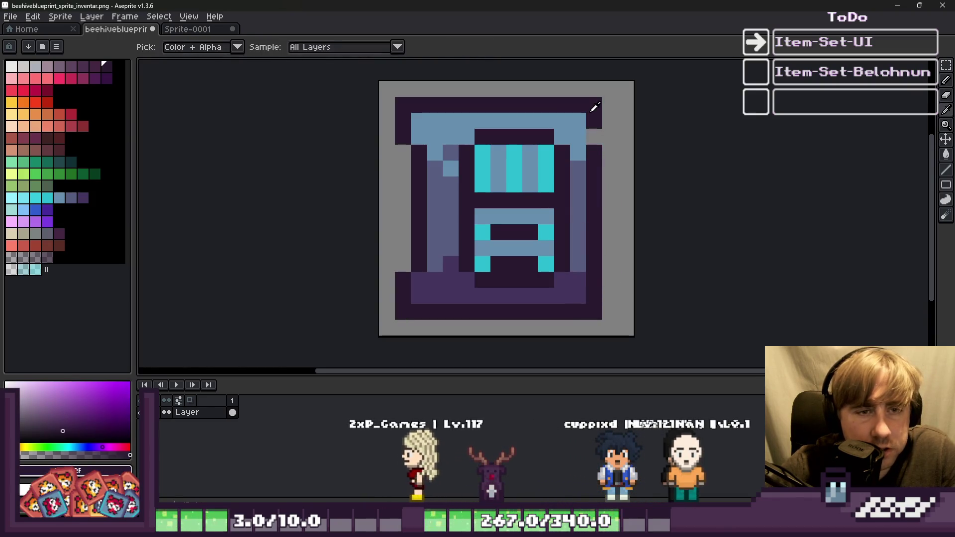
{"action": "left_click", "coordinate": [607, 110]}
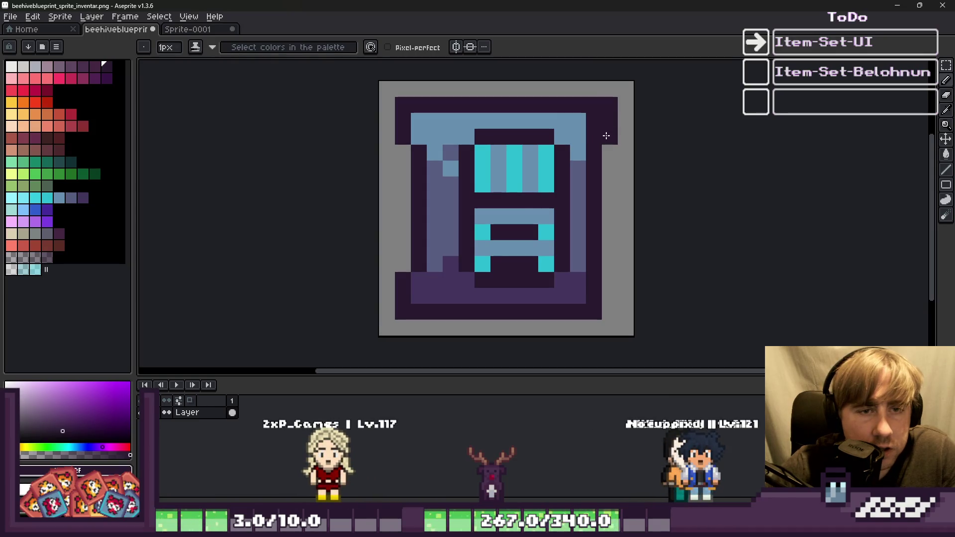
{"action": "left_click", "coordinate": [610, 311]}
{"action": "left_click", "coordinate": [590, 293], "text": "alt"}
{"action": "left_click", "coordinate": [588, 295]}
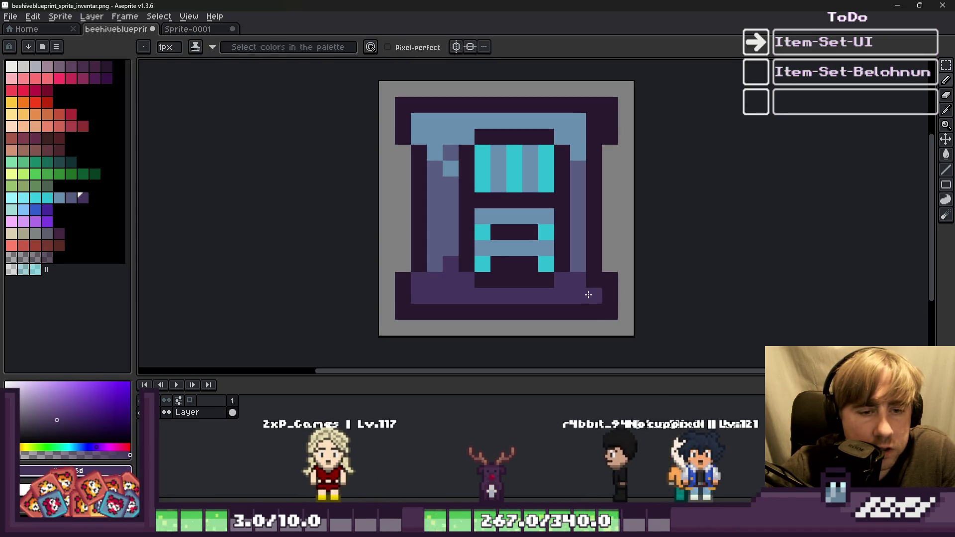
{"action": "left_click", "coordinate": [584, 123], "text": "alt"}
{"action": "scroll", "coordinate": [592, 134], "scroll_direction": "down", "scroll_amount": 6}
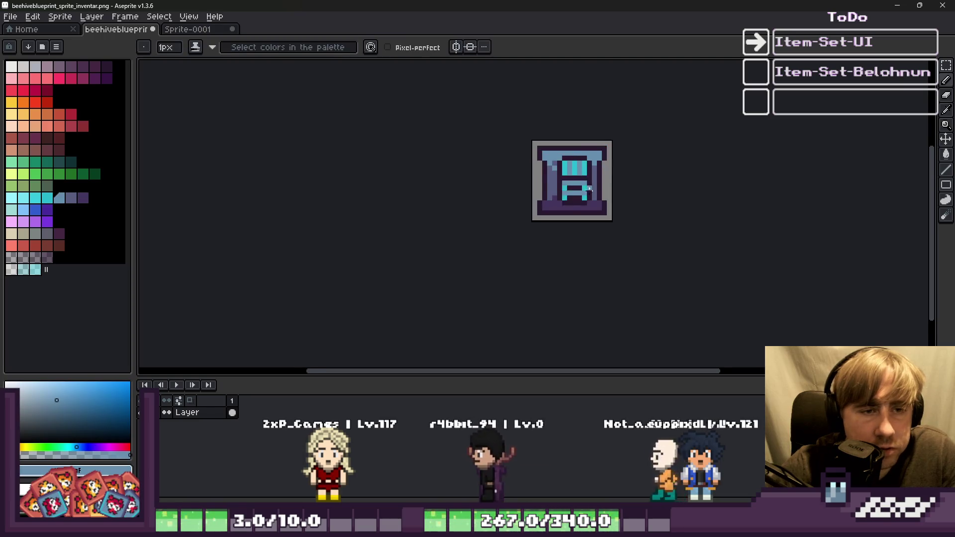
{"action": "scroll", "coordinate": [552, 201], "scroll_direction": "up", "scroll_amount": 3}
{"action": "scroll", "coordinate": [552, 202], "scroll_direction": "up", "scroll_amount": 2}
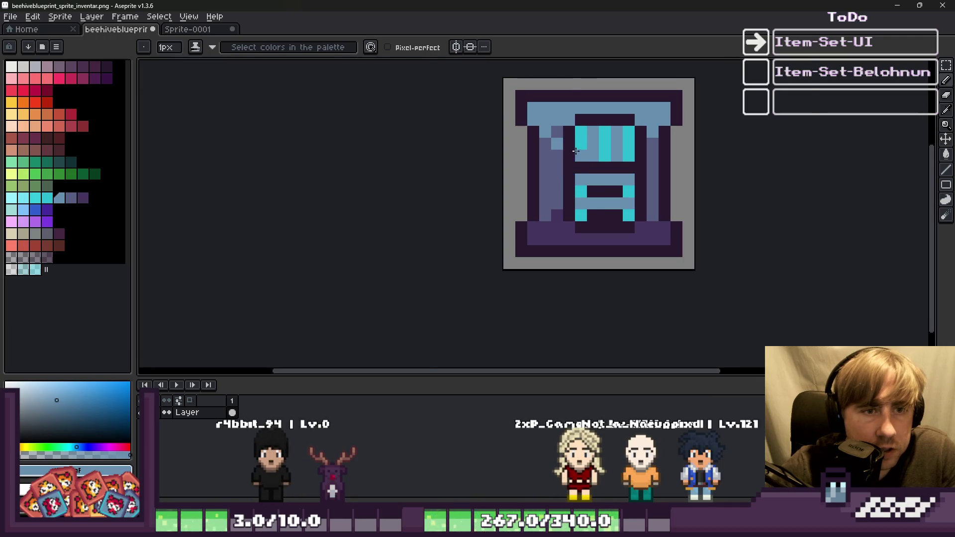
{"action": "scroll", "coordinate": [575, 150], "scroll_direction": "up", "scroll_amount": 1}
Shift part of the middle column and fill the gray gap column with cyan
{"action": "scroll", "coordinate": [571, 144], "scroll_direction": "down", "scroll_amount": 1}
{"action": "key", "text": "m"}
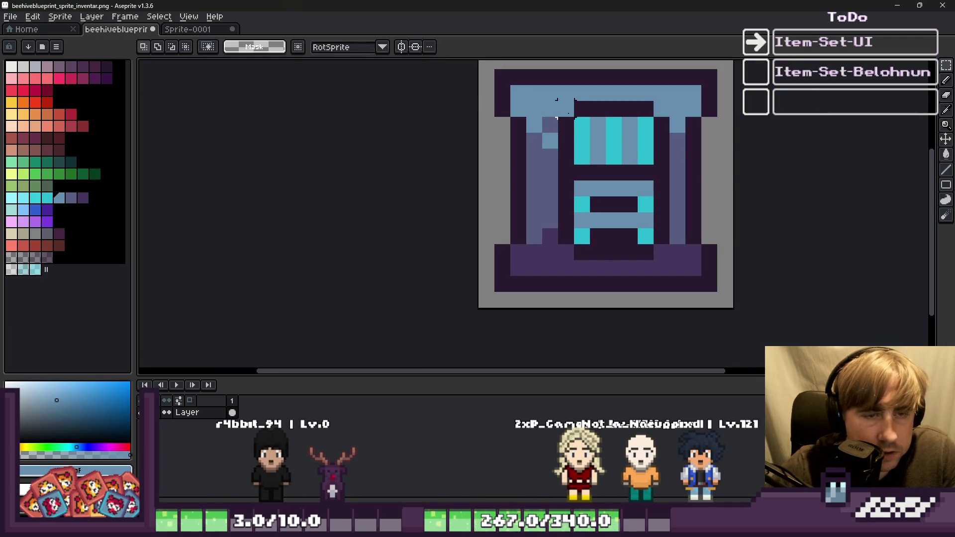
{"action": "scroll", "coordinate": [551, 187], "scroll_direction": "down", "scroll_amount": 1}
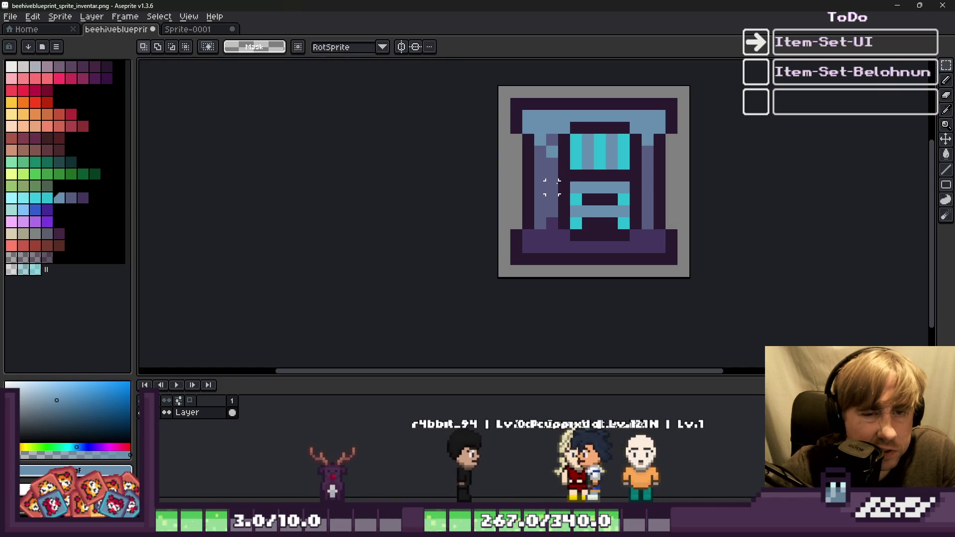
{"action": "mouse_move", "coordinate": [556, 119]}
{"action": "left_mouse_down"}
{"action": "mouse_move", "coordinate": [585, 221]}
{"action": "mouse_move", "coordinate": [608, 244]}
{"action": "mouse_move", "coordinate": [571, 213]}
{"action": "left_mouse_up"}
{"action": "key", "text": "b"}
{"action": "scroll", "coordinate": [598, 138], "scroll_direction": "up", "scroll_amount": 2}
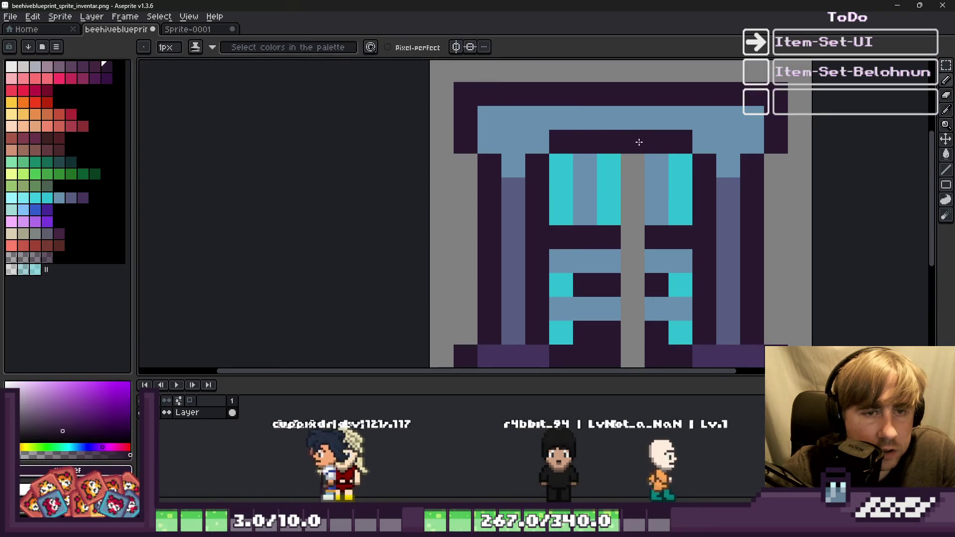
{"action": "left_click", "coordinate": [630, 237]}
{"action": "key", "text": "alt"}
{"action": "left_click", "coordinate": [608, 209], "text": "alt"}
{"action": "mouse_move", "coordinate": [632, 219]}
{"action": "left_mouse_down"}
{"action": "mouse_move", "coordinate": [629, 182]}
{"action": "mouse_move", "coordinate": [588, 200]}
{"action": "left_mouse_up"}
{"action": "scroll", "coordinate": [577, 184], "scroll_direction": "down", "scroll_amount": 2}
{"action": "key", "text": "ctrl+d"}
{"action": "key", "text": "b"}
Move the ladder panel one pixel left and deselect it
{"action": "key", "text": "m"}
{"action": "left_click_drag", "start_coordinate": [606, 145], "coordinate": [672, 307]}
{"action": "left_click_drag", "start_coordinate": [647, 271], "coordinate": [630, 271]}
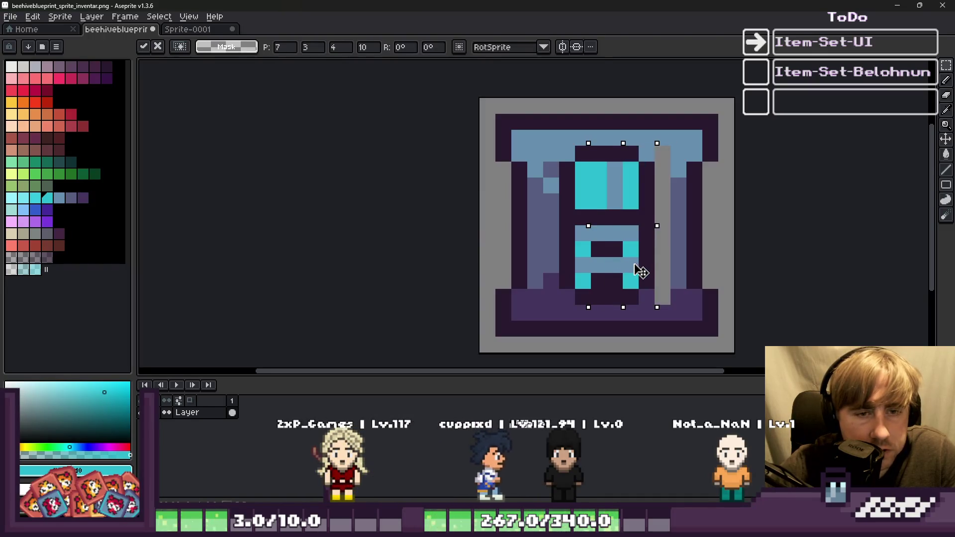
{"action": "key", "text": "ctrl+d"}
{"action": "key", "text": "b"}
Repaint the left ladder stripe and the gray column's top light blue and slate
{"action": "left_click_drag", "start_coordinate": [584, 202], "coordinate": [583, 167]}
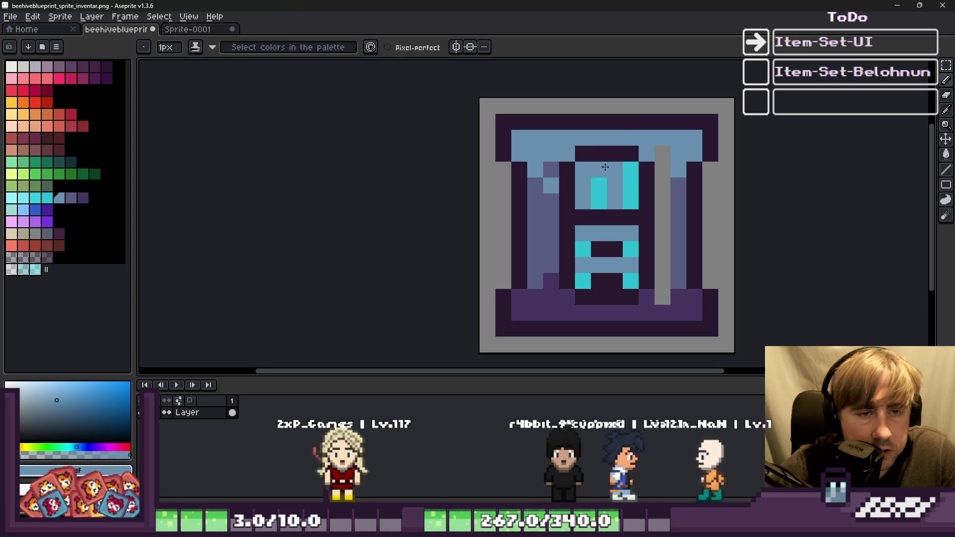
{"action": "left_click", "coordinate": [650, 134], "text": "alt"}
{"action": "left_click_drag", "start_coordinate": [661, 167], "coordinate": [662, 226]}
{"action": "left_click", "coordinate": [678, 204], "text": "alt"}
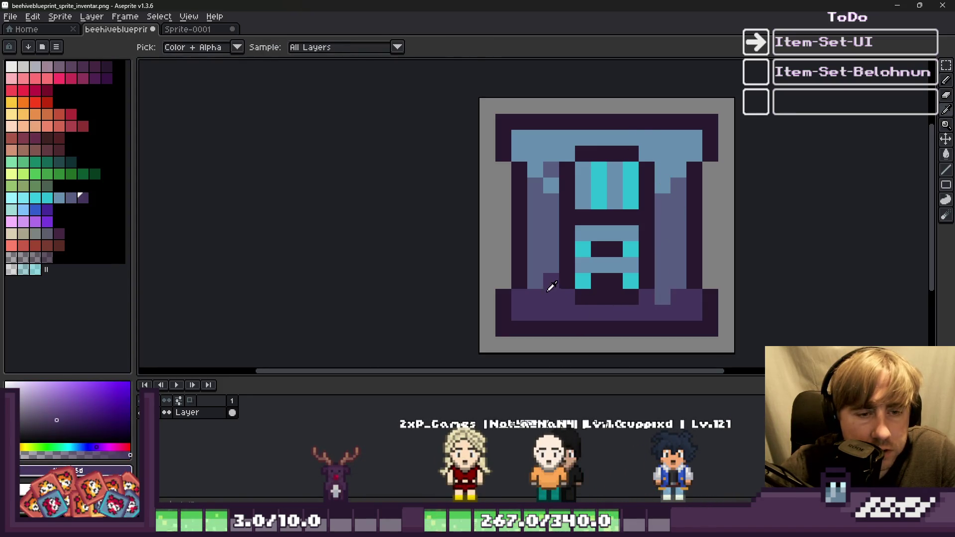
{"action": "left_click", "coordinate": [553, 274], "text": "alt"}
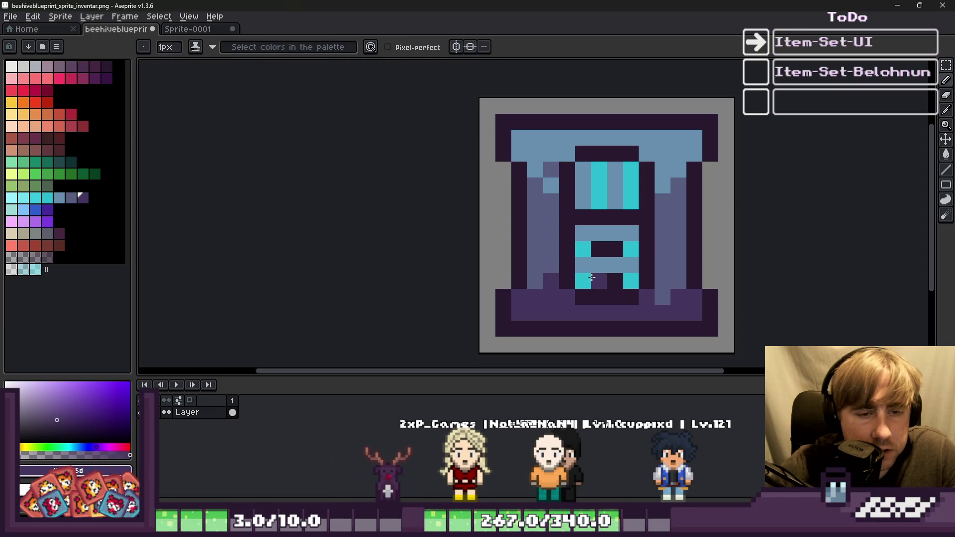
Adjust the lower pillar pixels to purple and slate
{"action": "left_click", "coordinate": [662, 297]}
{"action": "left_click", "coordinate": [665, 267], "text": "alt"}
{"action": "left_click", "coordinate": [662, 281]}
{"action": "left_click", "coordinate": [673, 299], "text": "alt"}
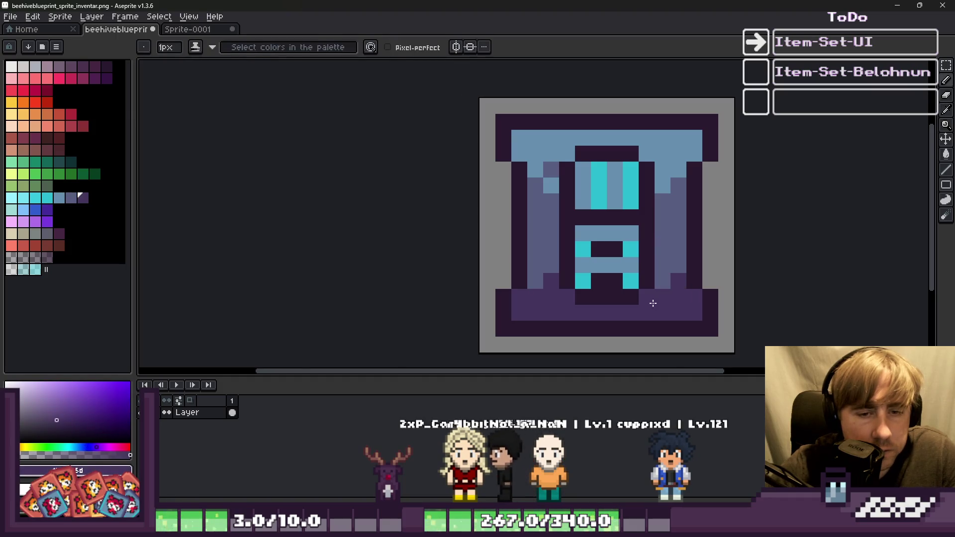
{"action": "scroll", "coordinate": [653, 303], "scroll_direction": "down", "scroll_amount": 3}
{"action": "scroll", "coordinate": [543, 271], "scroll_direction": "up", "scroll_amount": 2}
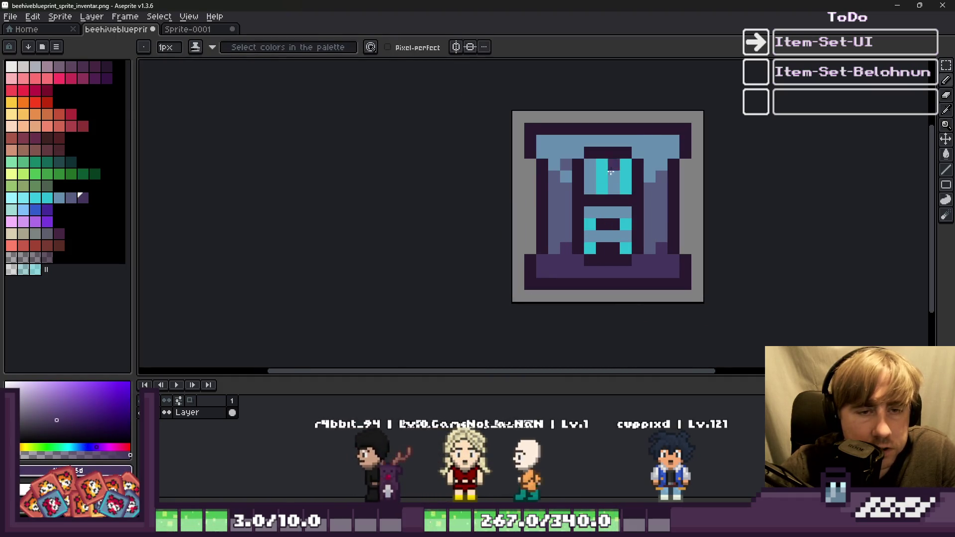
{"action": "scroll", "coordinate": [559, 178], "scroll_direction": "up", "scroll_amount": 3}
Rework the top beam pixels with slate and light-blue accents on both sides
{"action": "left_click", "coordinate": [567, 164], "text": "alt"}
{"action": "left_click", "coordinate": [565, 173]}
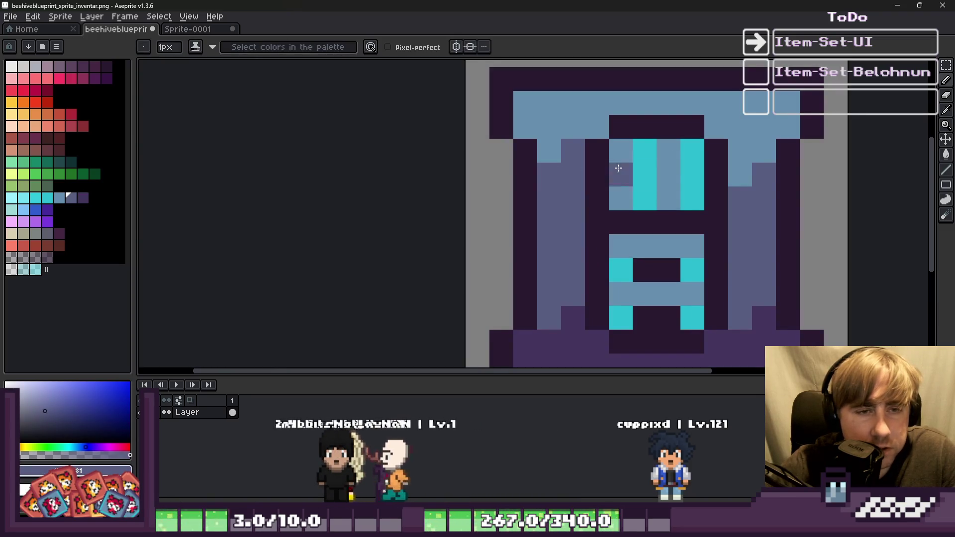
{"action": "left_click", "coordinate": [559, 143], "text": "alt"}
{"action": "left_click", "coordinate": [551, 174]}
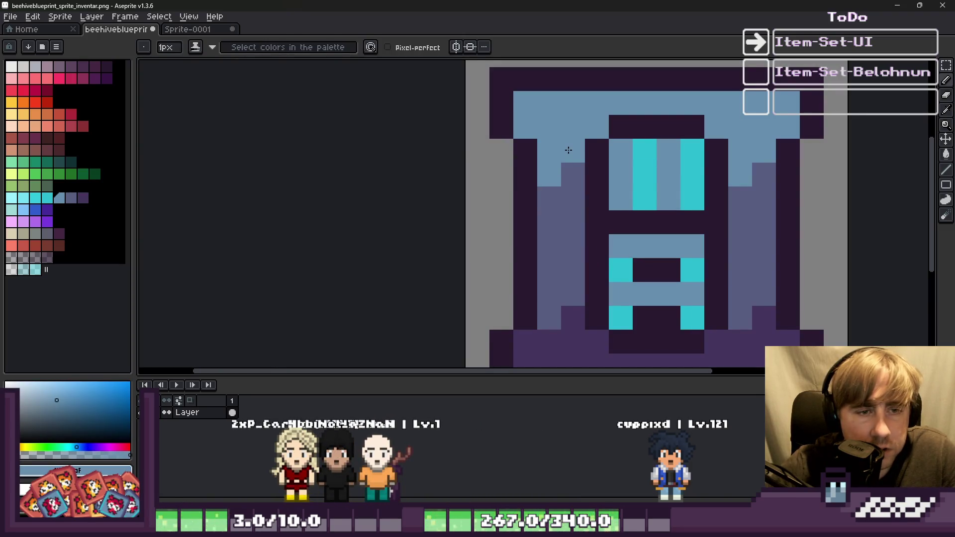
{"action": "left_click", "coordinate": [566, 166], "text": "alt"}
{"action": "left_click", "coordinate": [550, 175]}
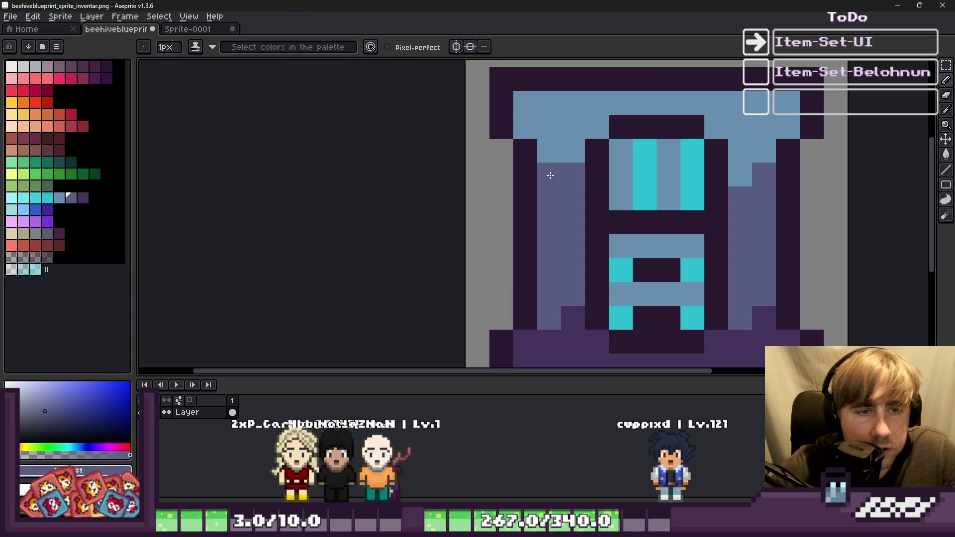
{"action": "left_click", "coordinate": [758, 154]}
{"action": "left_click", "coordinate": [740, 141], "text": "alt"}
{"action": "left_click", "coordinate": [761, 175]}
{"action": "left_click", "coordinate": [643, 178]}
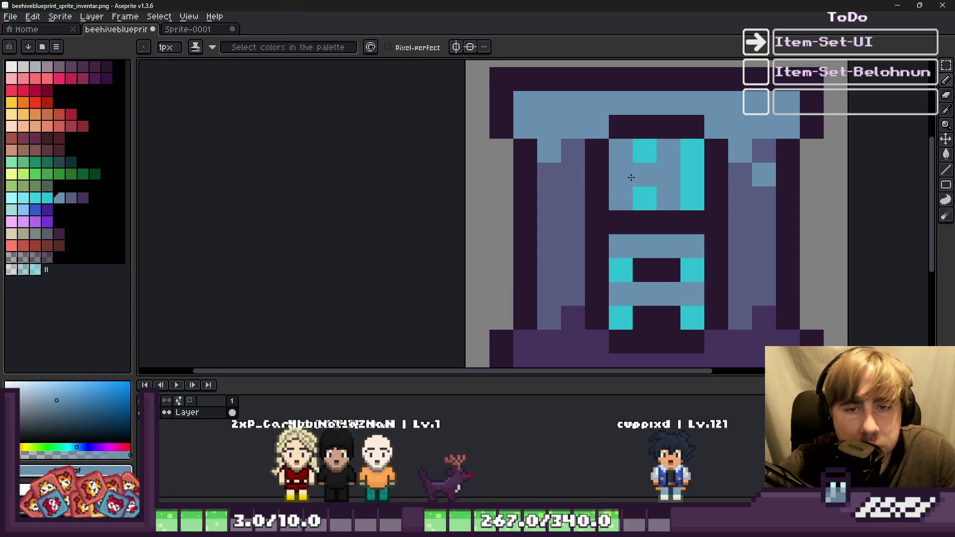
Add dark purple notches to a lower pillar pixel and inside the A
{"action": "left_click", "coordinate": [569, 311], "text": "alt"}
{"action": "left_click", "coordinate": [555, 298]}
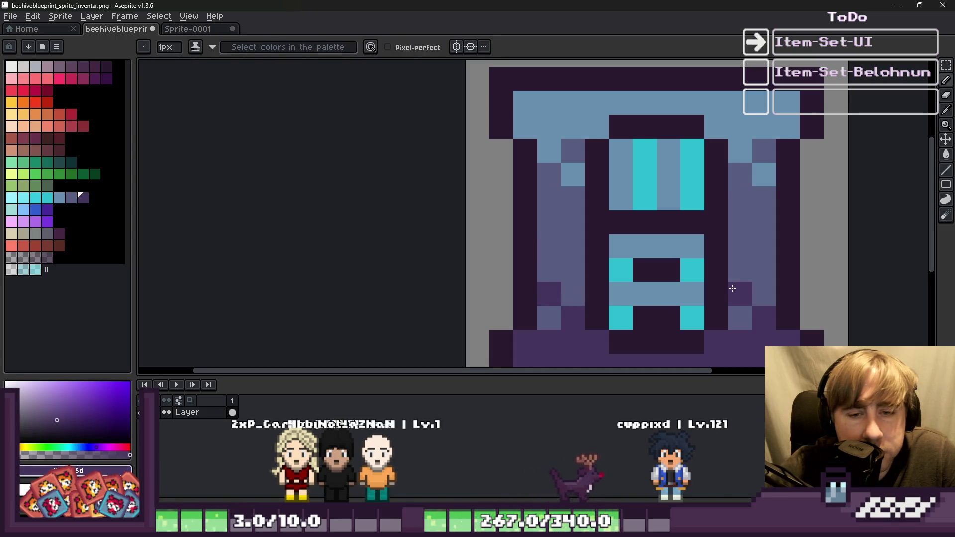
{"action": "left_click", "coordinate": [644, 246]}
{"action": "scroll", "coordinate": [577, 214], "scroll_direction": "down", "scroll_amount": 5}
{"action": "scroll", "coordinate": [537, 213], "scroll_direction": "up", "scroll_amount": 3}
{"action": "scroll", "coordinate": [535, 211], "scroll_direction": "down", "scroll_amount": 4}
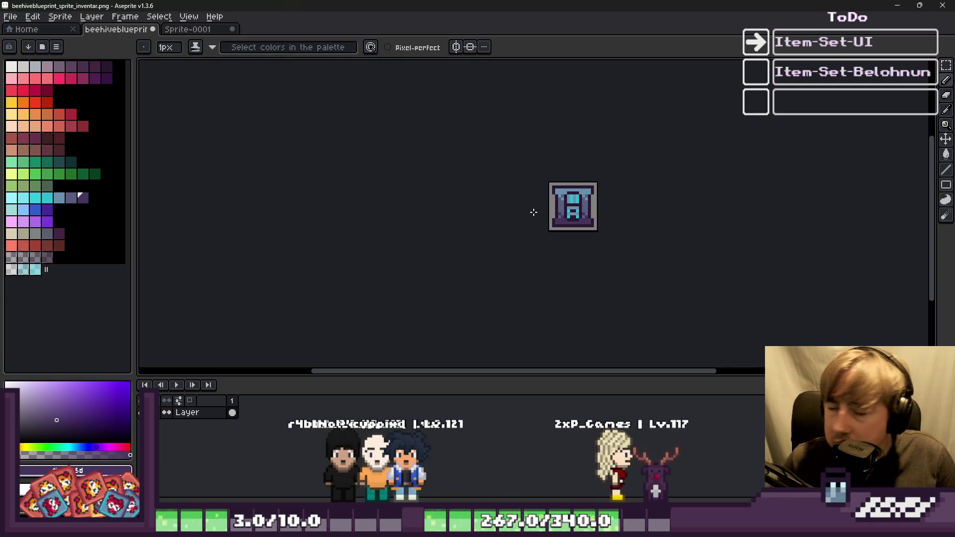
{"action": "scroll", "coordinate": [591, 213], "scroll_direction": "up", "scroll_amount": 5}
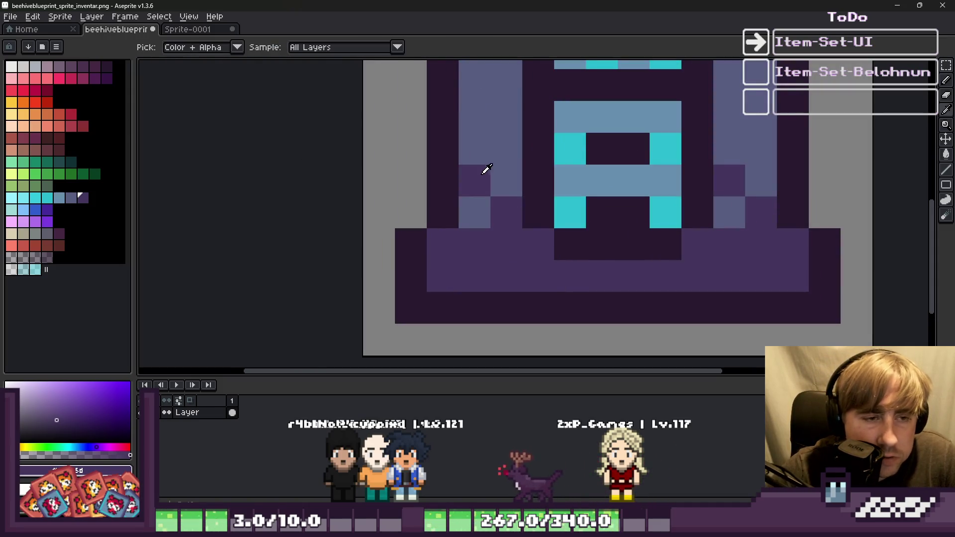
Paint pillar pixels blue-grey and dark purple, extending mid-purple shading up the left pillar
{"action": "left_click", "coordinate": [486, 174], "text": "alt"}
{"action": "left_click", "coordinate": [482, 181]}
{"action": "left_click", "coordinate": [492, 199], "text": "alt"}
{"action": "left_click", "coordinate": [478, 210]}
{"action": "scroll", "coordinate": [622, 221], "scroll_direction": "right", "scroll_amount": 2}
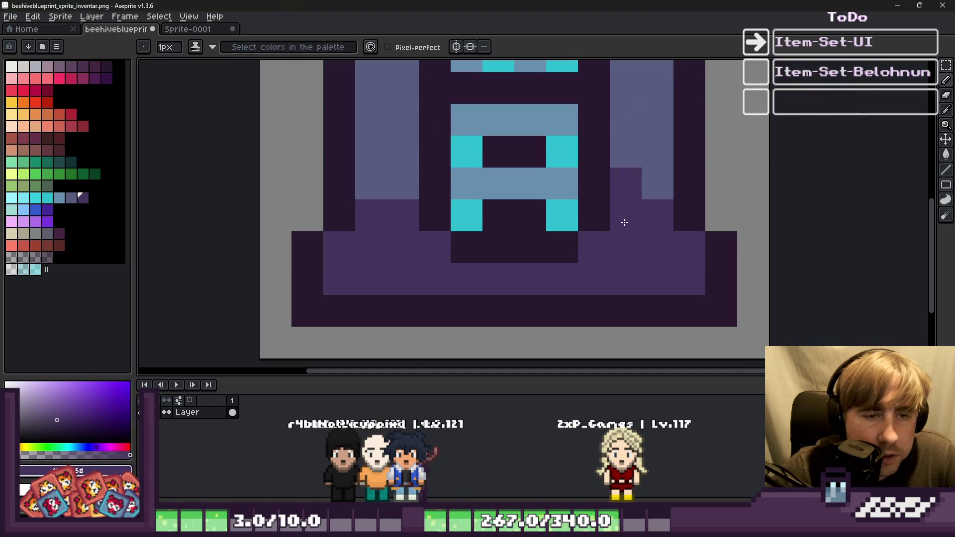
{"action": "left_click", "coordinate": [371, 204], "text": "alt"}
{"action": "left_click", "coordinate": [364, 177]}
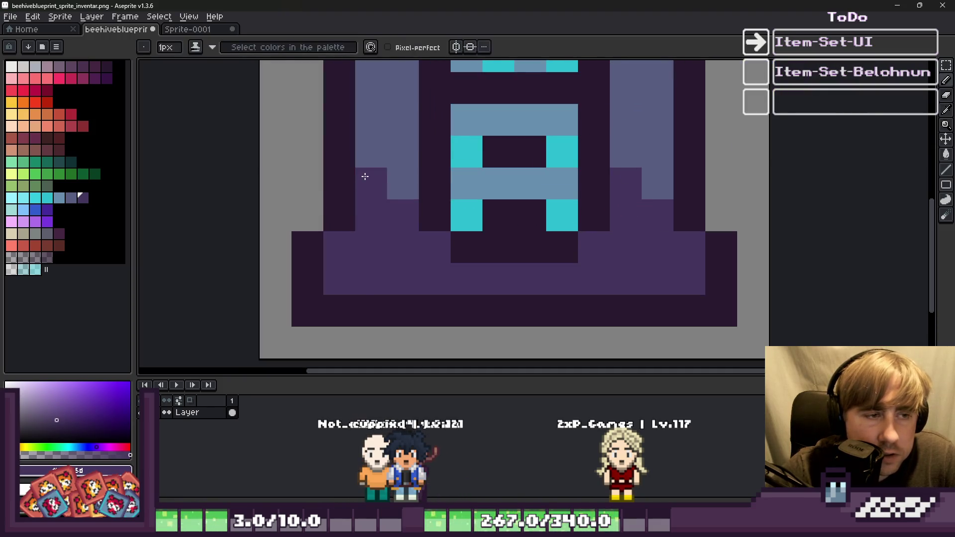
{"action": "left_click_drag", "start_coordinate": [378, 139], "coordinate": [390, 179]}
Restore one pillar pixel to blue-grey and add two light-blue pixels on the right pillar
{"action": "left_click", "coordinate": [379, 101], "text": "alt"}
{"action": "left_click", "coordinate": [374, 106]}
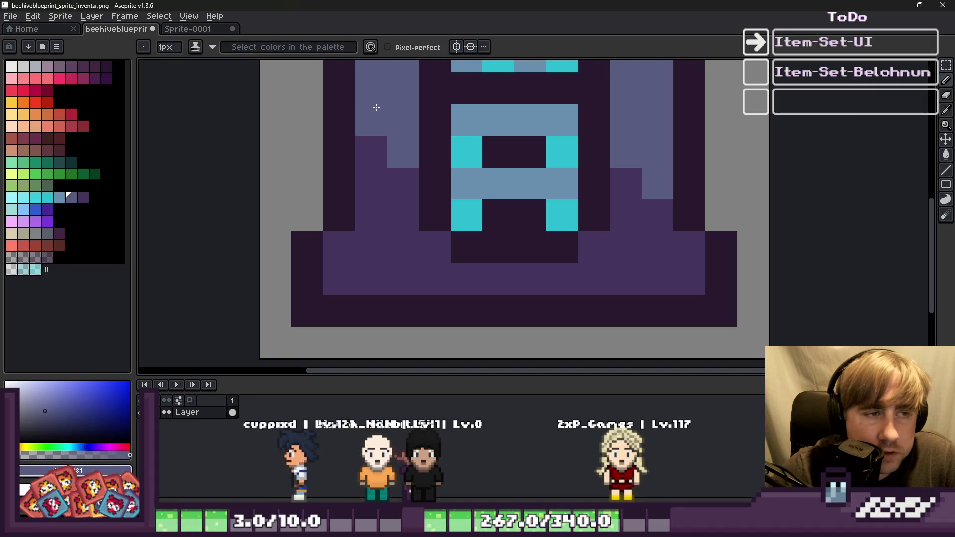
{"action": "scroll", "coordinate": [523, 199], "scroll_direction": "down", "scroll_amount": 4}
{"action": "scroll", "coordinate": [523, 198], "scroll_direction": "down", "scroll_amount": 2}
{"action": "scroll", "coordinate": [493, 169], "scroll_direction": "up", "scroll_amount": 3}
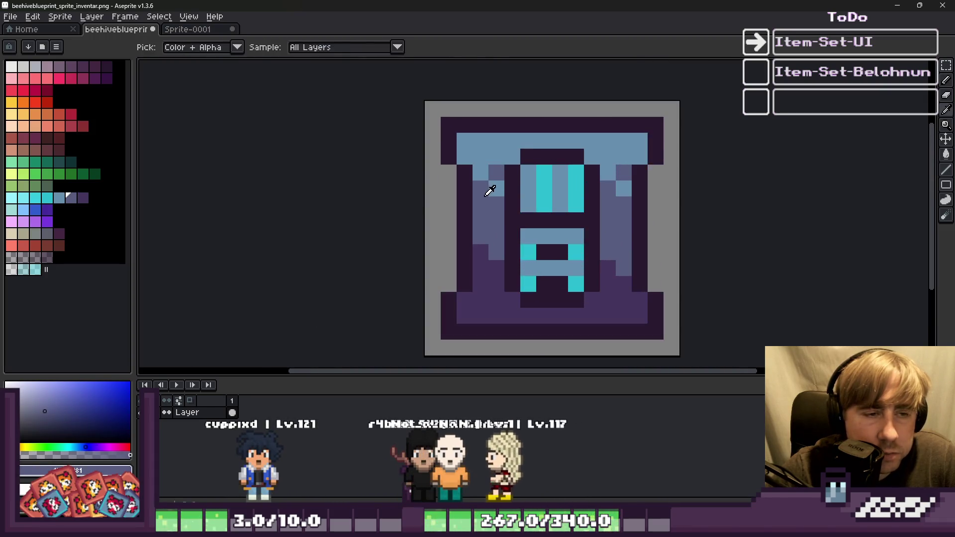
{"action": "left_click_drag", "start_coordinate": [628, 191], "coordinate": [624, 169]}
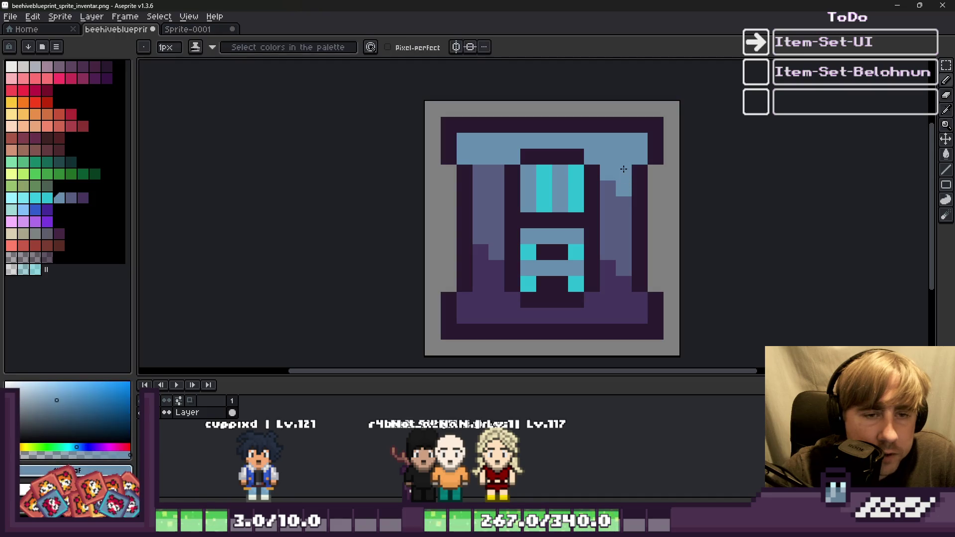
{"action": "scroll", "coordinate": [615, 189], "scroll_direction": "down", "scroll_amount": 4}
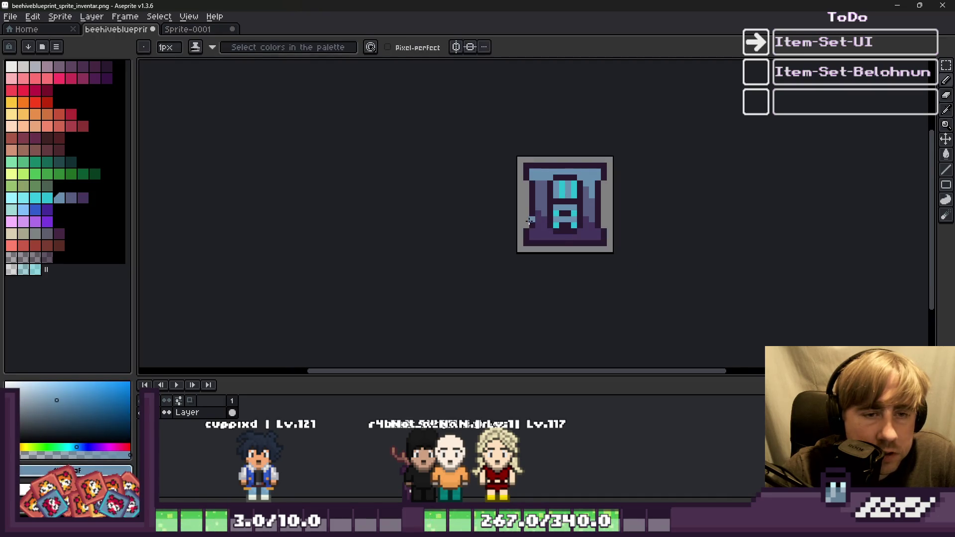
{"action": "scroll", "coordinate": [542, 195], "scroll_direction": "up", "scroll_amount": 4}
{"action": "scroll", "coordinate": [557, 203], "scroll_direction": "down", "scroll_amount": 1}
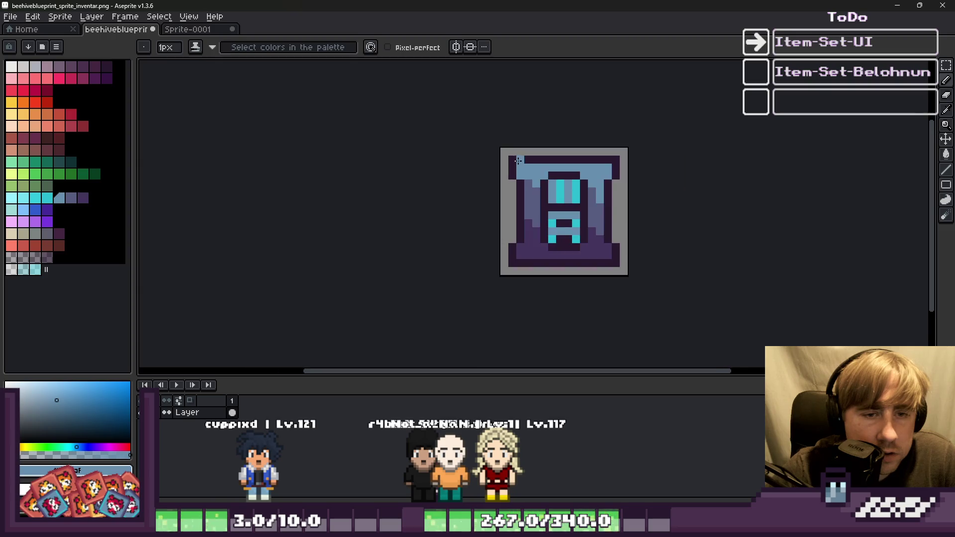
{"action": "scroll", "coordinate": [652, 230], "scroll_direction": "up", "scroll_amount": 1}
Sample the slate purple and zoom around to check the finished shading
{"action": "left_click", "coordinate": [643, 213], "text": "alt"}
{"action": "scroll", "coordinate": [644, 214], "scroll_direction": "down", "scroll_amount": 3}
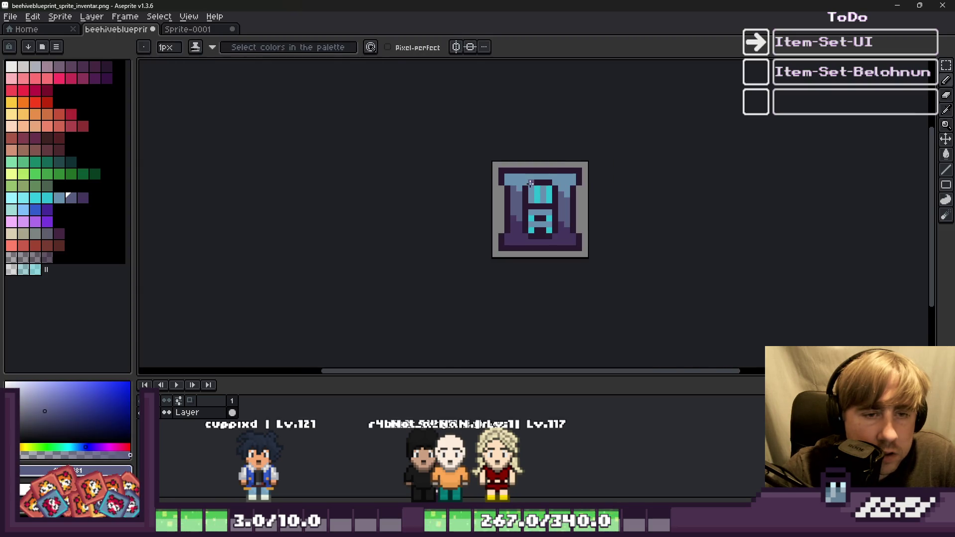
{"action": "scroll", "coordinate": [517, 259], "scroll_direction": "down", "scroll_amount": 1}
{"action": "scroll", "coordinate": [492, 234], "scroll_direction": "up", "scroll_amount": 1}
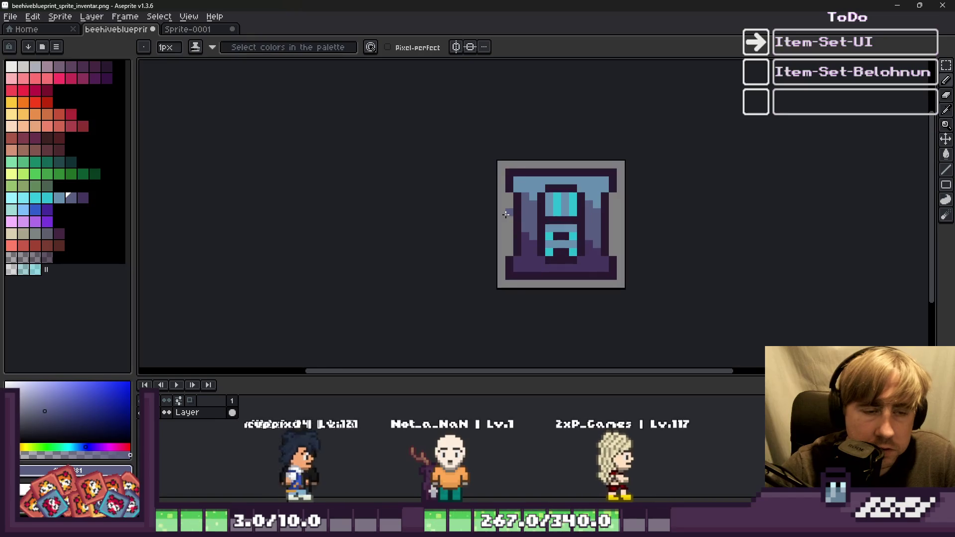
{"action": "key", "text": "v"}
{"action": "key", "text": "b"}
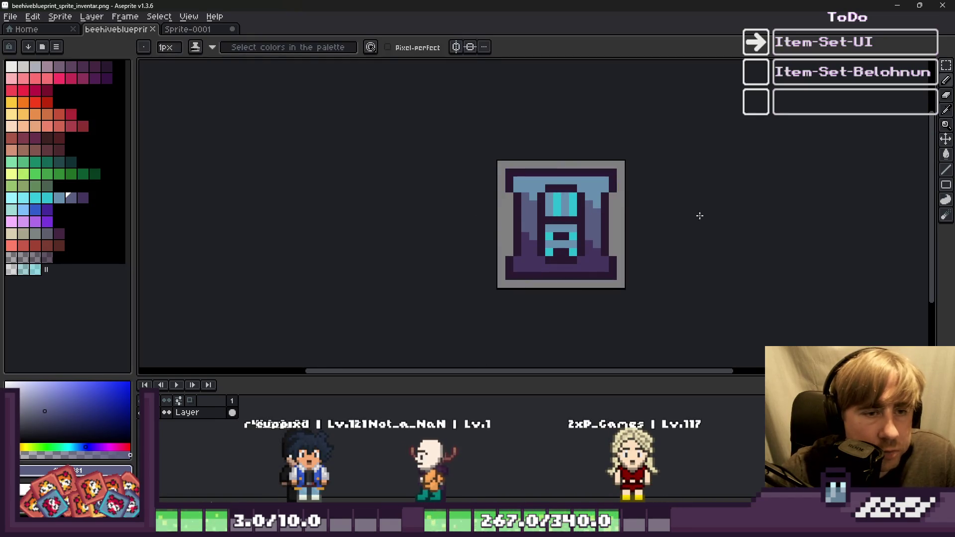
{"action": "key", "text": "v"}
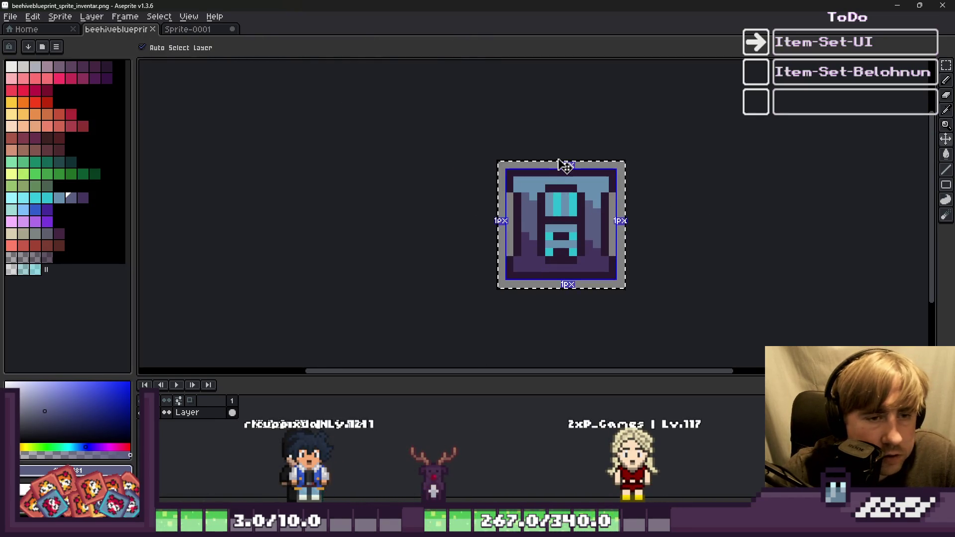
{"action": "key", "text": "b"}
{"action": "scroll", "coordinate": [562, 191], "scroll_direction": "up", "scroll_amount": 1}
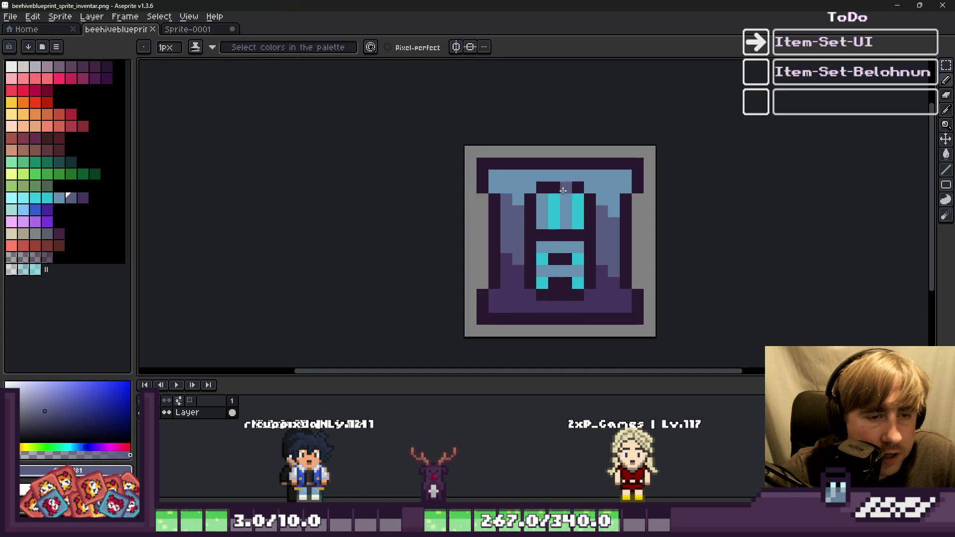
Select and copy the whole beehive blueprint sprite
{"action": "left_click", "coordinate": [214, 33]}
{"action": "key", "text": "ctrl+shift+Tab"}
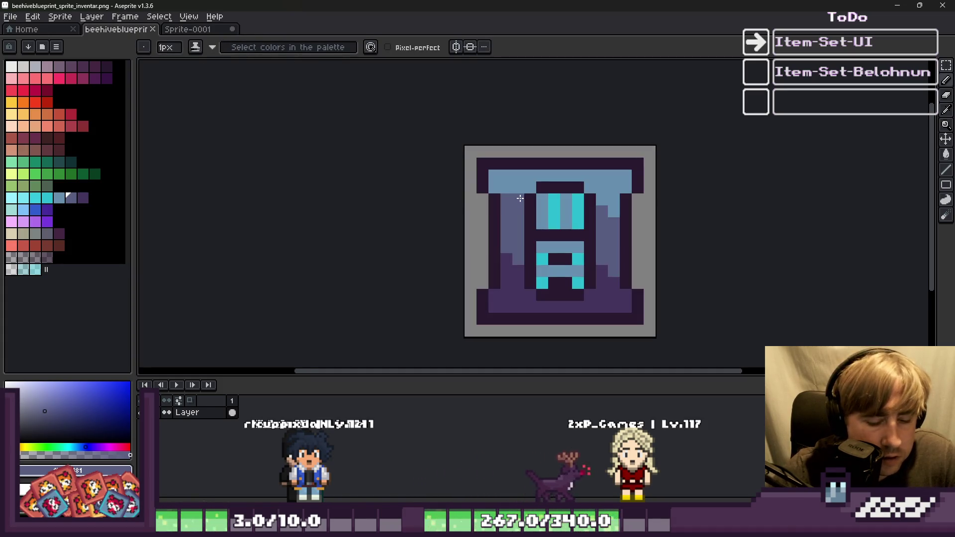
{"action": "key", "text": "m"}
{"action": "left_click_drag", "start_coordinate": [476, 156], "coordinate": [651, 334]}
{"action": "key", "text": "ctrl+Tab"}
Paste the blueprint into Sprite-0001, nudging it one pixel right and down
{"action": "key", "text": "ctrl+v"}
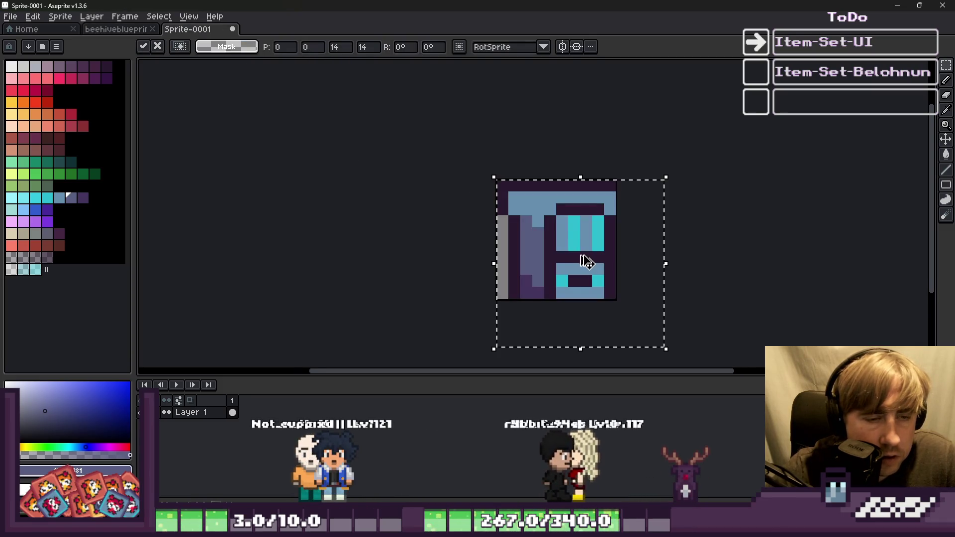
{"action": "key", "text": "Right"}
{"action": "key", "text": "Down"}
{"action": "scroll", "coordinate": [611, 295], "scroll_direction": "up", "scroll_amount": 1}
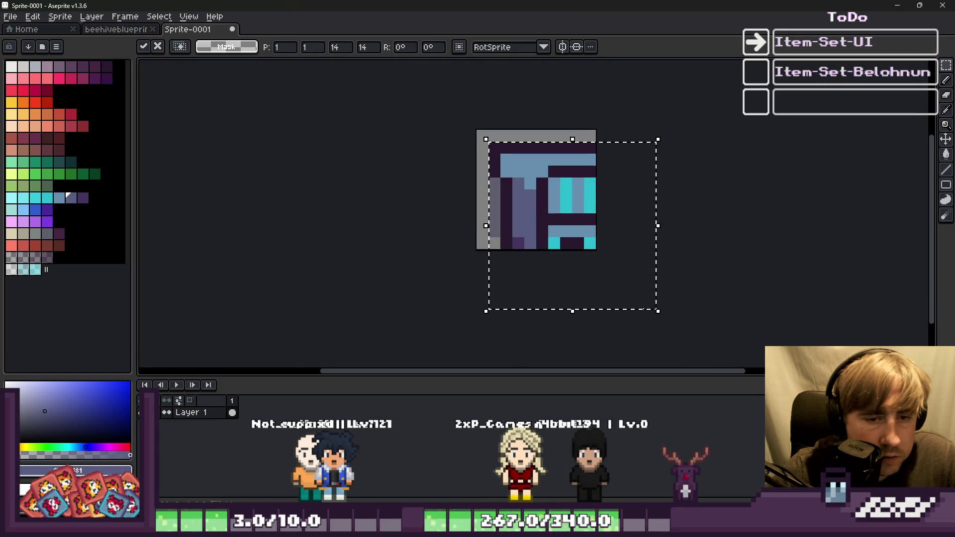
{"action": "key", "text": "Return"}
Scale the pasted blueprint down to about 7 pixels wide to fit the 14px canvas
{"action": "left_click_drag", "start_coordinate": [655, 307], "coordinate": [582, 252]}
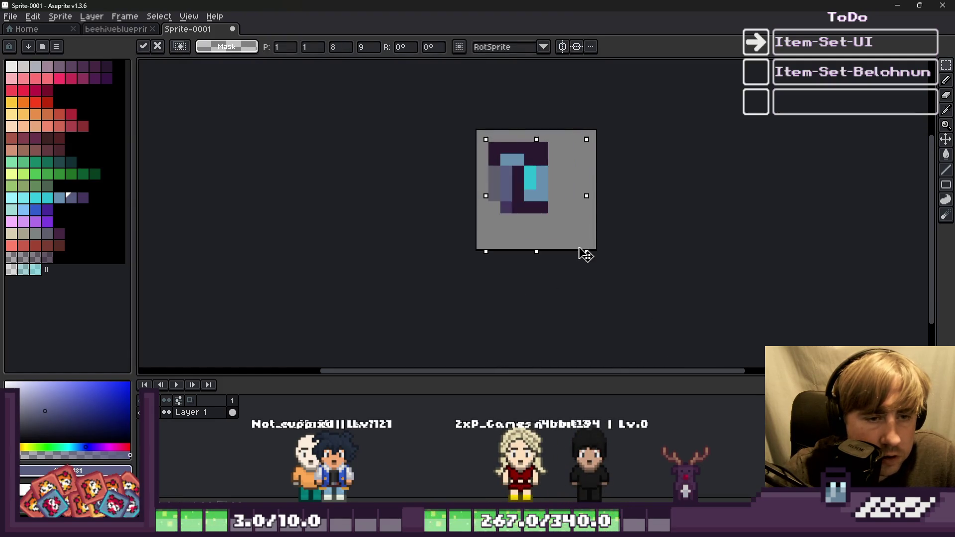
{"action": "key", "text": "Escape"}
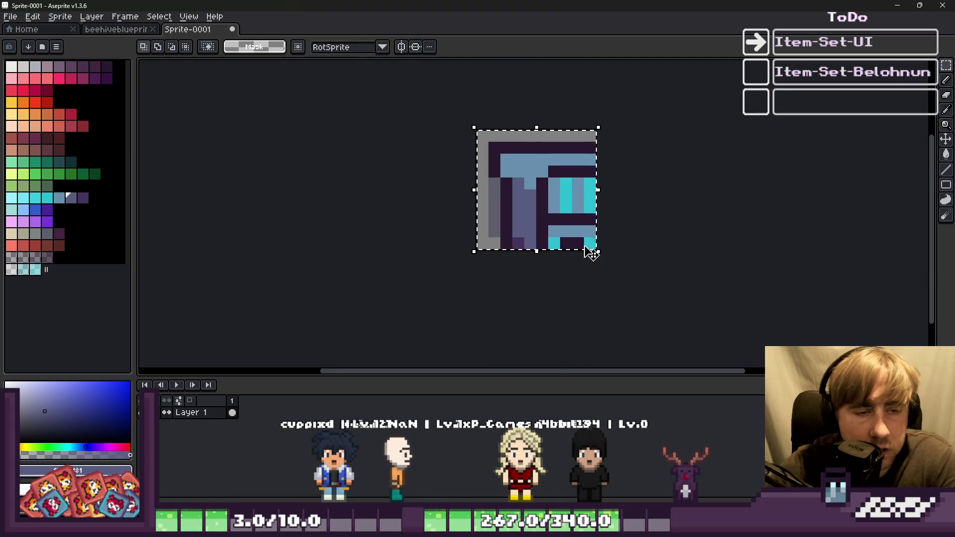
{"action": "scroll", "coordinate": [539, 174], "scroll_direction": "up", "scroll_amount": 1}
{"action": "left_click_drag", "start_coordinate": [540, 187], "coordinate": [555, 207]}
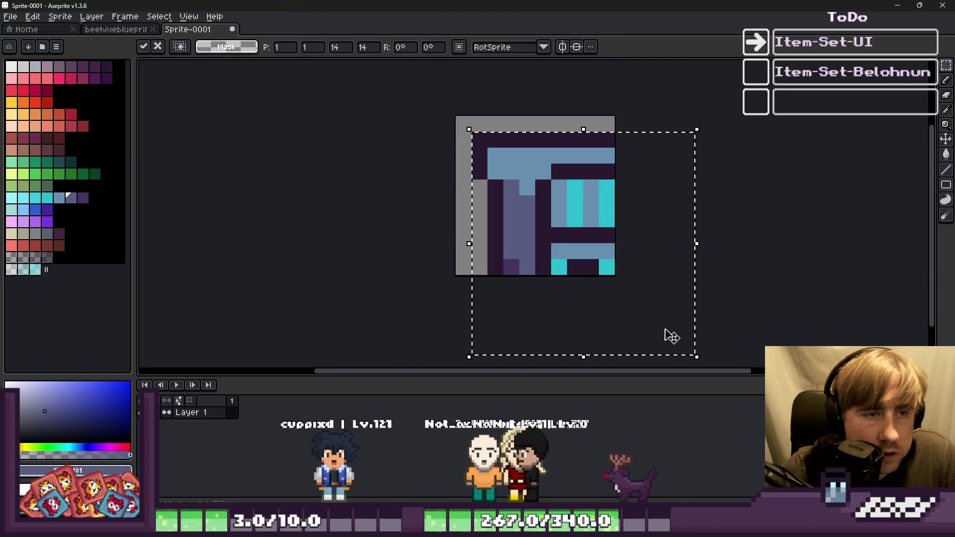
{"action": "mouse_move", "coordinate": [694, 357]}
{"action": "left_mouse_down"}
{"action": "mouse_move", "coordinate": [587, 257]}
{"action": "mouse_move", "coordinate": [603, 282]}
{"action": "left_mouse_up"}
{"action": "key", "text": "b"}
{"action": "scroll", "coordinate": [475, 165], "scroll_direction": "up", "scroll_amount": 2}
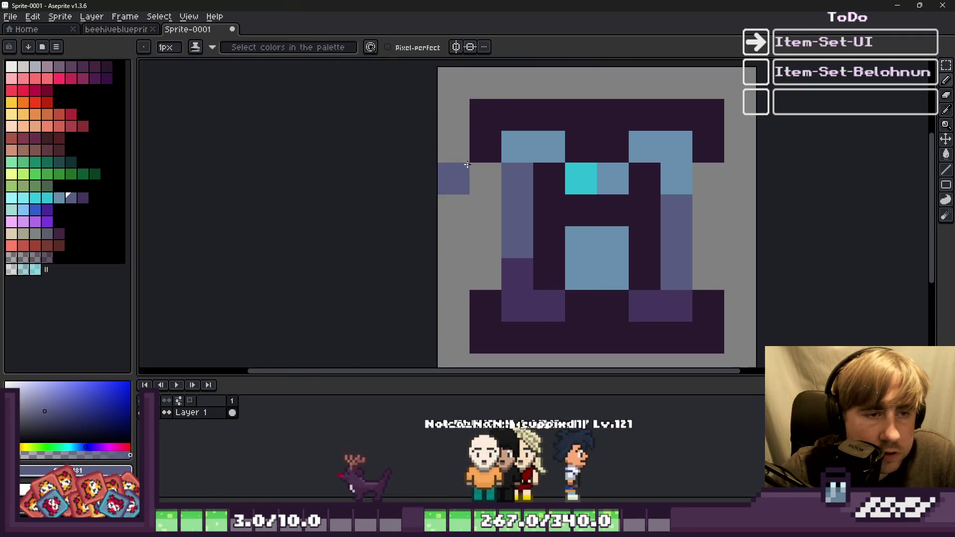
Paint a slate centre pixel and darken the two lower centre pixels, undoing a stray dark pixel
{"action": "left_click", "coordinate": [510, 184]}
{"action": "left_click", "coordinate": [547, 274], "text": "alt"}
{"action": "left_click_drag", "start_coordinate": [577, 285], "coordinate": [601, 279]}
{"action": "left_click", "coordinate": [550, 154]}
{"action": "key", "text": "ctrl+z"}
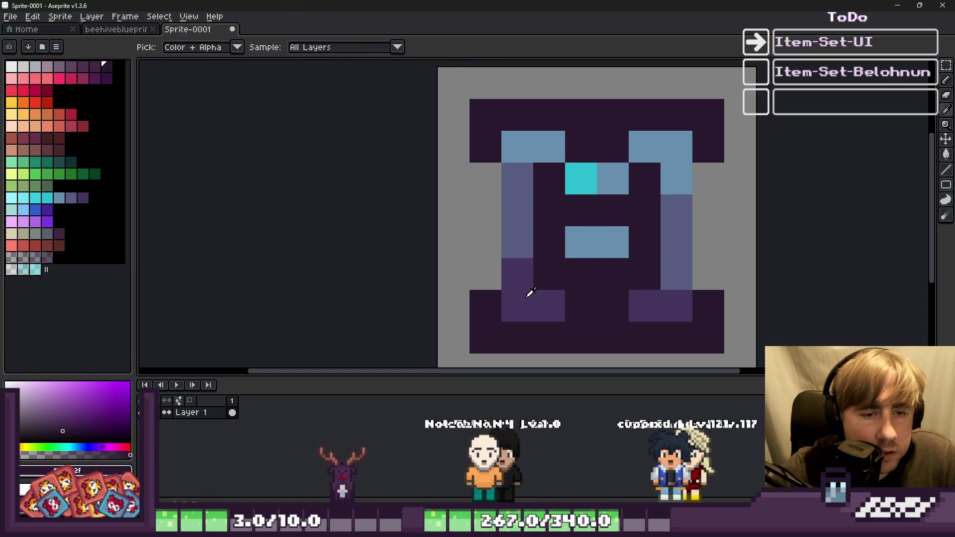
Extend the cyan centre down one pixel and darken the pixels beneath it
{"action": "left_click", "coordinate": [529, 288], "text": "alt"}
{"action": "left_click", "coordinate": [580, 175], "text": "alt"}
{"action": "left_click", "coordinate": [581, 211]}
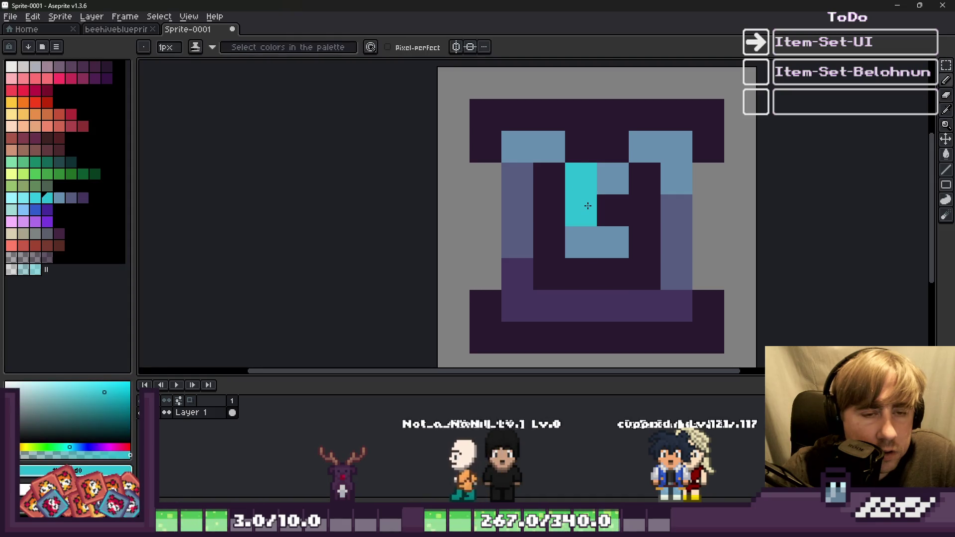
{"action": "left_click", "coordinate": [611, 166], "text": "alt"}
{"action": "left_click", "coordinate": [580, 144], "text": "alt"}
{"action": "left_click_drag", "start_coordinate": [581, 177], "coordinate": [605, 181]}
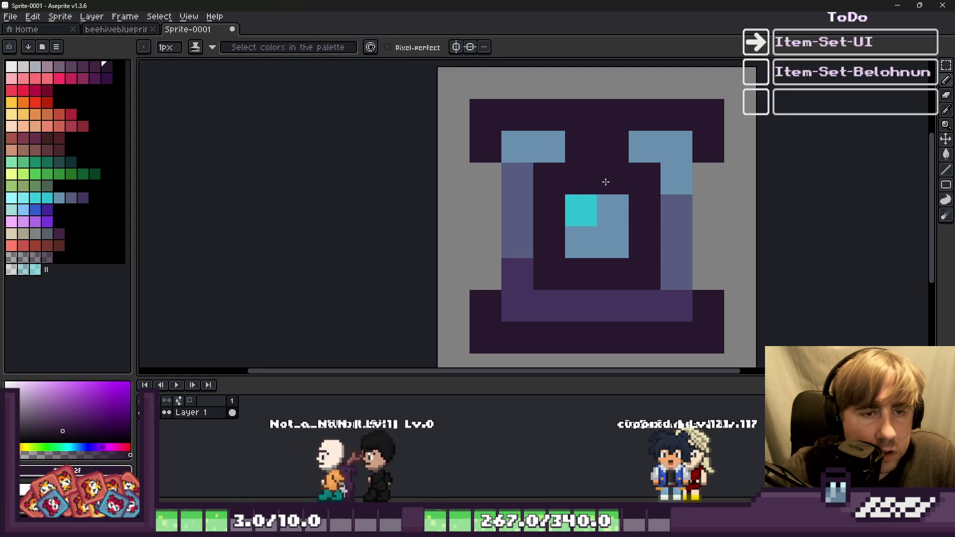
Paint the top middle pixels slate and darken the left and right inner columns
{"action": "left_click", "coordinate": [531, 138], "text": "alt"}
{"action": "left_click_drag", "start_coordinate": [581, 146], "coordinate": [598, 148]}
{"action": "left_click", "coordinate": [701, 144], "text": "alt"}
{"action": "left_click_drag", "start_coordinate": [696, 180], "coordinate": [706, 279]}
{"action": "left_click", "coordinate": [461, 183]}
{"action": "left_click_drag", "start_coordinate": [485, 182], "coordinate": [494, 272]}
{"action": "scroll", "coordinate": [486, 200], "scroll_direction": "down", "scroll_amount": 5}
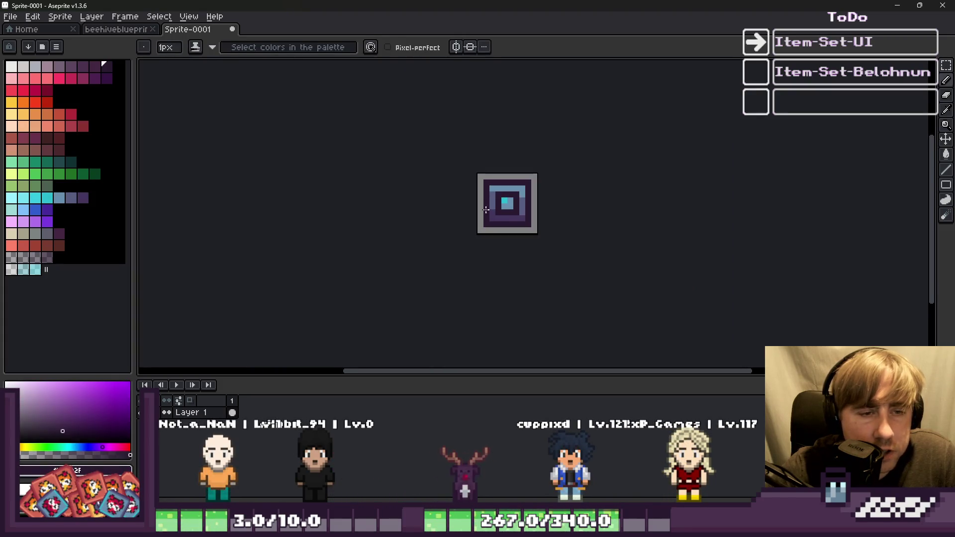
{"action": "scroll", "coordinate": [454, 252], "scroll_direction": "up", "scroll_amount": 5}
Erase the icon's outer left column and lower right column back to background
{"action": "key", "text": "e"}
{"action": "left_click_drag", "start_coordinate": [460, 251], "coordinate": [460, 162]}
{"action": "left_click_drag", "start_coordinate": [682, 164], "coordinate": [679, 231]}
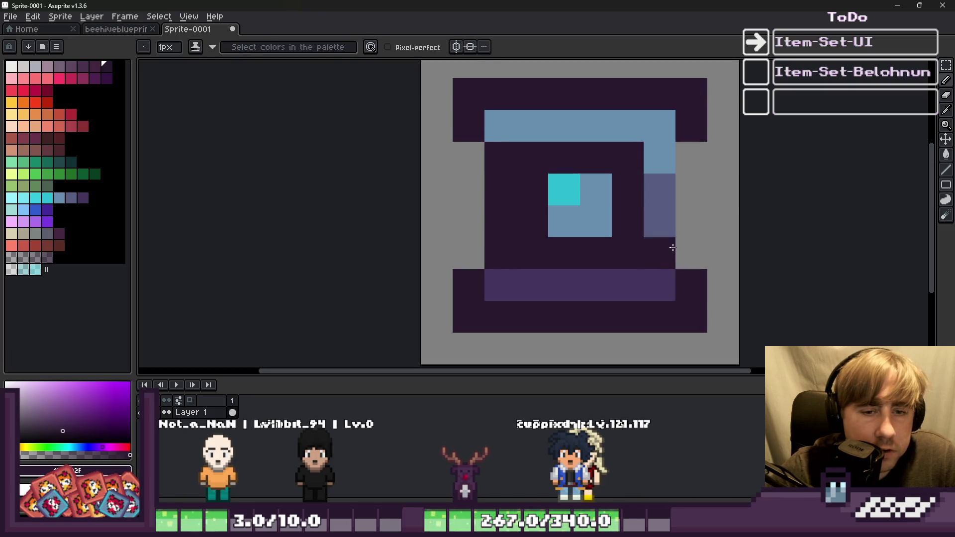
{"action": "scroll", "coordinate": [647, 247], "scroll_direction": "down", "scroll_amount": 5}
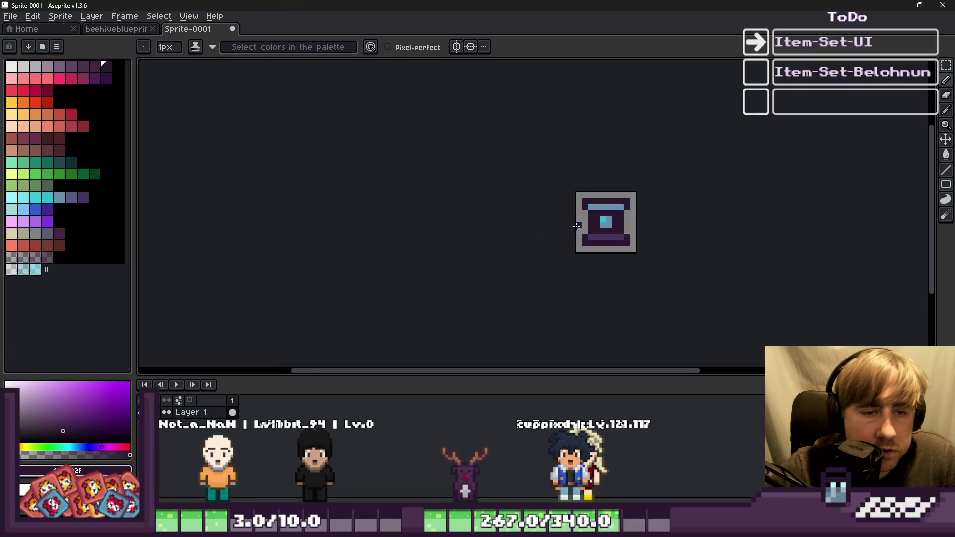
{"action": "scroll", "coordinate": [575, 227], "scroll_direction": "up", "scroll_amount": 5}
Run a light-blue column down from the top bar, darken its lower end, and add a top-right light-blue pixel
{"action": "left_click", "coordinate": [603, 149], "text": "alt"}
{"action": "left_click_drag", "start_coordinate": [603, 169], "coordinate": [601, 194]}
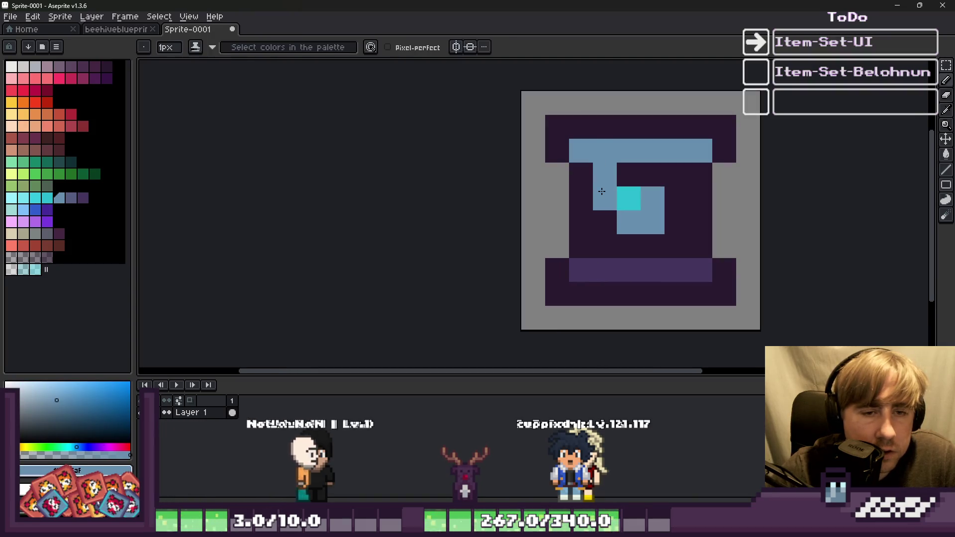
{"action": "left_click", "coordinate": [622, 172], "text": "alt"}
{"action": "left_click", "coordinate": [604, 198]}
{"action": "left_click", "coordinate": [676, 152], "text": "alt"}
{"action": "left_click", "coordinate": [675, 167]}
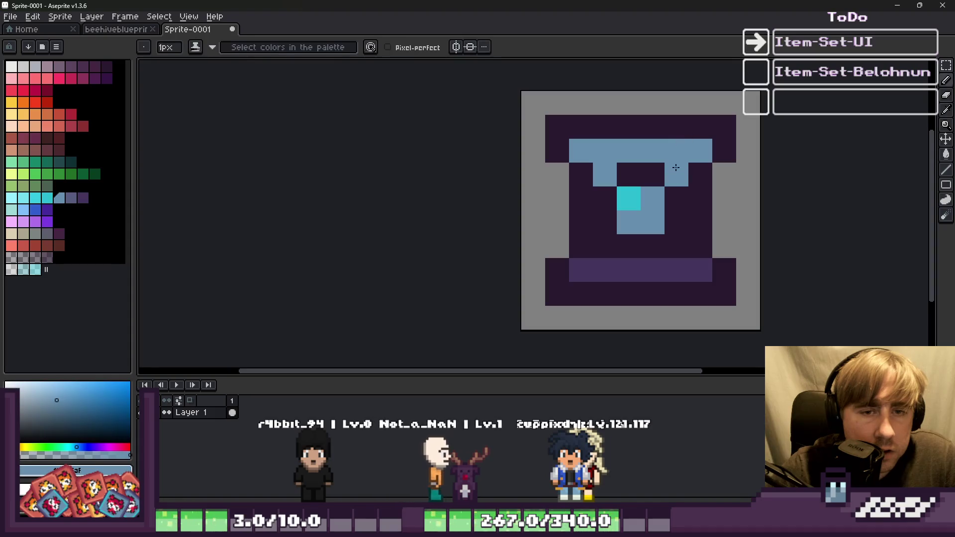
Add two purple pixels just above the purple base bar
{"action": "left_click", "coordinate": [676, 270], "text": "alt"}
{"action": "left_click", "coordinate": [676, 246]}
{"action": "left_click", "coordinate": [605, 246]}
{"action": "scroll", "coordinate": [517, 211], "scroll_direction": "down", "scroll_amount": 2}
{"action": "scroll", "coordinate": [523, 219], "scroll_direction": "down", "scroll_amount": 8}
{"action": "scroll", "coordinate": [526, 223], "scroll_direction": "up", "scroll_amount": 6}
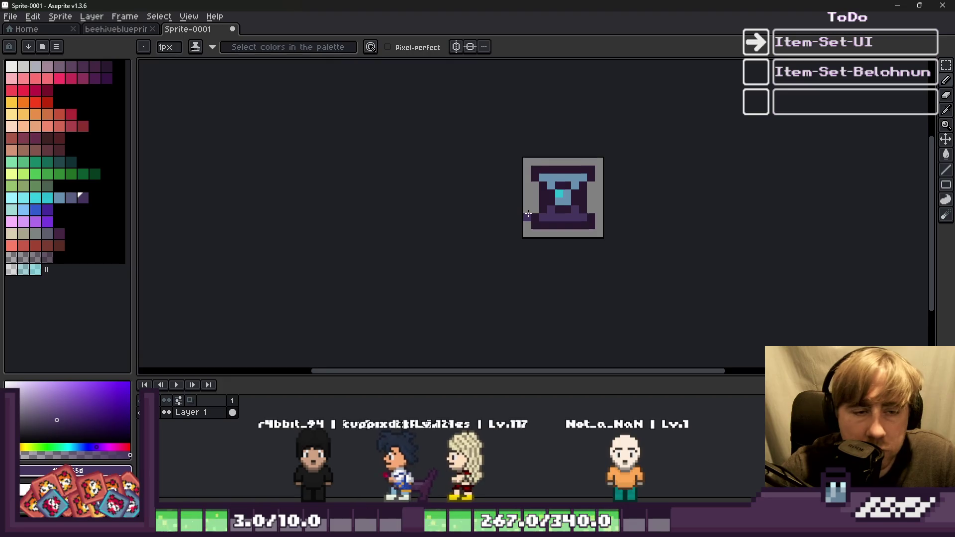
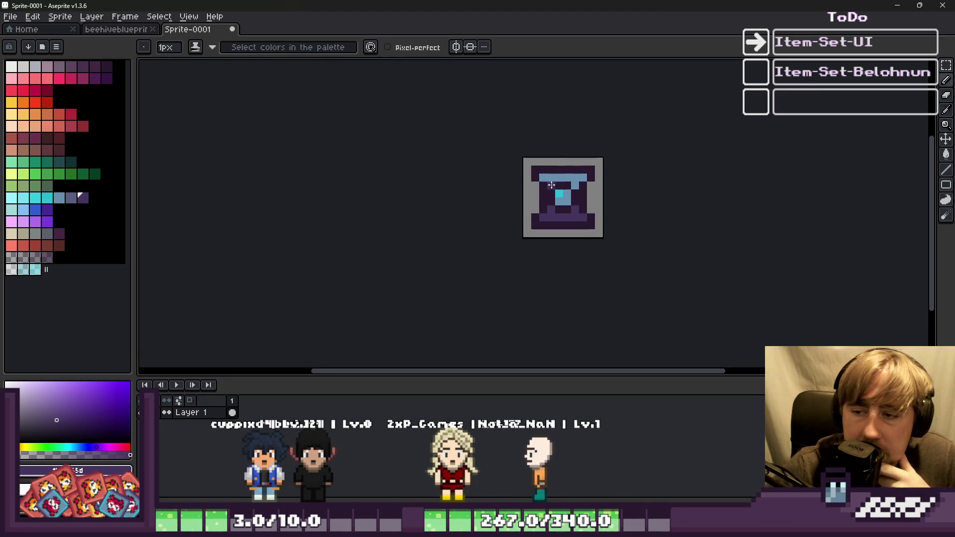
Sample the sprite's cyan, compare with the inventory icon, and paint the top-left corner cyan
{"action": "scroll", "coordinate": [550, 186], "scroll_direction": "up", "scroll_amount": 5}
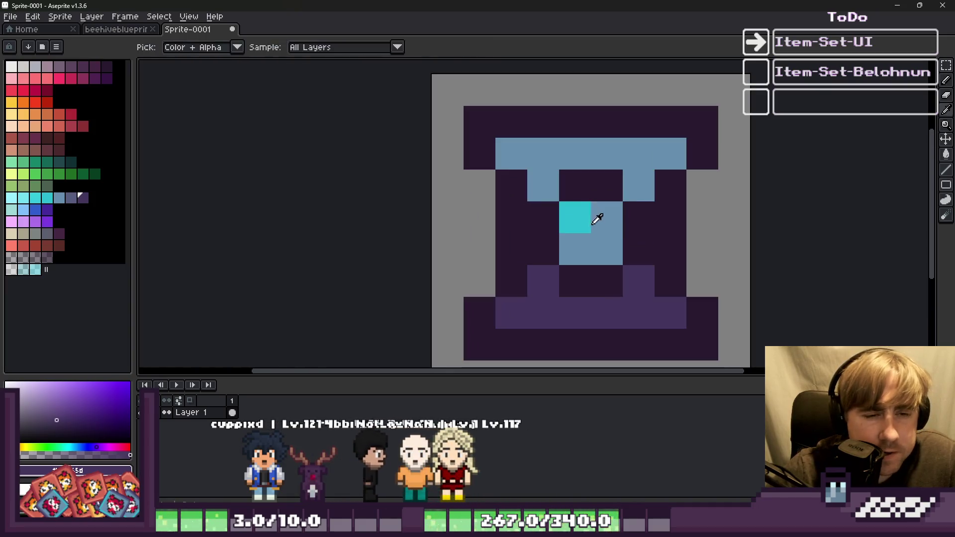
{"action": "left_click", "coordinate": [591, 225], "text": "alt"}
{"action": "scroll", "coordinate": [551, 198], "scroll_direction": "down", "scroll_amount": 5}
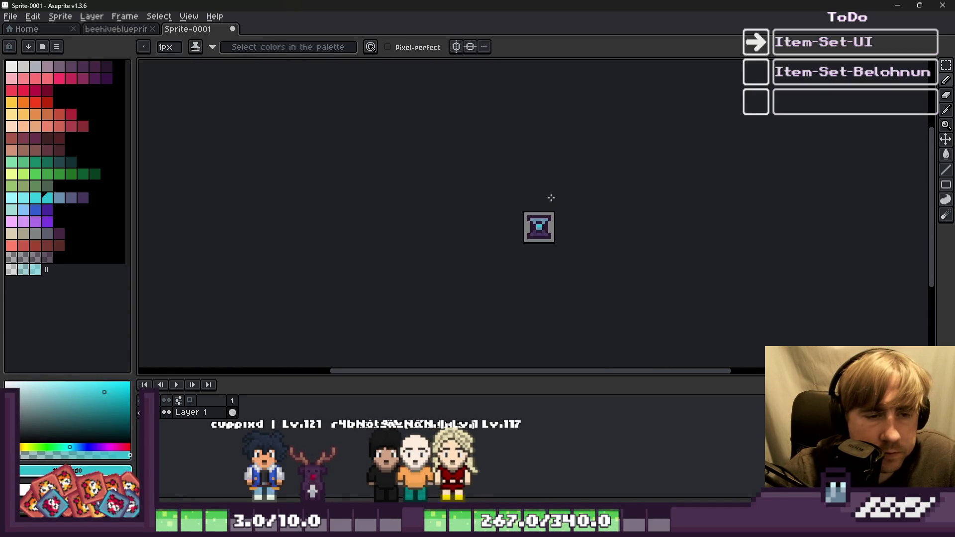
{"action": "scroll", "coordinate": [526, 228], "scroll_direction": "up", "scroll_amount": 5}
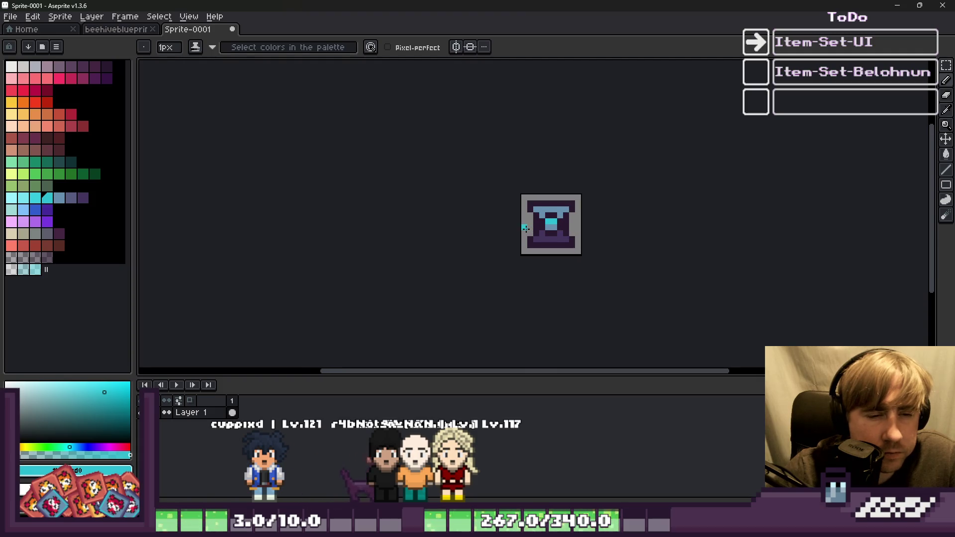
{"action": "scroll", "coordinate": [536, 225], "scroll_direction": "down", "scroll_amount": 1}
{"action": "left_click", "coordinate": [116, 29]}
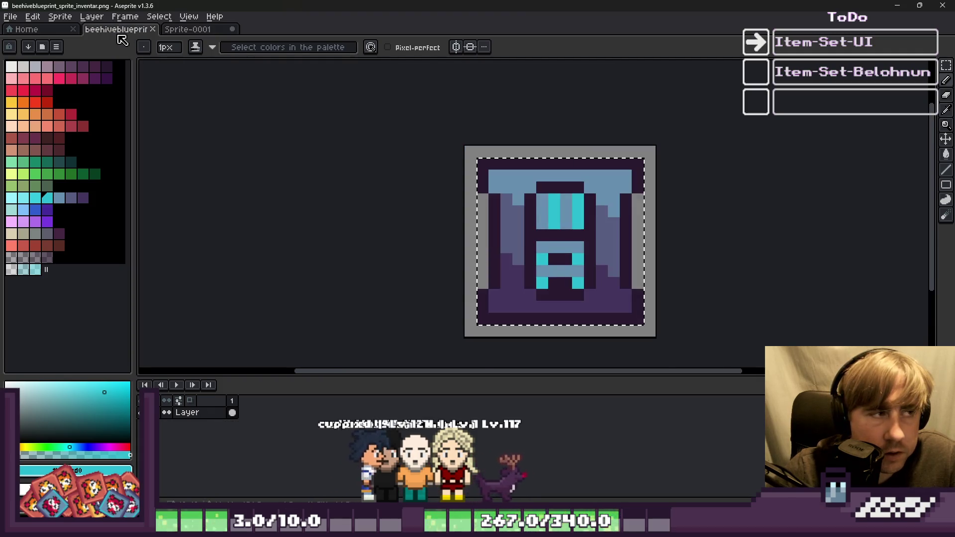
{"action": "left_click", "coordinate": [188, 29]}
{"action": "left_click", "coordinate": [455, 120]}
Turn one light-blue pixel dark purple and extend the cyan crossbar through the centre
{"action": "scroll", "coordinate": [470, 160], "scroll_direction": "up", "scroll_amount": 1}
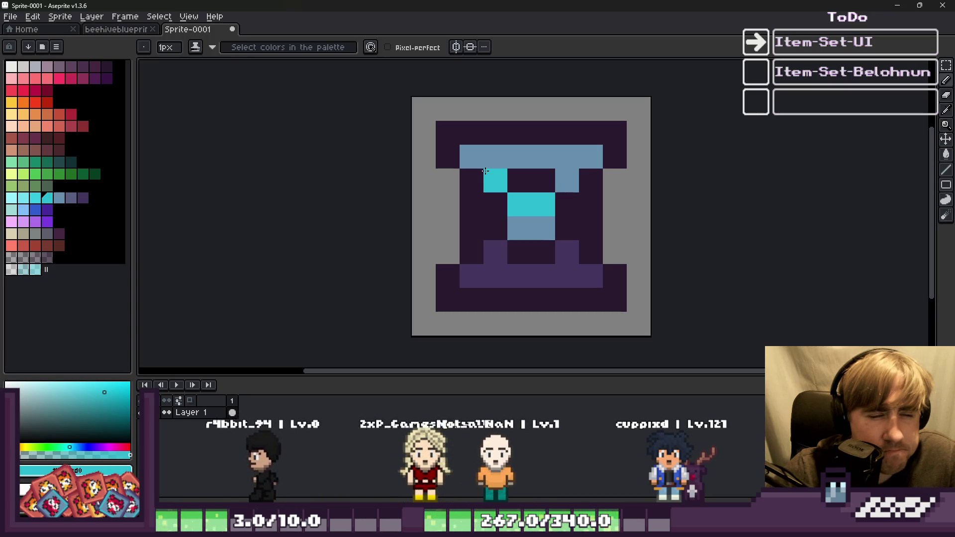
{"action": "left_click", "coordinate": [537, 174], "text": "alt"}
{"action": "left_click", "coordinate": [523, 157]}
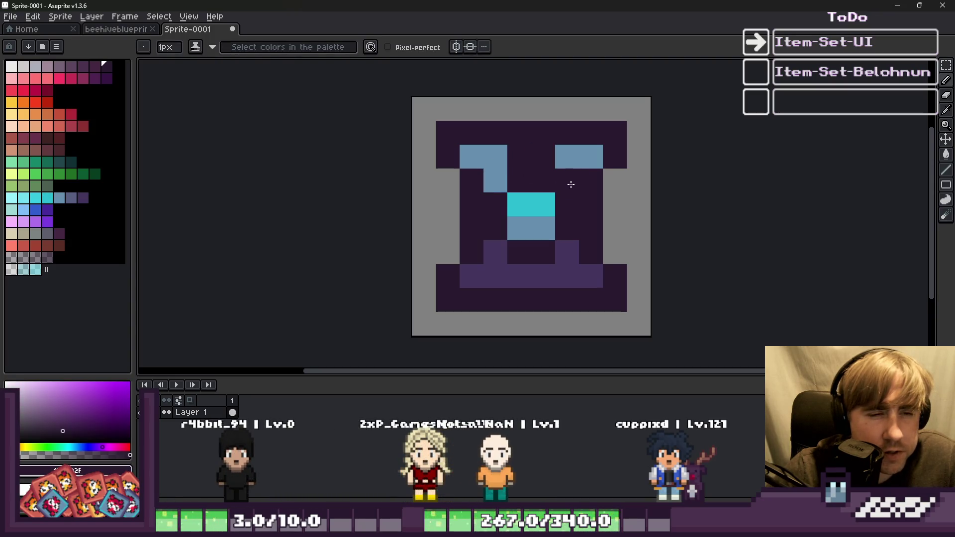
{"action": "left_click", "coordinate": [543, 204], "text": "alt"}
{"action": "left_click_drag", "start_coordinate": [519, 204], "coordinate": [539, 181]}
Add light blue below the cyan centre and dark purple along the bottom row and row 3
{"action": "left_click", "coordinate": [539, 222], "text": "alt"}
{"action": "mouse_move", "coordinate": [519, 252]}
{"action": "left_mouse_down"}
{"action": "mouse_move", "coordinate": [543, 252]}
{"action": "mouse_move", "coordinate": [517, 276]}
{"action": "left_mouse_up"}
{"action": "left_click", "coordinate": [583, 215], "text": "alt"}
{"action": "left_click", "coordinate": [496, 252]}
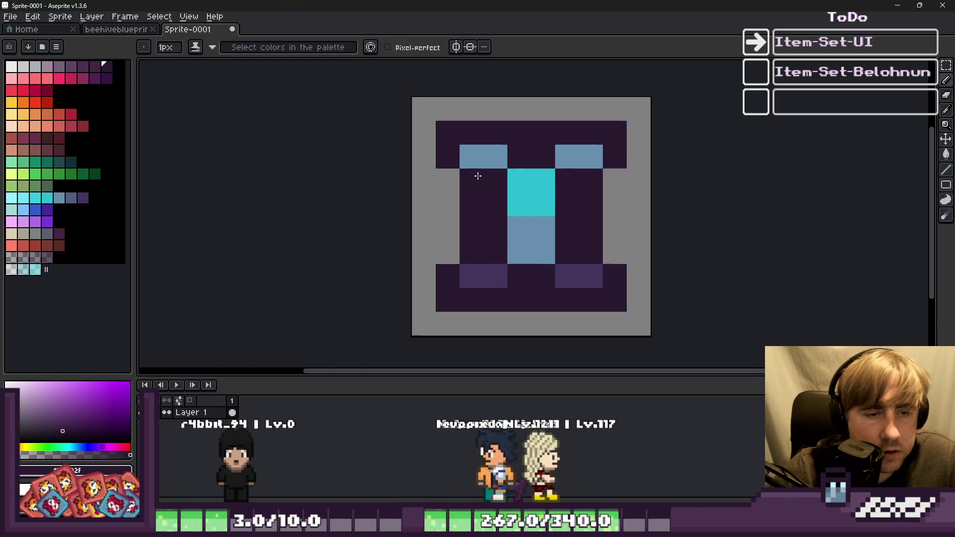
{"action": "scroll", "coordinate": [478, 177], "scroll_direction": "down", "scroll_amount": 4}
{"action": "scroll", "coordinate": [489, 202], "scroll_direction": "up", "scroll_amount": 5}
{"action": "mouse_move", "coordinate": [527, 204]}
{"action": "left_mouse_down"}
{"action": "mouse_move", "coordinate": [465, 220]}
{"action": "mouse_move", "coordinate": [465, 251]}
{"action": "left_mouse_up"}
Paint the lower part of the left pillar purple
{"action": "scroll", "coordinate": [482, 240], "scroll_direction": "down", "scroll_amount": 4}
{"action": "scroll", "coordinate": [482, 241], "scroll_direction": "up", "scroll_amount": 3}
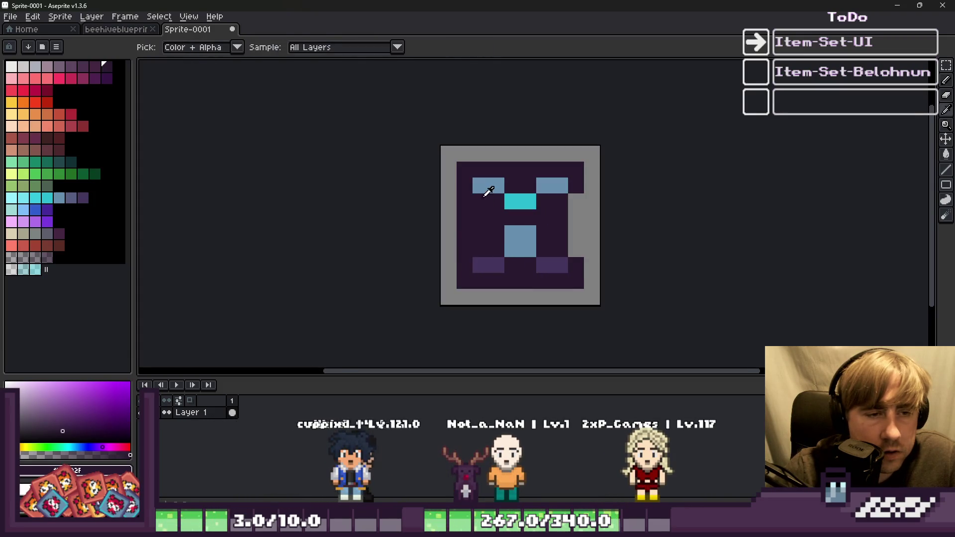
{"action": "left_click", "coordinate": [481, 189], "text": "alt"}
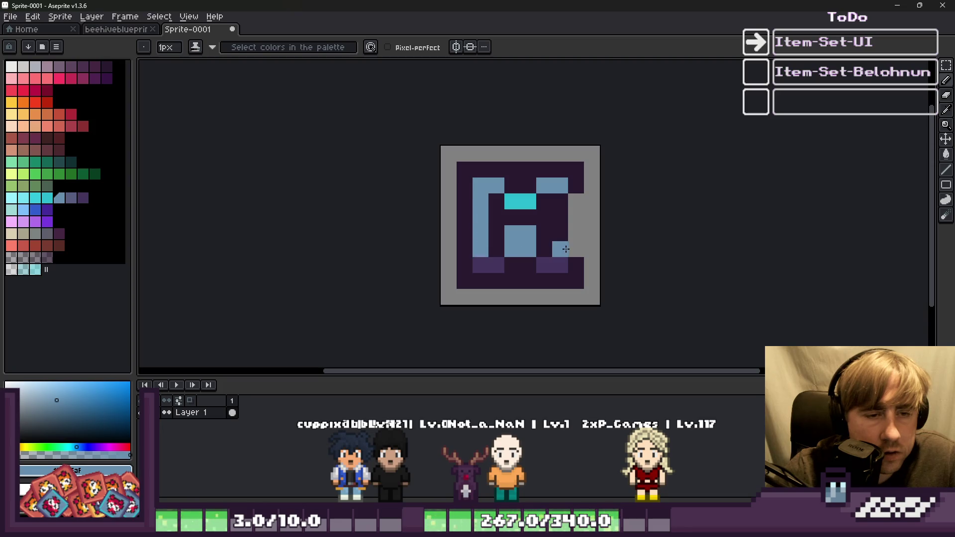
{"action": "left_click", "coordinate": [574, 187], "text": "alt"}
{"action": "scroll", "coordinate": [454, 205], "scroll_direction": "down", "scroll_amount": 3}
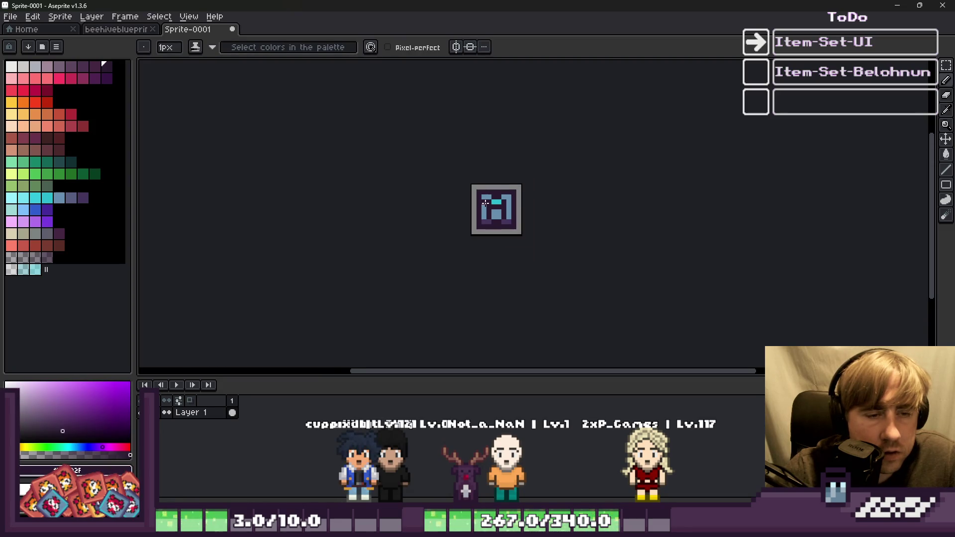
{"action": "scroll", "coordinate": [454, 205], "scroll_direction": "up", "scroll_amount": 4}
{"action": "left_click", "coordinate": [517, 264], "text": "alt"}
{"action": "left_click", "coordinate": [517, 204]}
{"action": "left_click_drag", "start_coordinate": [518, 204], "coordinate": [518, 247]}
Erase the top-left corner pixel, then undo the erasure
{"action": "scroll", "coordinate": [533, 230], "scroll_direction": "down", "scroll_amount": 4}
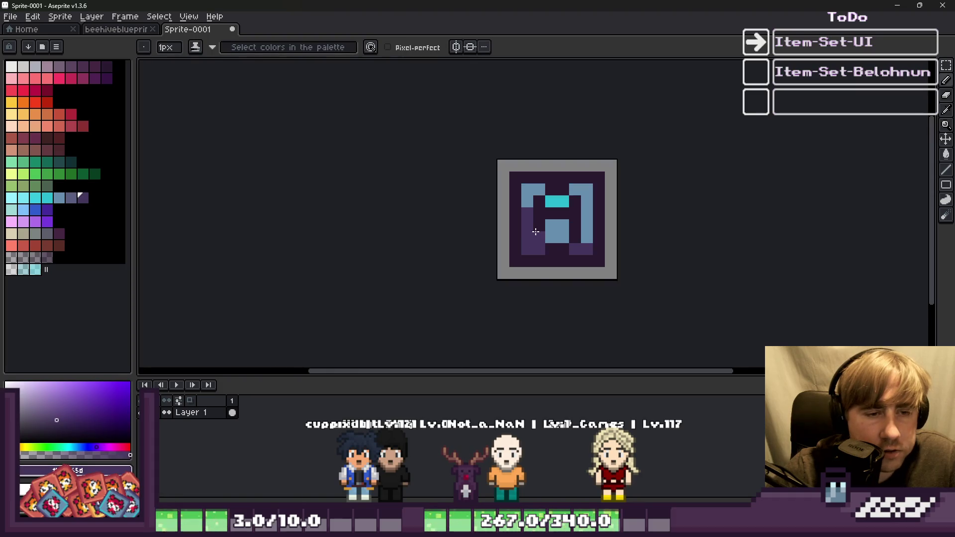
{"action": "scroll", "coordinate": [501, 181], "scroll_direction": "up", "scroll_amount": 5}
{"action": "key", "text": "e"}
{"action": "left_click", "coordinate": [491, 114]}
{"action": "key", "text": "ctrl+z"}
{"action": "key", "text": "ctrl+z"}
{"action": "scroll", "coordinate": [558, 239], "scroll_direction": "down", "scroll_amount": 4}
{"action": "scroll", "coordinate": [526, 206], "scroll_direction": "up", "scroll_amount": 3}
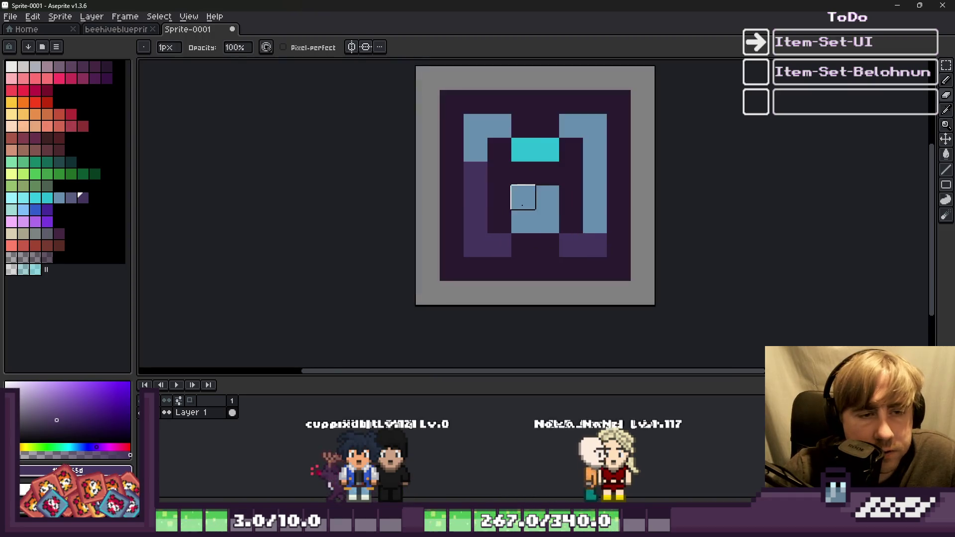
Paint the lower right column purple and set cyan as the drawing colour
{"action": "left_click", "coordinate": [473, 192], "text": "alt"}
{"action": "key", "text": "b"}
{"action": "left_click", "coordinate": [595, 222]}
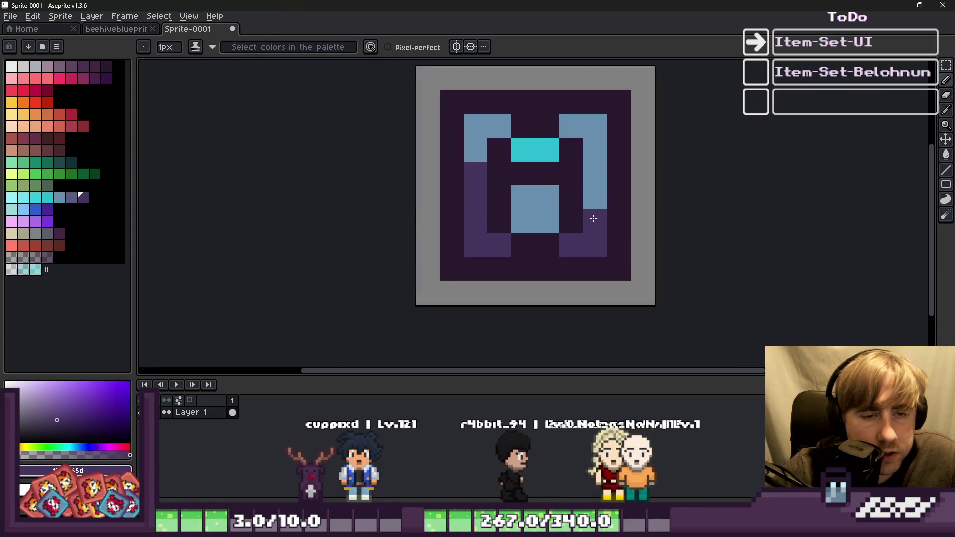
{"action": "left_click", "coordinate": [532, 204], "text": "alt"}
{"action": "left_click", "coordinate": [557, 144], "text": "alt"}
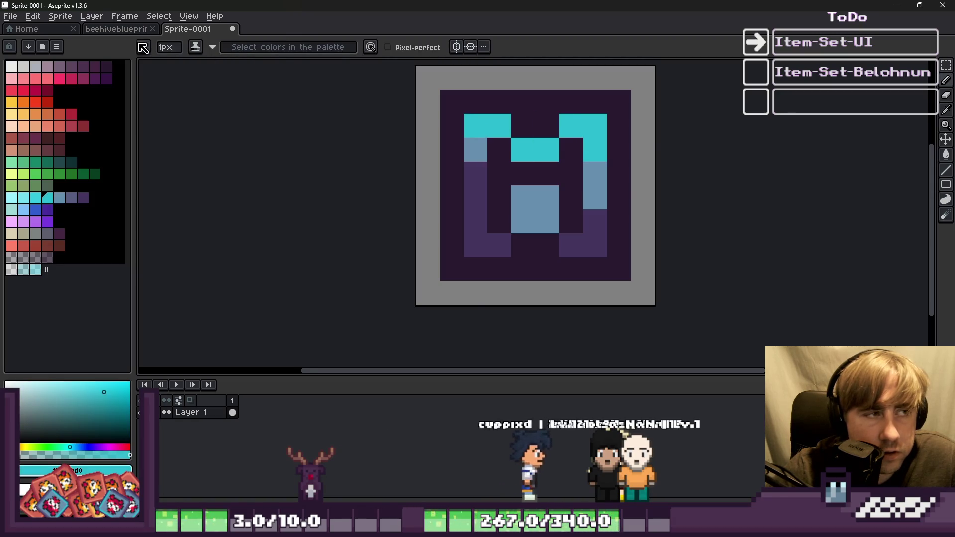
{"action": "key", "text": "ctrl+s"}
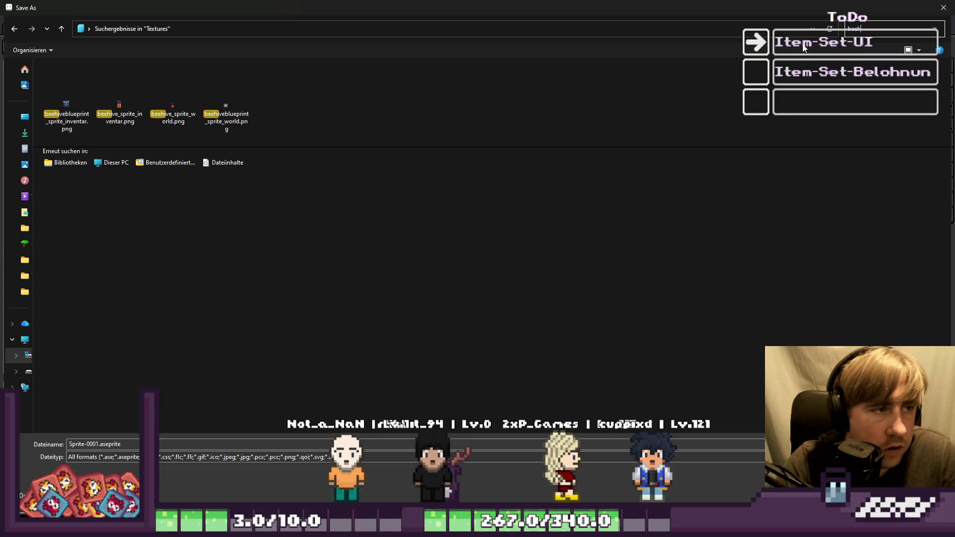
Overwrite beehiveblueprint_sprite_world.png, then run the Growth game from Godot with F5
{"action": "left_click", "coordinate": [227, 110]}
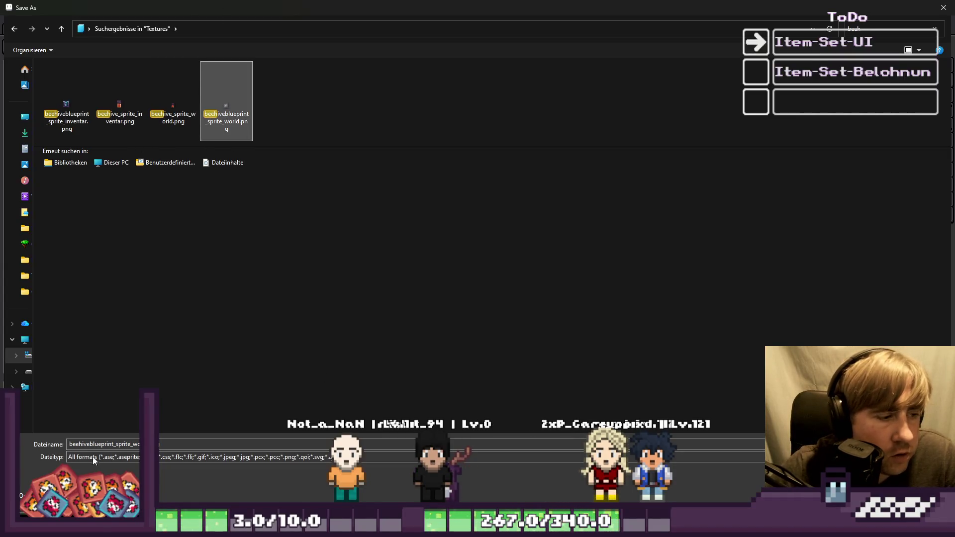
{"action": "key", "text": "Return"}
{"action": "left_click", "coordinate": [506, 262]}
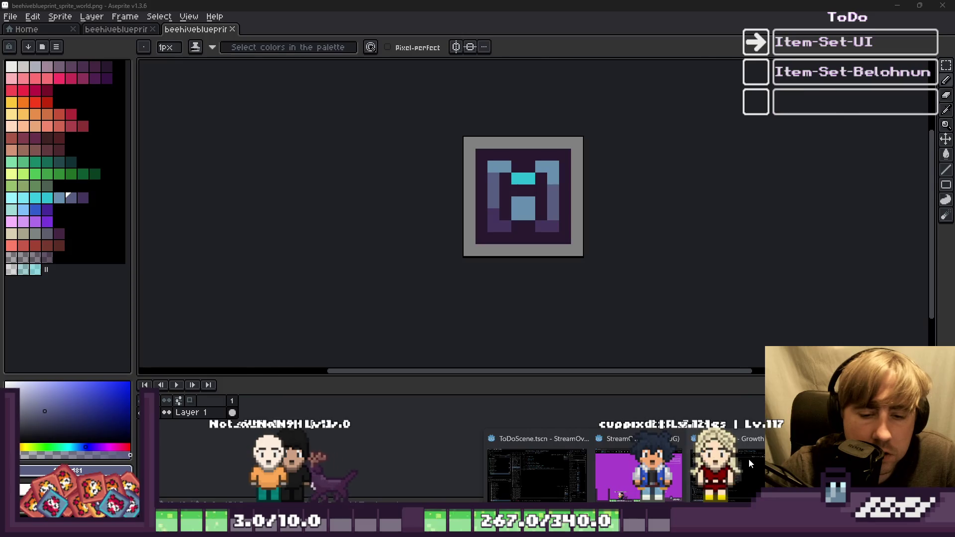
{"action": "key", "text": "alt+Tab"}
{"action": "key", "text": "F5"}
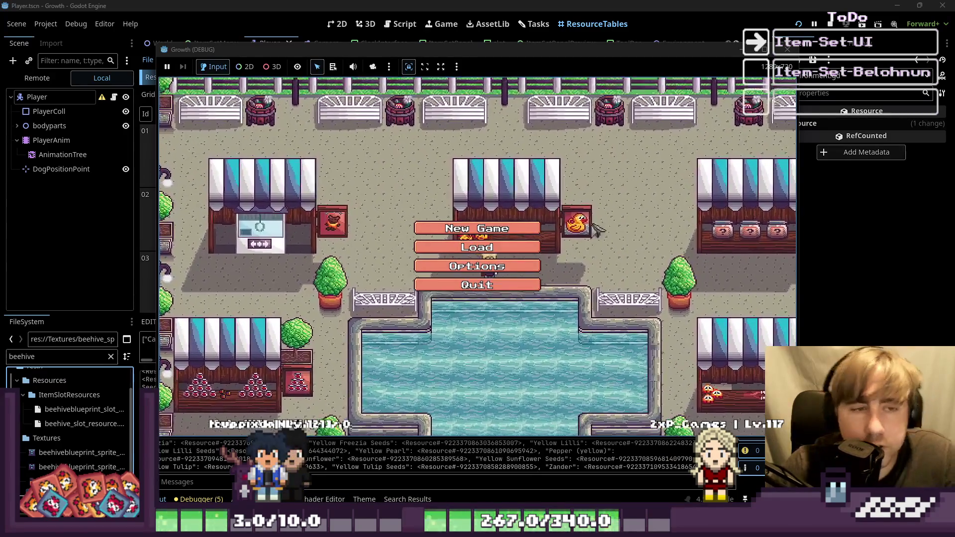
Start the game, walk right, and scroll the Building Menu to the Bee Hive Blueprint icon
{"action": "left_click", "coordinate": [458, 281]}
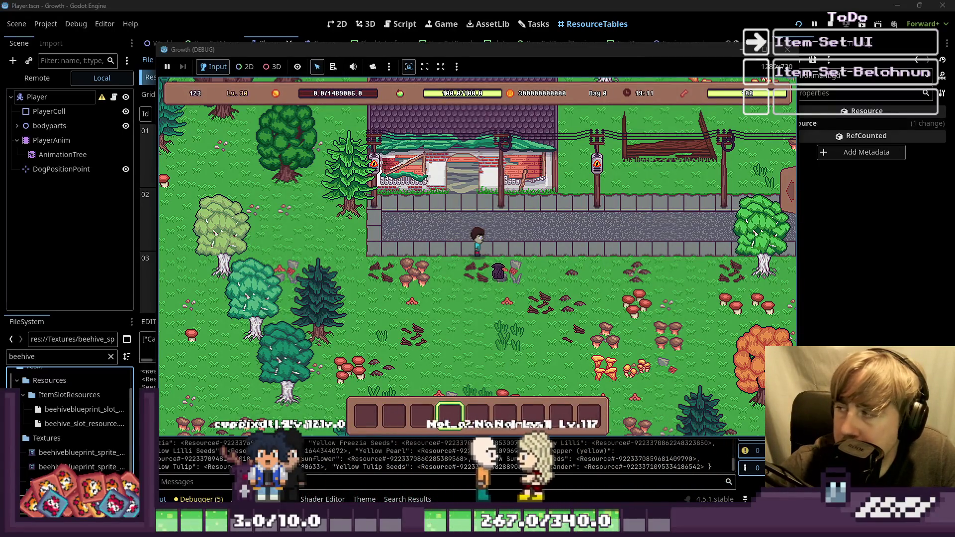
{"action": "key", "text": "d"}
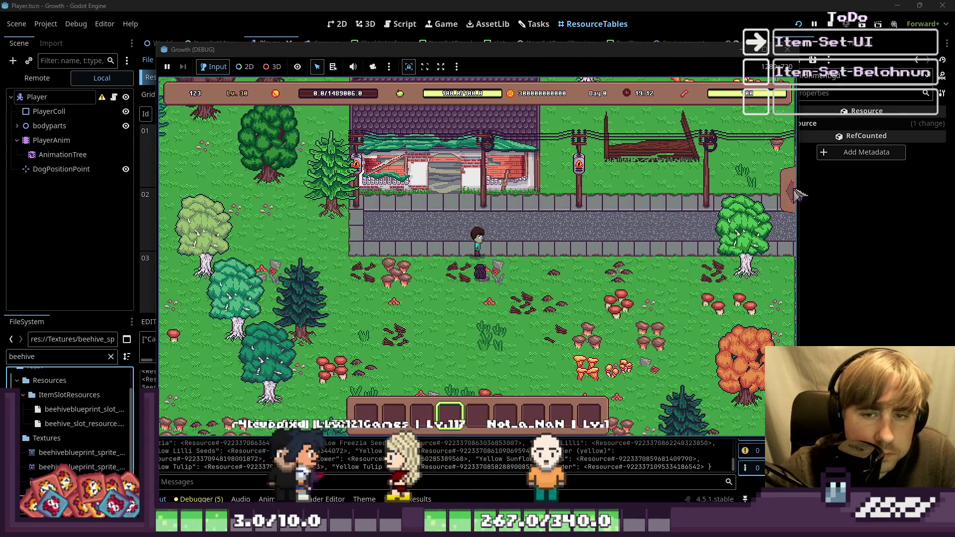
{"action": "key", "text": "b"}
{"action": "scroll", "coordinate": [682, 276], "scroll_direction": "down", "scroll_amount": 3}
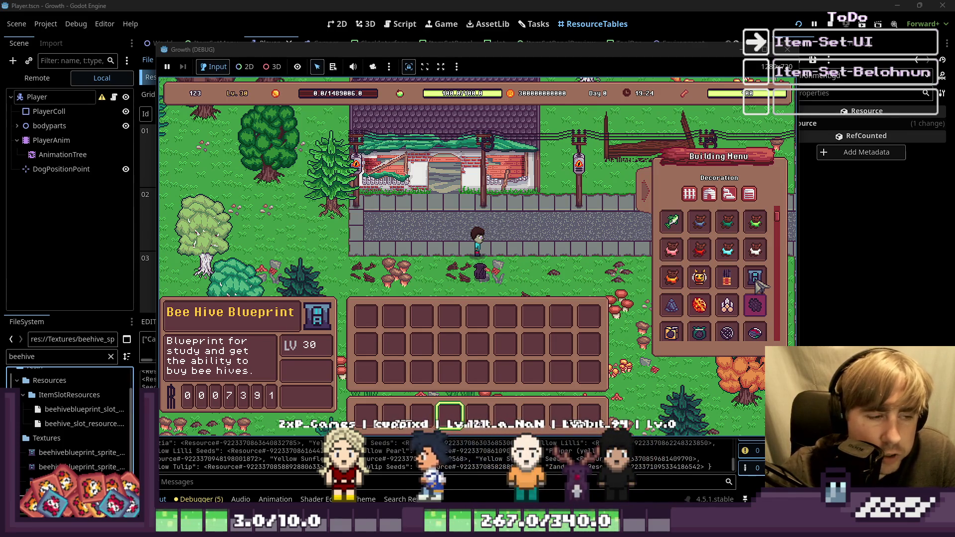
{"action": "scroll", "coordinate": [759, 281], "scroll_direction": "down", "scroll_amount": 5}
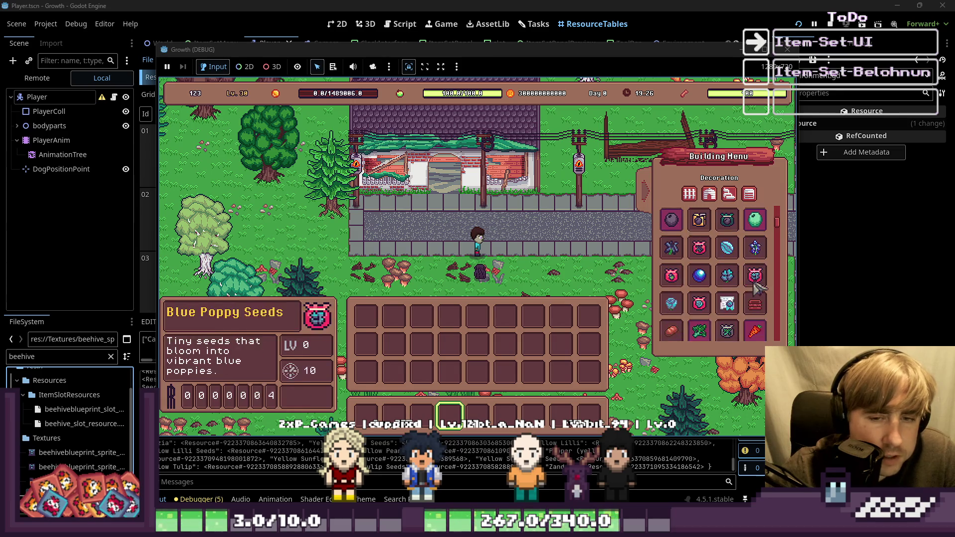
{"action": "scroll", "coordinate": [759, 287], "scroll_direction": "down", "scroll_amount": 2}
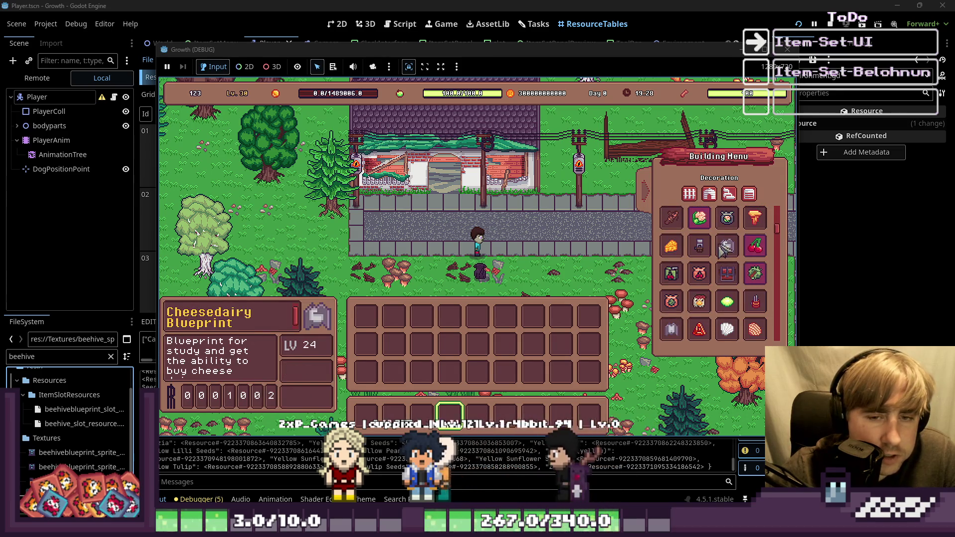
{"action": "scroll", "coordinate": [731, 251], "scroll_direction": "down", "scroll_amount": 5}
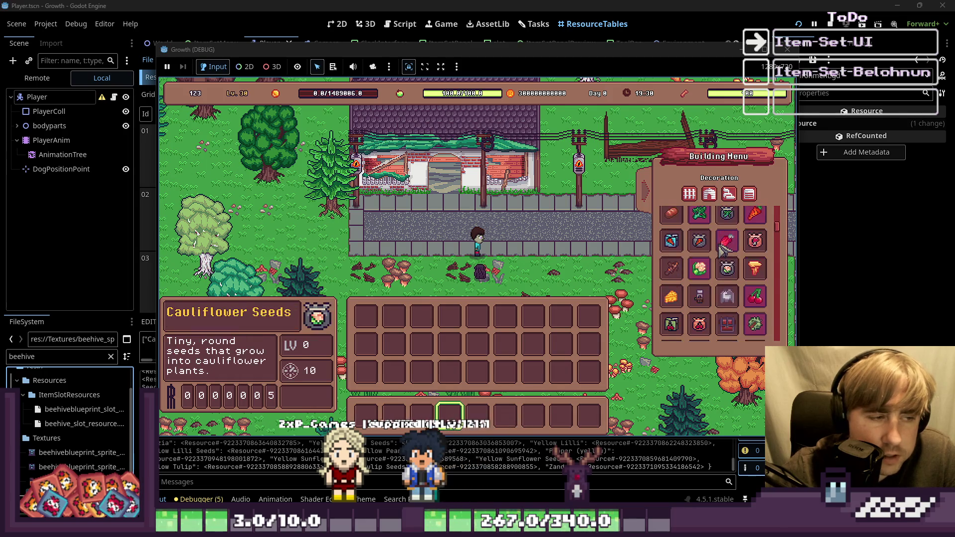
{"action": "scroll", "coordinate": [751, 268], "scroll_direction": "up", "scroll_amount": 5}
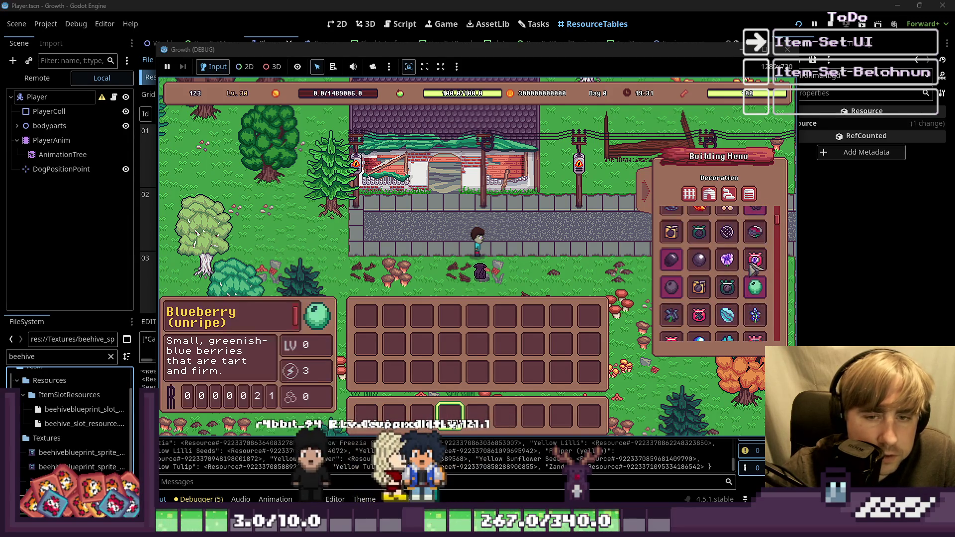
{"action": "left_click", "coordinate": [892, 4]}
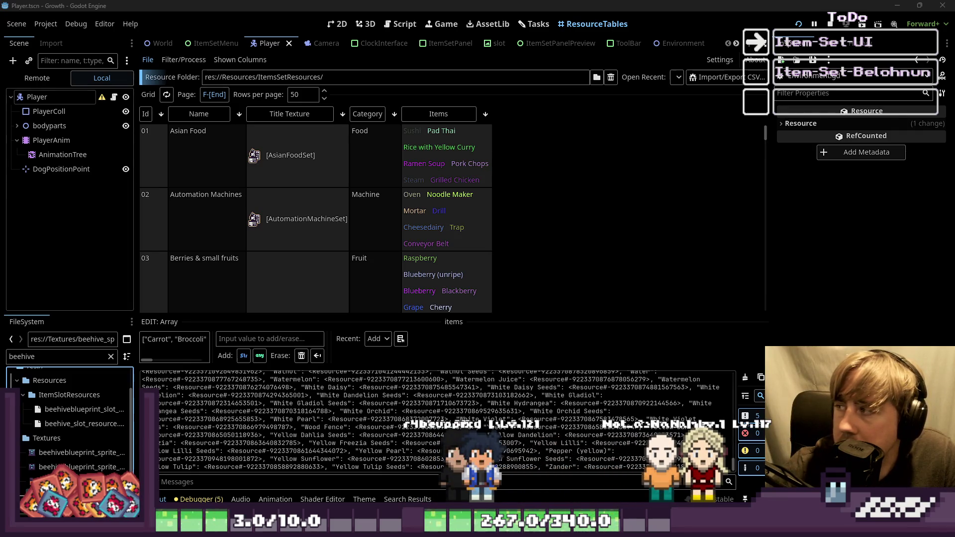
Filter the FileSystem by 'animal' and open smallanimalhouseblueprint_sprite_inventar.png externally
{"action": "scroll", "coordinate": [400, 212], "scroll_direction": "down", "scroll_amount": 2}
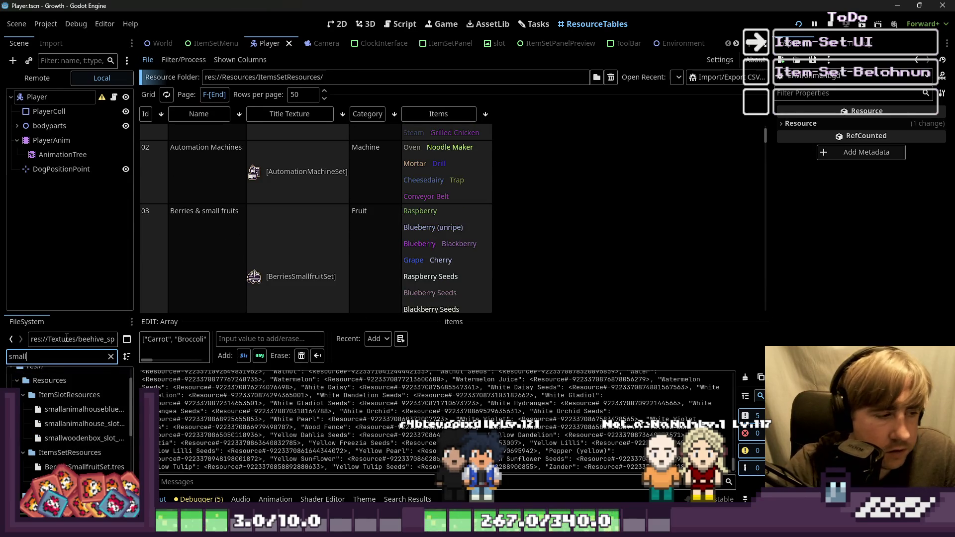
{"action": "scroll", "coordinate": [110, 414], "scroll_direction": "down", "scroll_amount": 3}
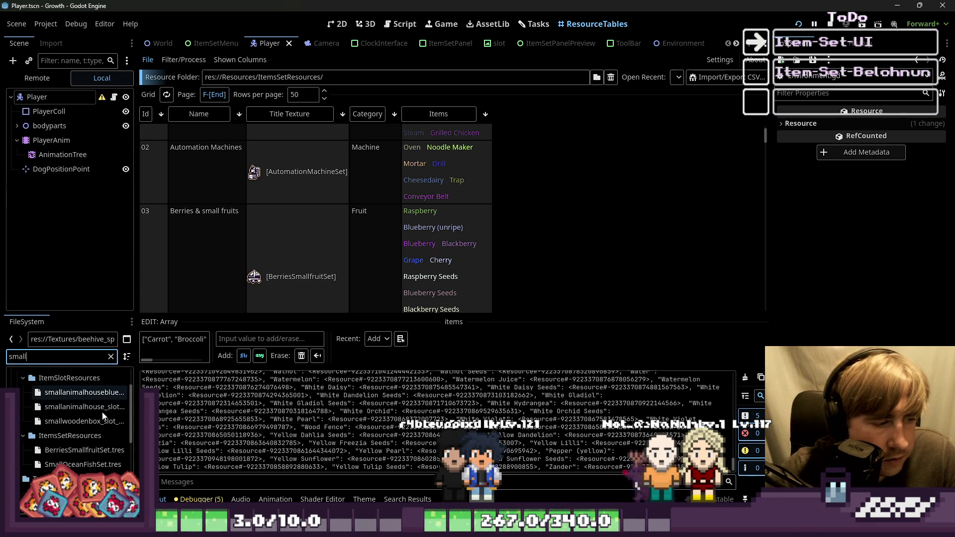
{"action": "scroll", "coordinate": [98, 419], "scroll_direction": "down", "scroll_amount": 2}
{"action": "type", "text": "animal"}
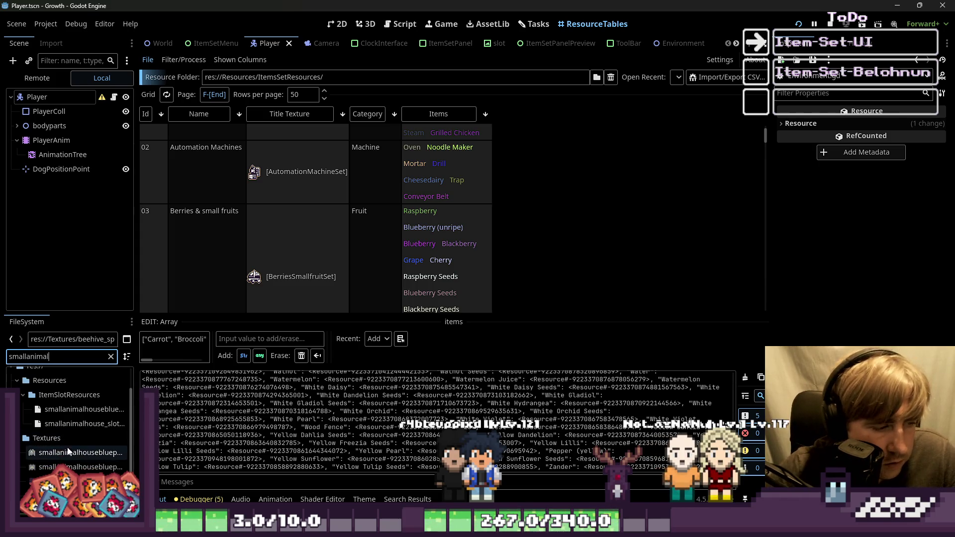
{"action": "right_click", "coordinate": [63, 454]}
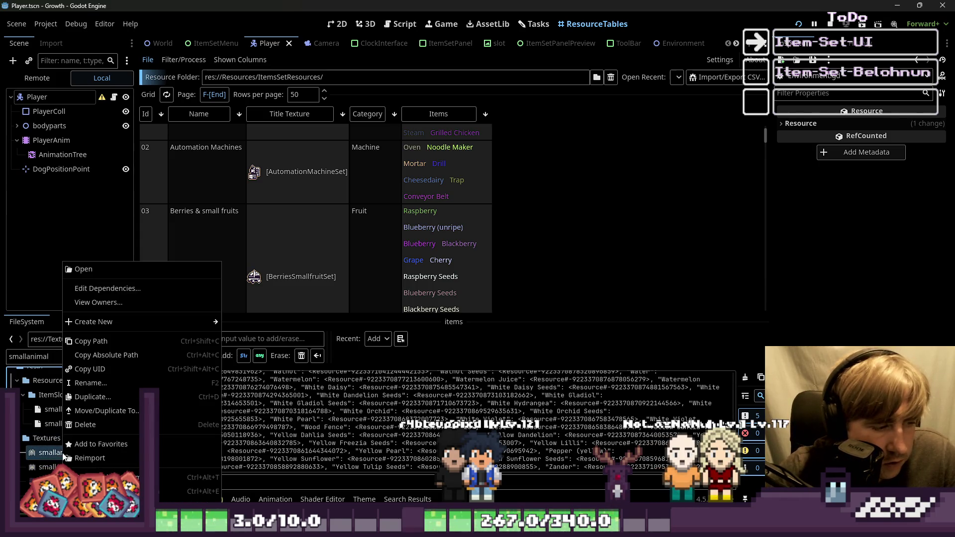
{"action": "left_click", "coordinate": [94, 490]}
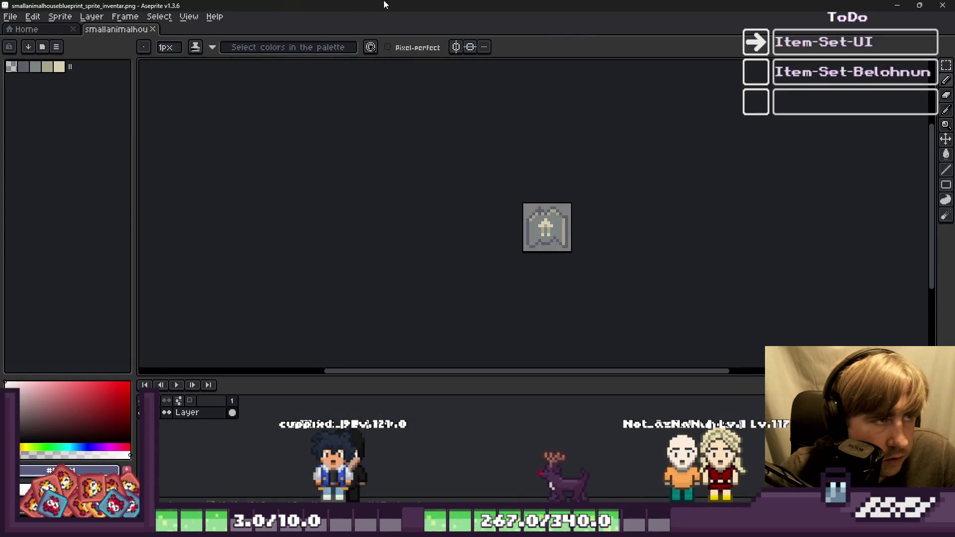
Copy the whole beehive blueprint inventory sprite
{"action": "scroll", "coordinate": [560, 243], "scroll_direction": "up", "scroll_amount": 2}
{"action": "key", "text": "ctrl+a"}
{"action": "key", "text": "ctrl+d"}
{"action": "key", "text": "b"}
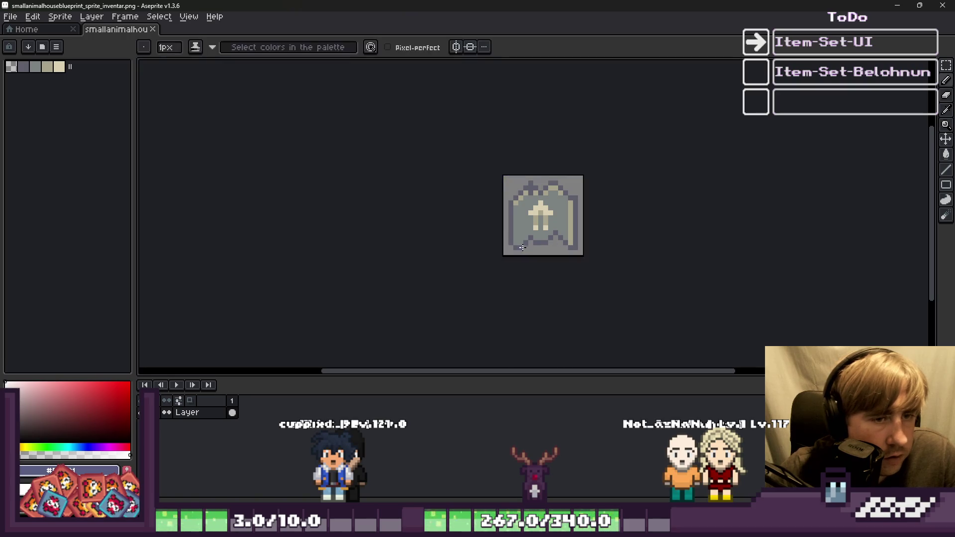
{"action": "mouse_move", "coordinate": [433, 499]}
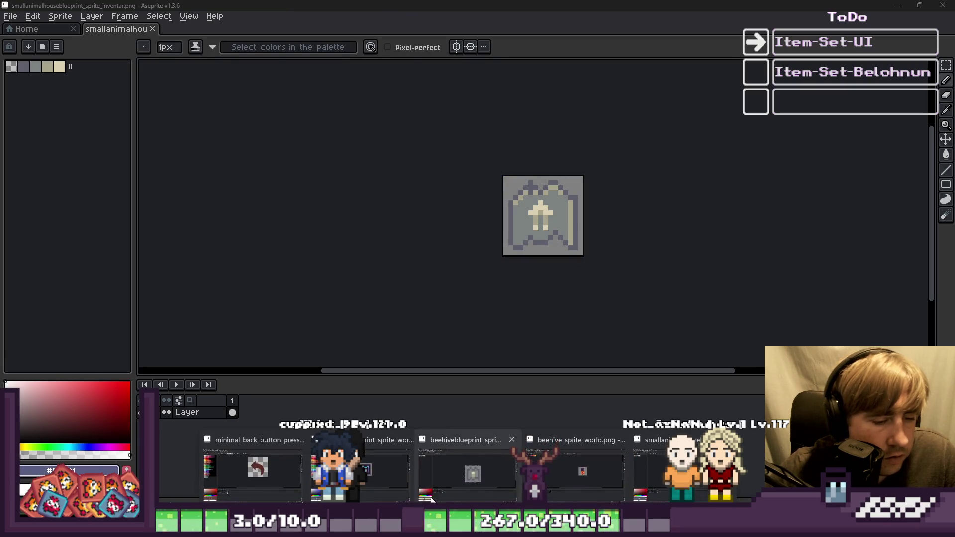
{"action": "left_click", "coordinate": [358, 470]}
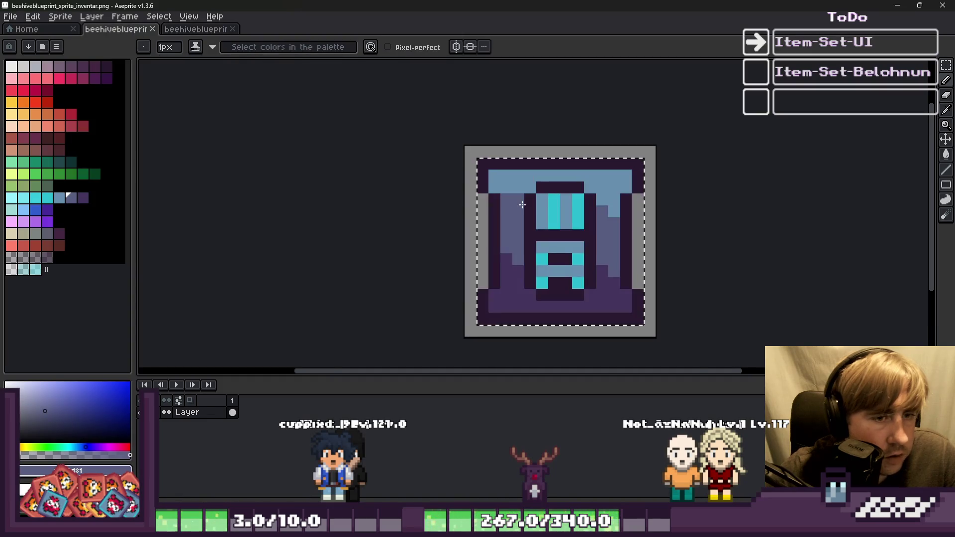
{"action": "scroll", "coordinate": [521, 205], "scroll_direction": "up", "scroll_amount": 1}
{"action": "key", "text": "v"}
{"action": "key", "text": "ctrl+d"}
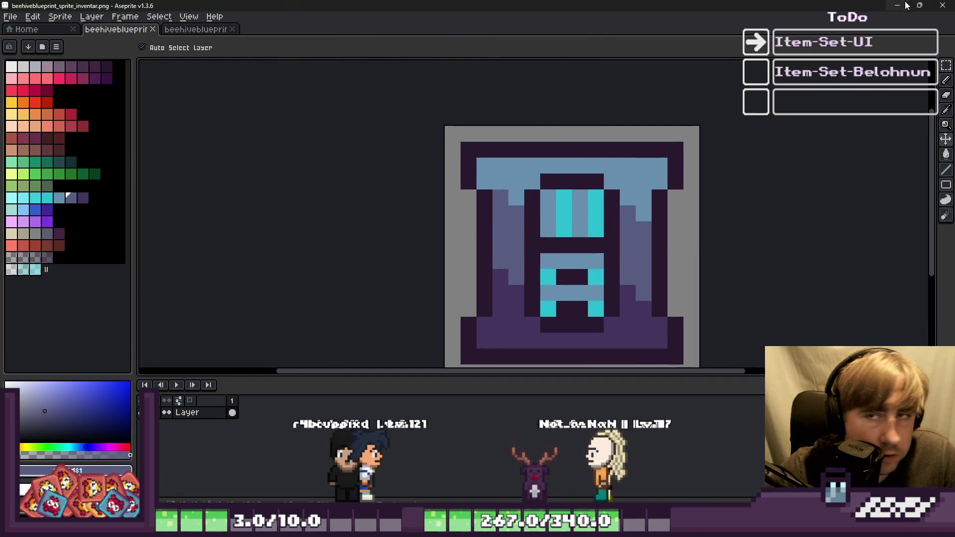
{"action": "left_click", "coordinate": [906, 5]}
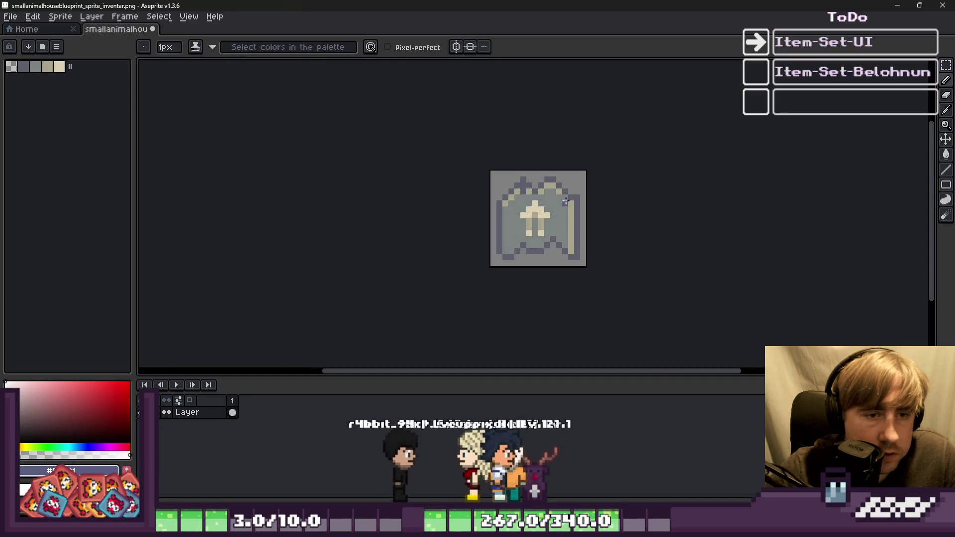
Delete the house icon's old arrow and paste the beehive blueprint frame in its place
{"action": "scroll", "coordinate": [565, 201], "scroll_direction": "up", "scroll_amount": 1}
{"action": "key", "text": "Delete"}
{"action": "scroll", "coordinate": [521, 204], "scroll_direction": "up", "scroll_amount": 1}
{"action": "key", "text": "ctrl+v"}
{"action": "key", "text": "Return"}
{"action": "left_click", "coordinate": [473, 207], "text": "alt"}
Recolour the top ladder pixels greyish purple and one dark top pixel light blue
{"action": "left_click_drag", "start_coordinate": [523, 188], "coordinate": [480, 186]}
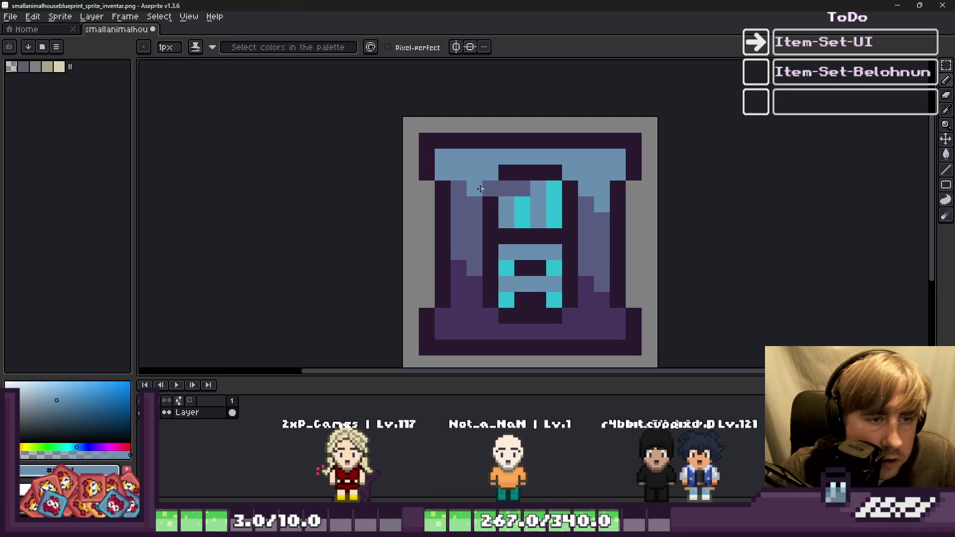
{"action": "left_click", "coordinate": [569, 153], "text": "alt"}
{"action": "left_click", "coordinate": [553, 173]}
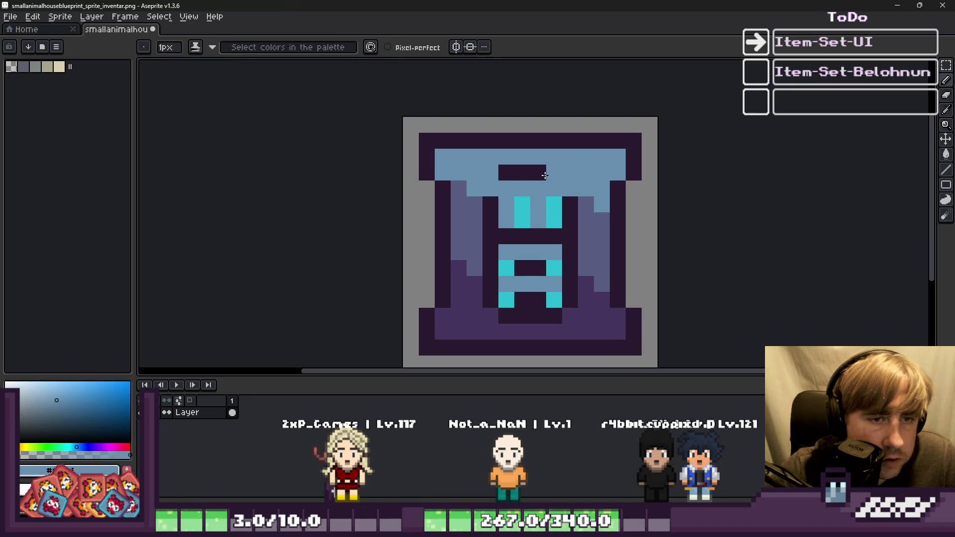
{"action": "left_click", "coordinate": [484, 199], "text": "alt"}
{"action": "left_click", "coordinate": [491, 204]}
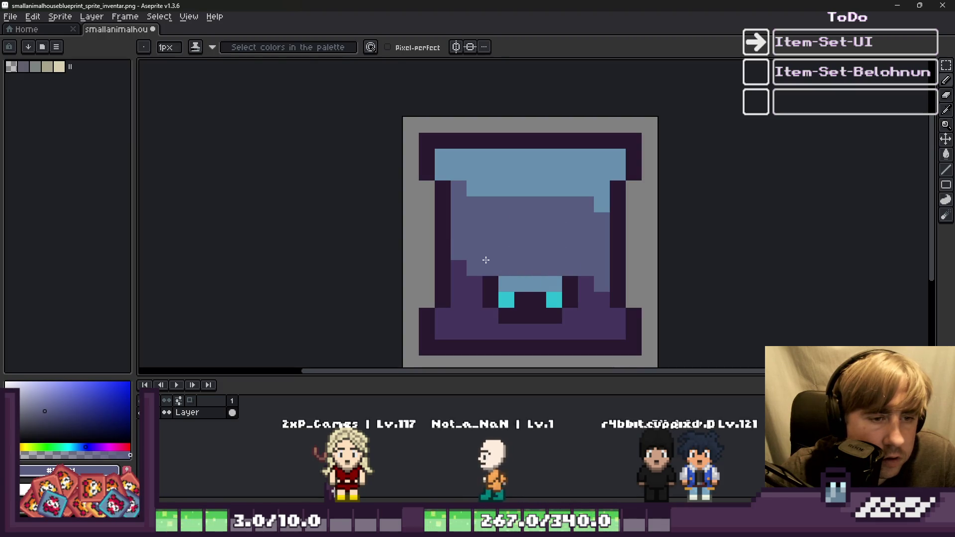
Paint over the remaining ladder with the purple background colour
{"action": "left_click", "coordinate": [465, 277], "text": "alt"}
{"action": "mouse_move", "coordinate": [470, 284]}
{"action": "left_mouse_down"}
{"action": "mouse_move", "coordinate": [587, 284]}
{"action": "mouse_move", "coordinate": [530, 307]}
{"action": "mouse_move", "coordinate": [506, 300]}
{"action": "left_mouse_up"}
{"action": "scroll", "coordinate": [517, 294], "scroll_direction": "down", "scroll_amount": 5}
{"action": "scroll", "coordinate": [494, 278], "scroll_direction": "up", "scroll_amount": 3}
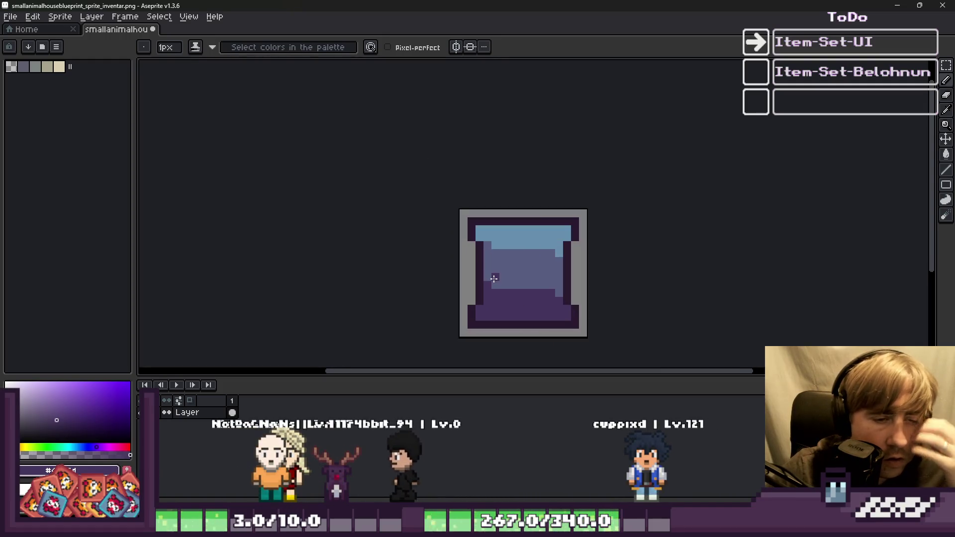
{"action": "mouse_move", "coordinate": [469, 528]}
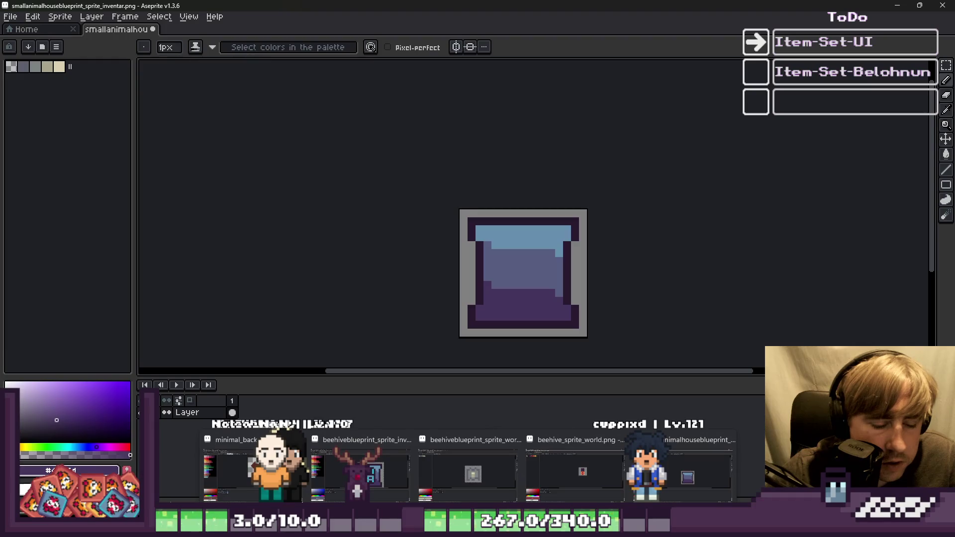
{"action": "mouse_move", "coordinate": [665, 528]}
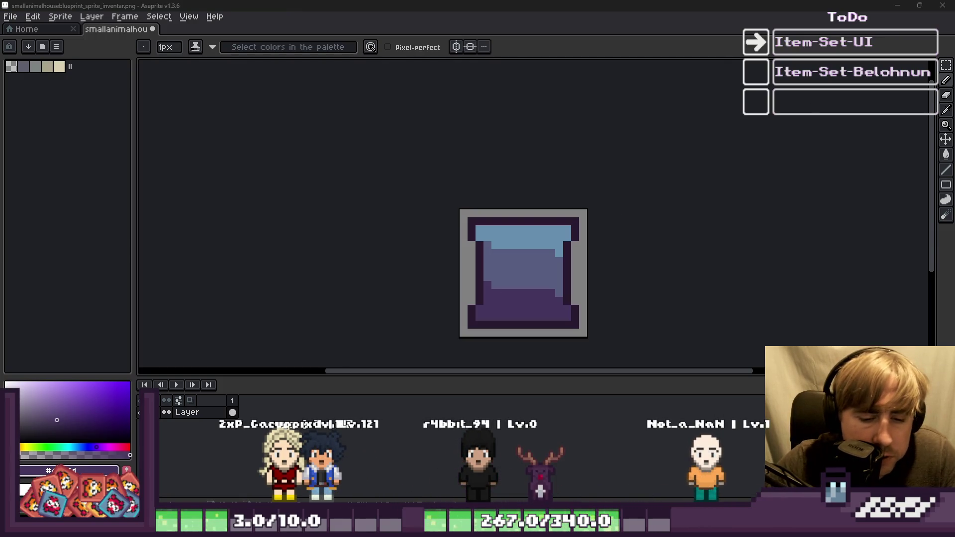
{"action": "key", "text": "alt+Tab"}
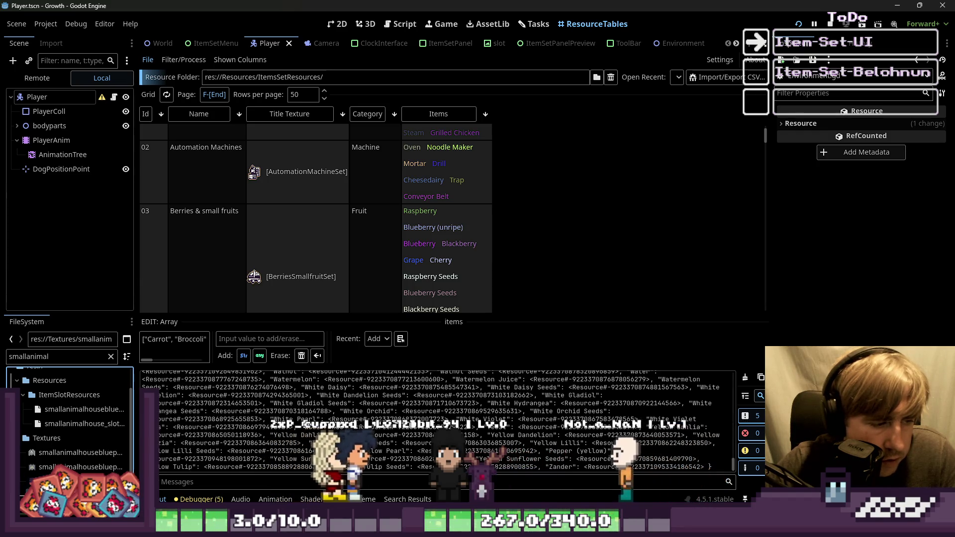
Open smallanimalhouse_sprite_world.png in Aseprite, copy the house drawing, and return to the blueprint icon
{"action": "right_click", "coordinate": [80, 423]}
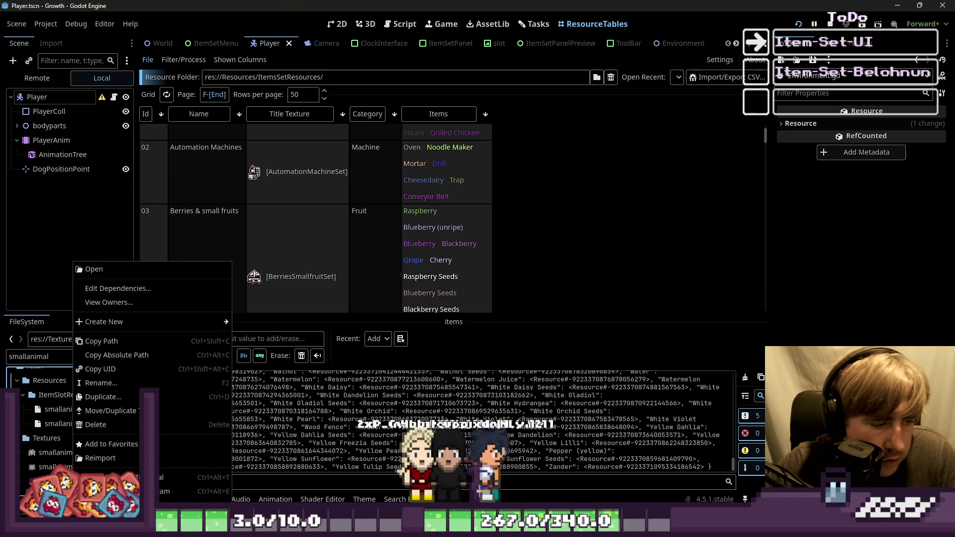
{"action": "left_click", "coordinate": [102, 491]}
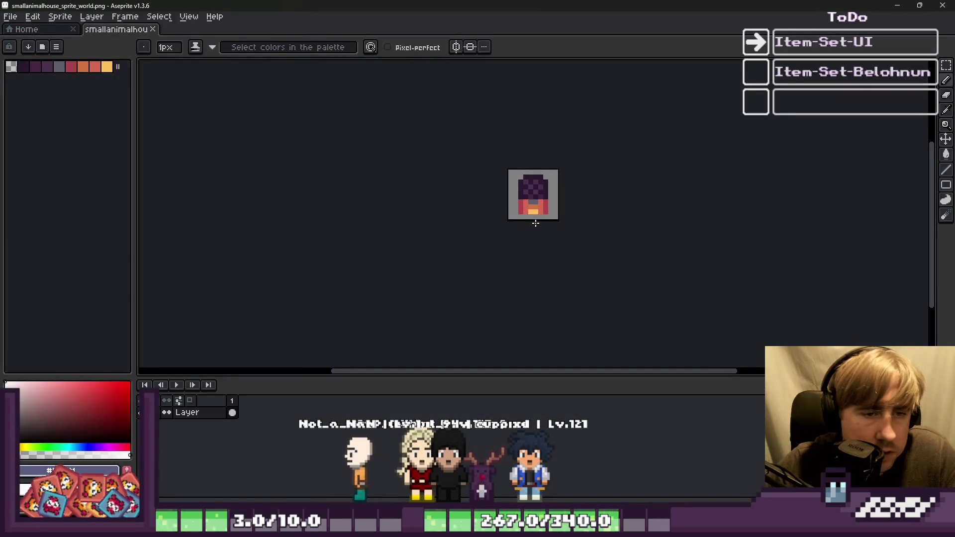
{"action": "key", "text": "b"}
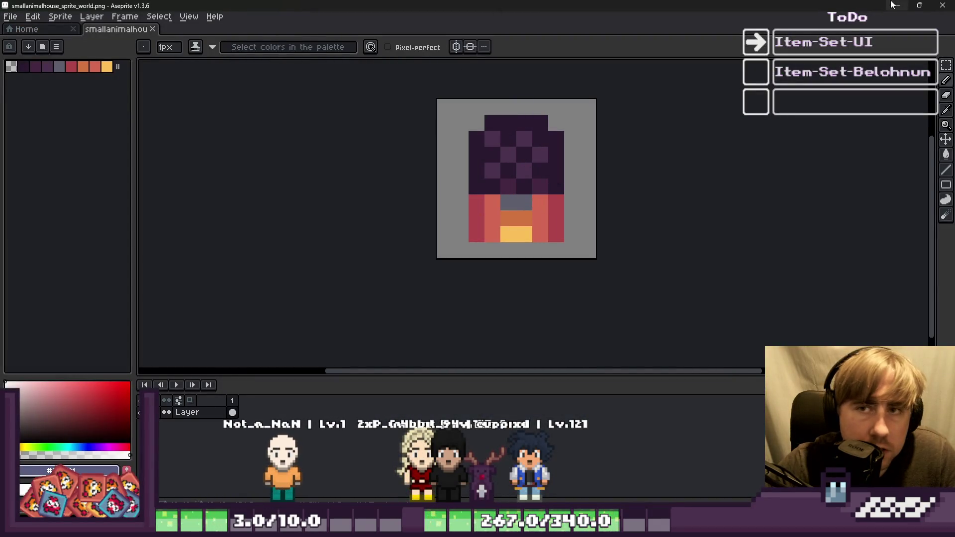
{"action": "left_click", "coordinate": [891, 5]}
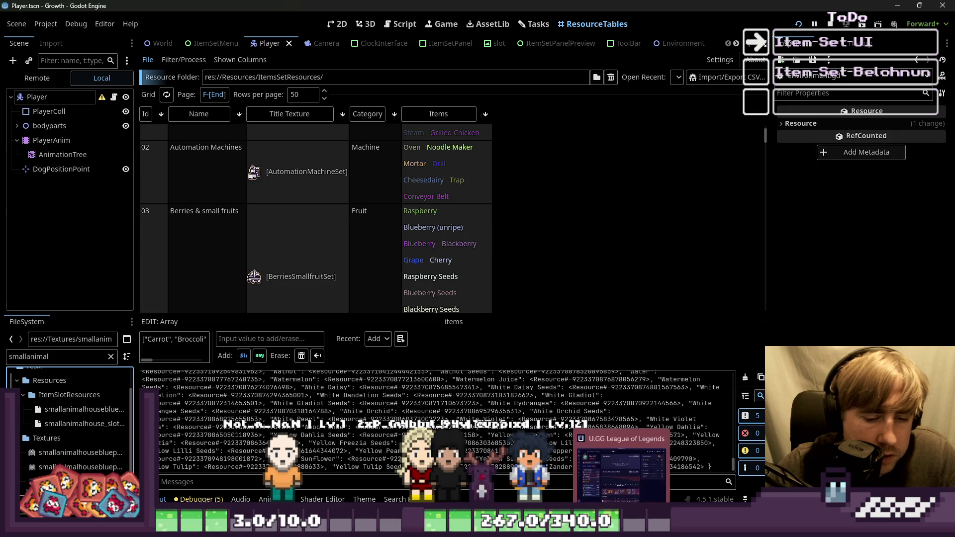
{"action": "left_click", "coordinate": [497, 464]}
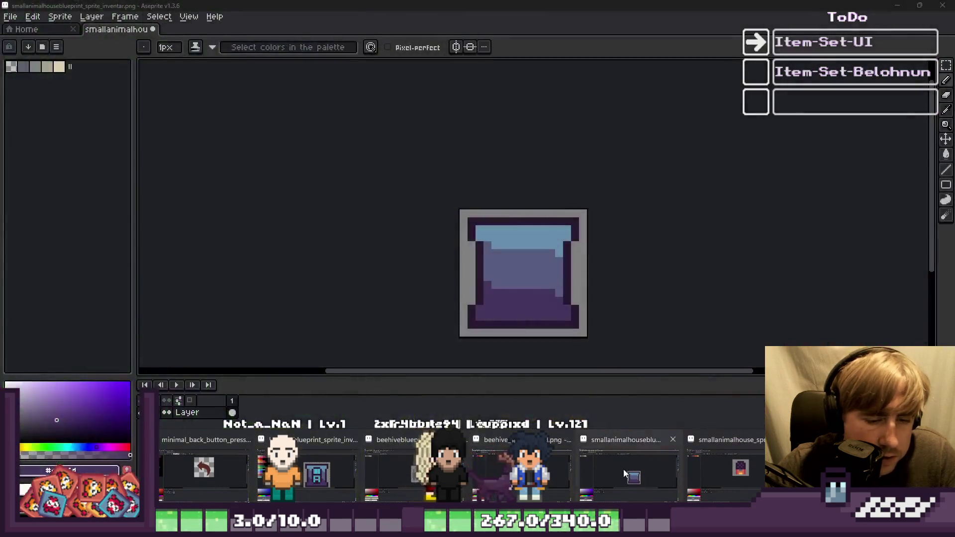
{"action": "left_click", "coordinate": [623, 469]}
Paste the house drawing into the icon's centre and add a dark outline pixel below the fire
{"action": "key", "text": "ctrl+v"}
{"action": "scroll", "coordinate": [503, 297], "scroll_direction": "up", "scroll_amount": 1}
{"action": "mouse_move", "coordinate": [518, 234]}
{"action": "left_mouse_down"}
{"action": "mouse_move", "coordinate": [560, 284]}
{"action": "mouse_move", "coordinate": [571, 273]}
{"action": "left_mouse_up"}
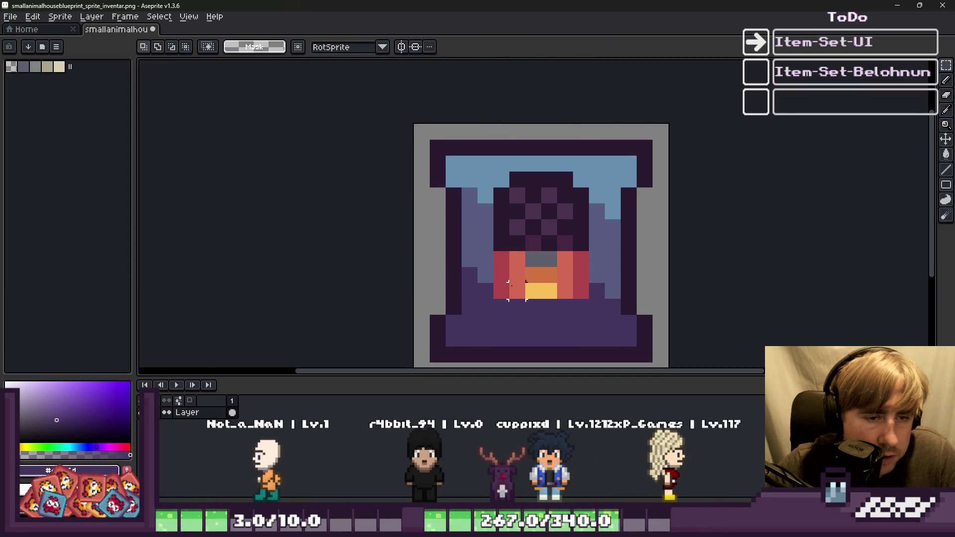
{"action": "key", "text": "i"}
{"action": "left_click", "coordinate": [497, 230]}
{"action": "key", "text": "b"}
{"action": "scroll", "coordinate": [505, 307], "scroll_direction": "up", "scroll_amount": 1}
{"action": "left_click", "coordinate": [508, 308]}
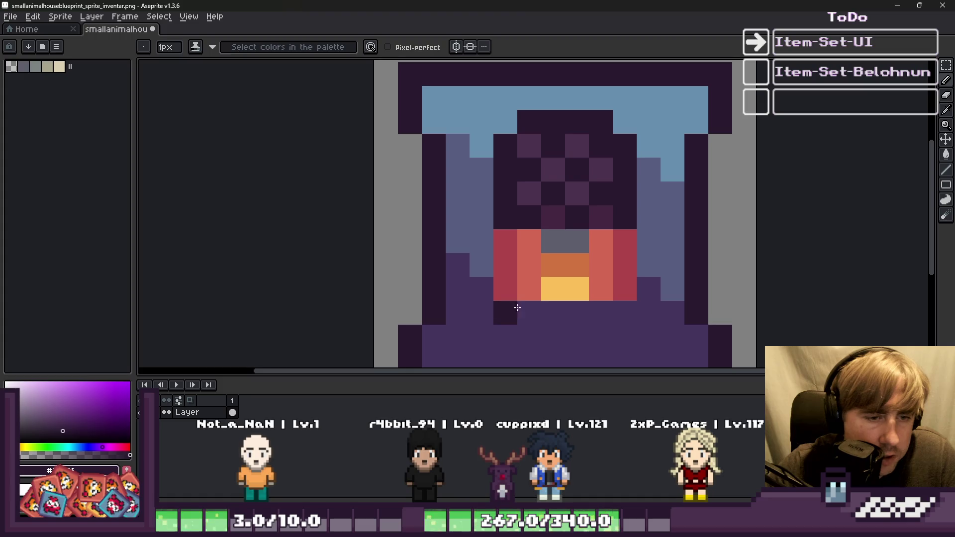
Repaint one pixel of the beehive blueprint icon light steel blue
{"action": "scroll", "coordinate": [502, 264], "scroll_direction": "down", "scroll_amount": 5}
{"action": "scroll", "coordinate": [447, 218], "scroll_direction": "up", "scroll_amount": 5}
{"action": "key", "text": "i"}
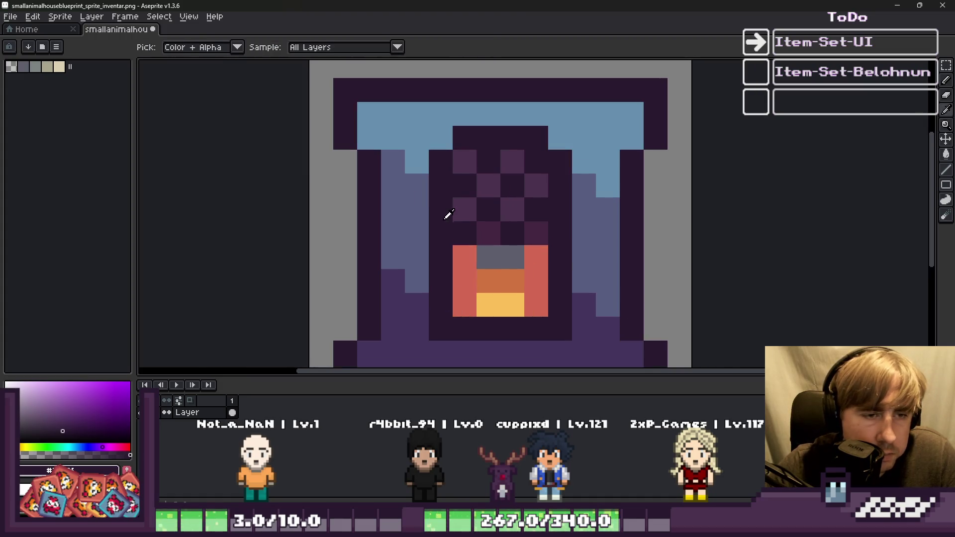
{"action": "mouse_move", "coordinate": [312, 4]}
{"action": "left_mouse_down"}
{"action": "mouse_move", "coordinate": [395, 240]}
{"action": "mouse_move", "coordinate": [397, 2]}
{"action": "left_mouse_up"}
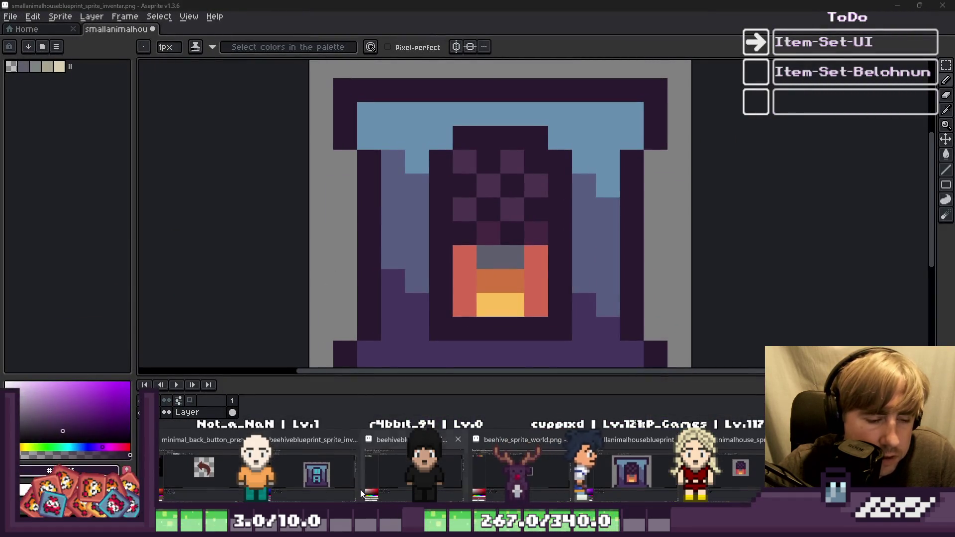
{"action": "key", "text": "ctrl+Tab"}
{"action": "key", "text": "i"}
{"action": "left_click", "coordinate": [544, 210]}
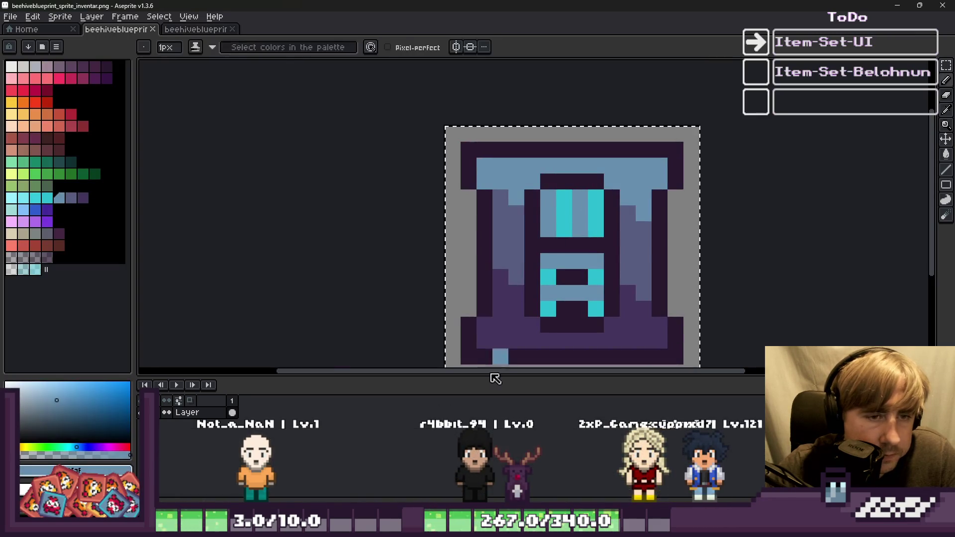
{"action": "left_click", "coordinate": [565, 278]}
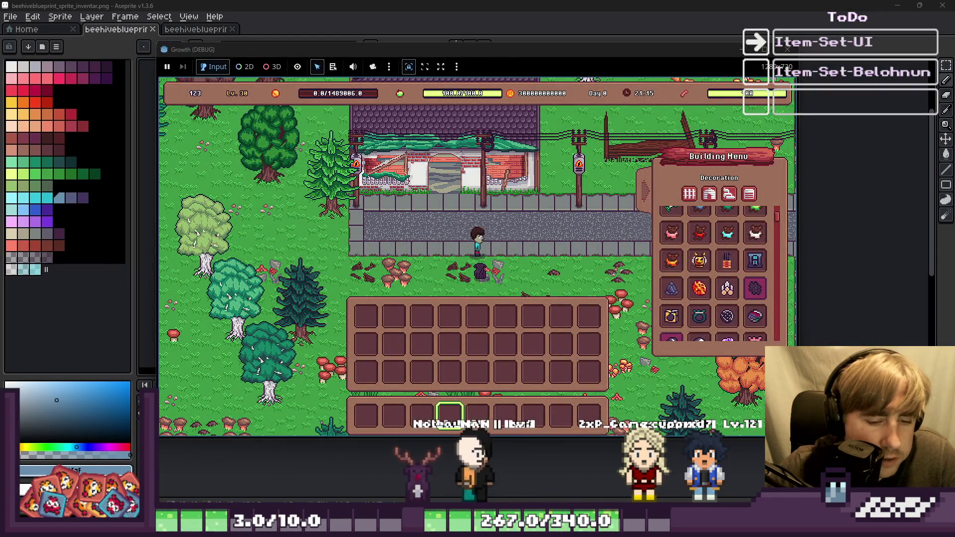
{"action": "key", "text": "alt+Tab"}
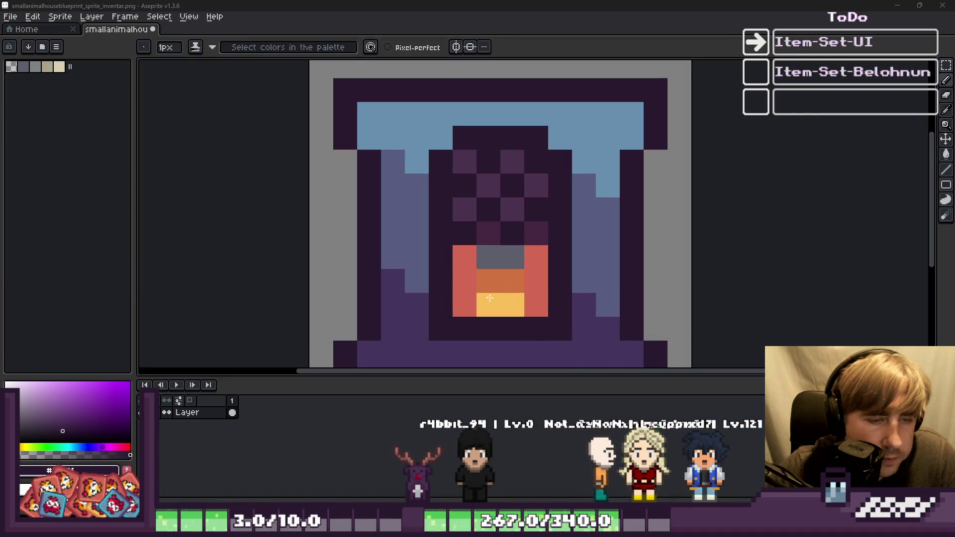
{"action": "scroll", "coordinate": [461, 178], "scroll_direction": "up", "scroll_amount": 1}
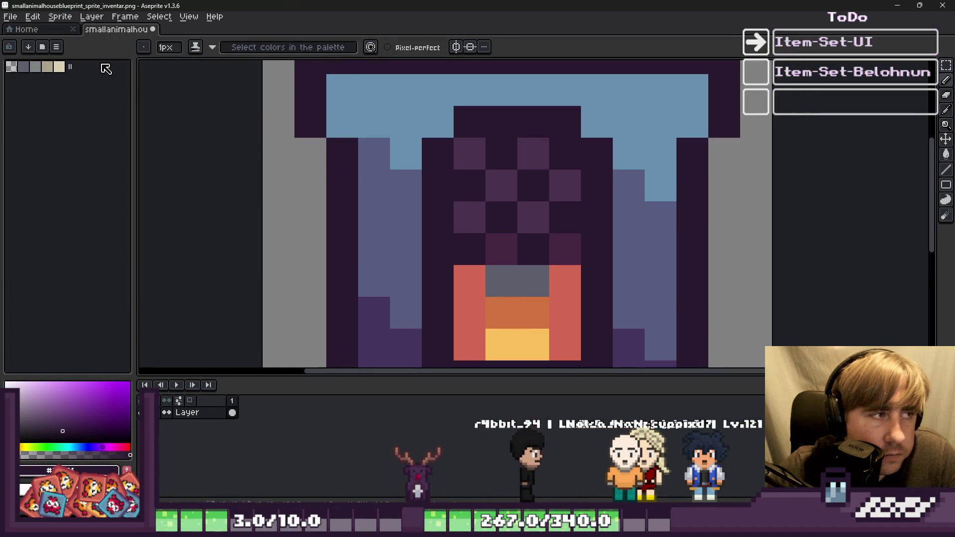
{"action": "left_click", "coordinate": [56, 46]}
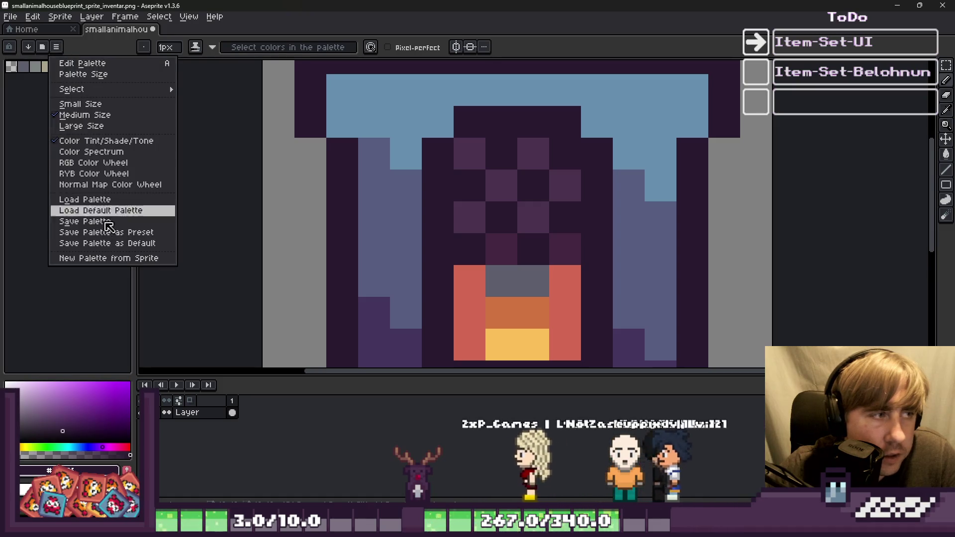
Paint slate-blue checker pixels into the vacuum icon's window, undoing misplaced ones
{"action": "left_click", "coordinate": [113, 210]}
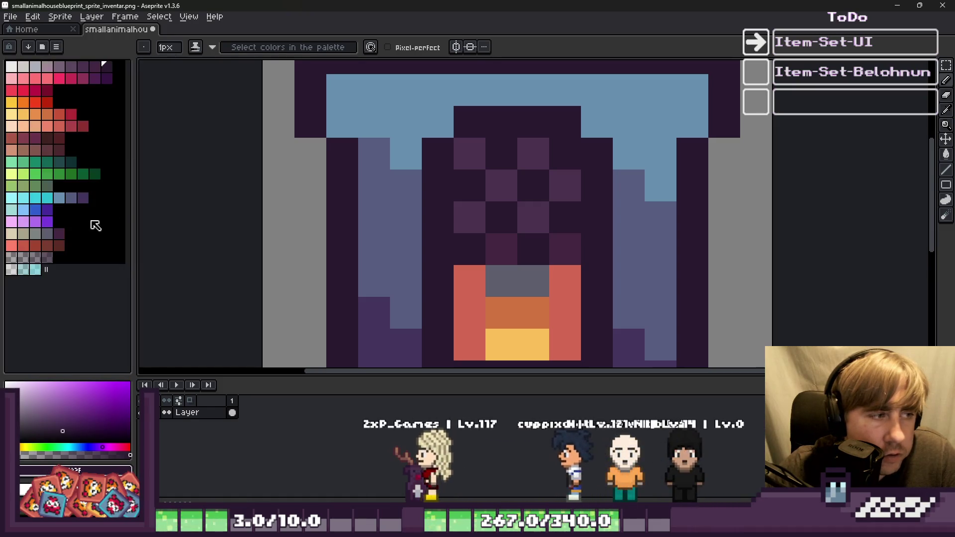
{"action": "left_click", "coordinate": [71, 198]}
{"action": "left_click", "coordinate": [472, 219]}
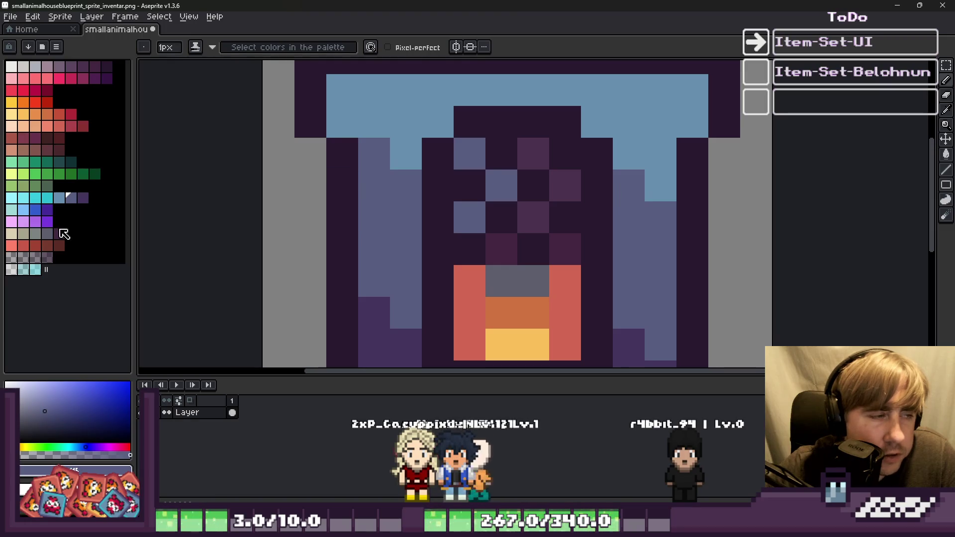
{"action": "key", "text": "ctrl+z"}
{"action": "key", "text": "ctrl+z"}
{"action": "key", "text": "ctrl+z"}
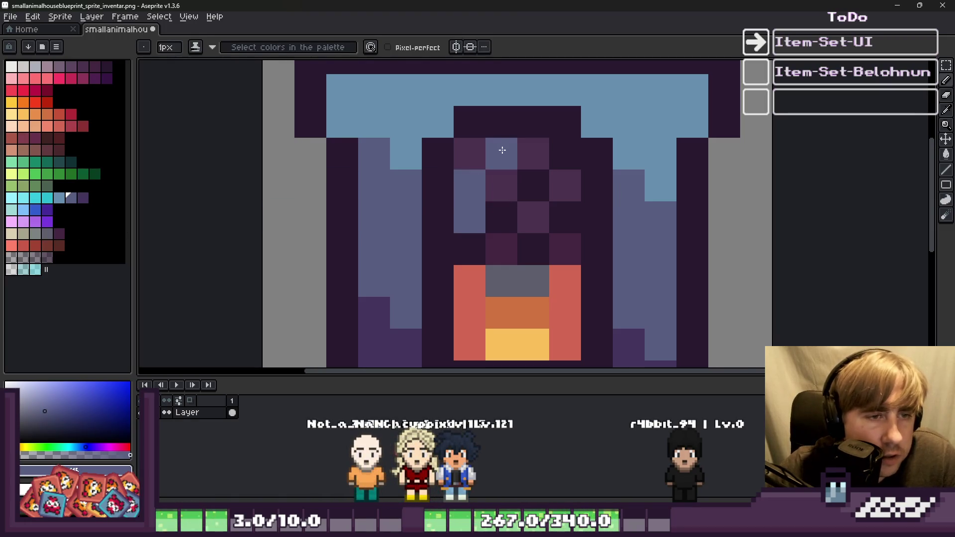
{"action": "key", "text": "ctrl+z"}
{"action": "key", "text": "ctrl+z"}
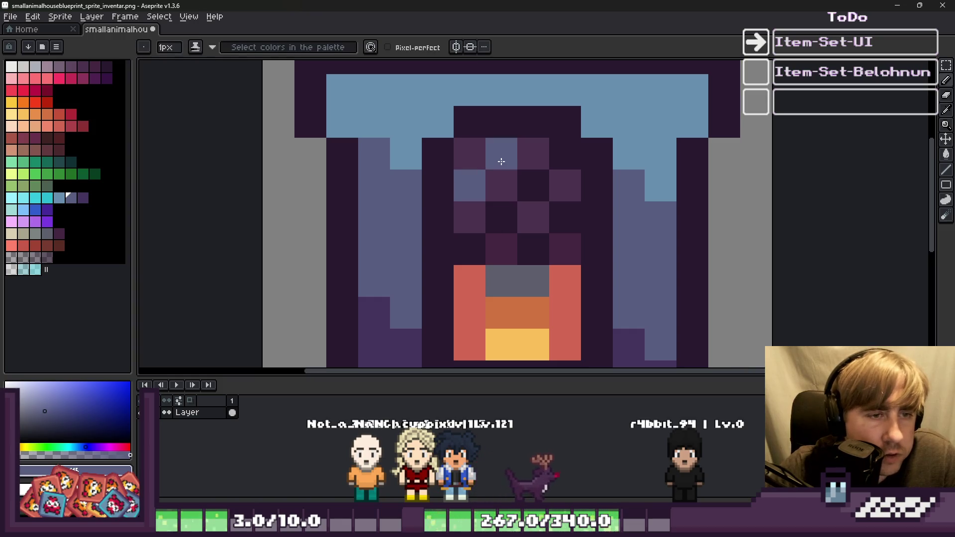
{"action": "left_click", "coordinate": [501, 217]}
{"action": "left_click", "coordinate": [469, 249]}
{"action": "left_click", "coordinate": [533, 249]}
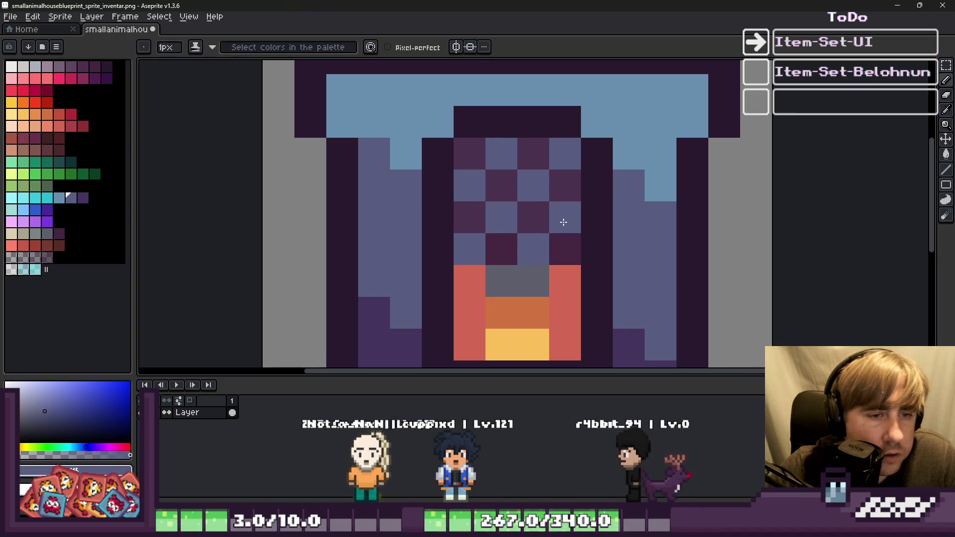
{"action": "left_click", "coordinate": [565, 217]}
Fill the window checkerboard with light-blue pixels, undoing a stray dark-purple pixel
{"action": "left_click", "coordinate": [59, 198]}
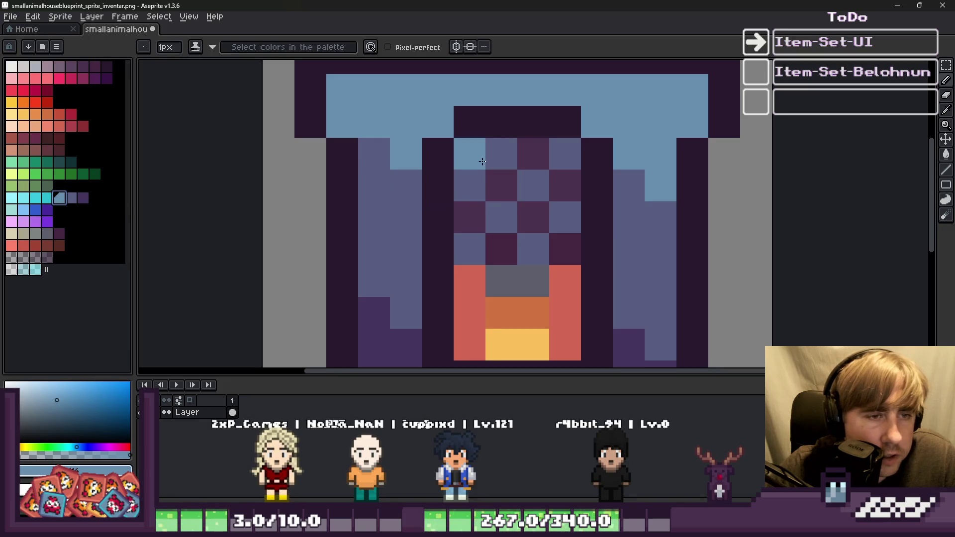
{"action": "left_click_drag", "start_coordinate": [482, 161], "coordinate": [563, 261]}
{"action": "left_click", "coordinate": [533, 154]}
{"action": "left_click", "coordinate": [470, 217]}
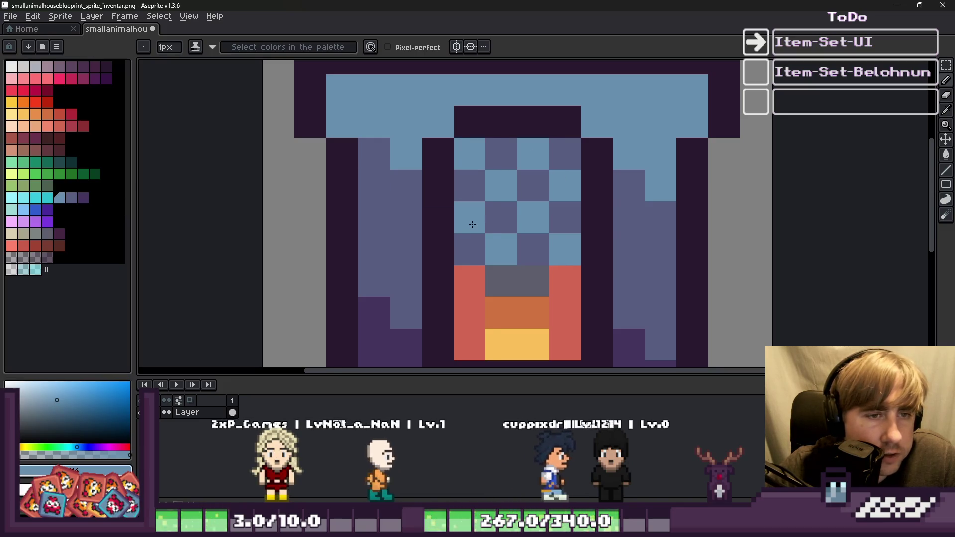
{"action": "left_click", "coordinate": [438, 217], "text": "alt"}
{"action": "scroll", "coordinate": [498, 221], "scroll_direction": "down", "scroll_amount": 4}
{"action": "scroll", "coordinate": [493, 249], "scroll_direction": "up", "scroll_amount": 4}
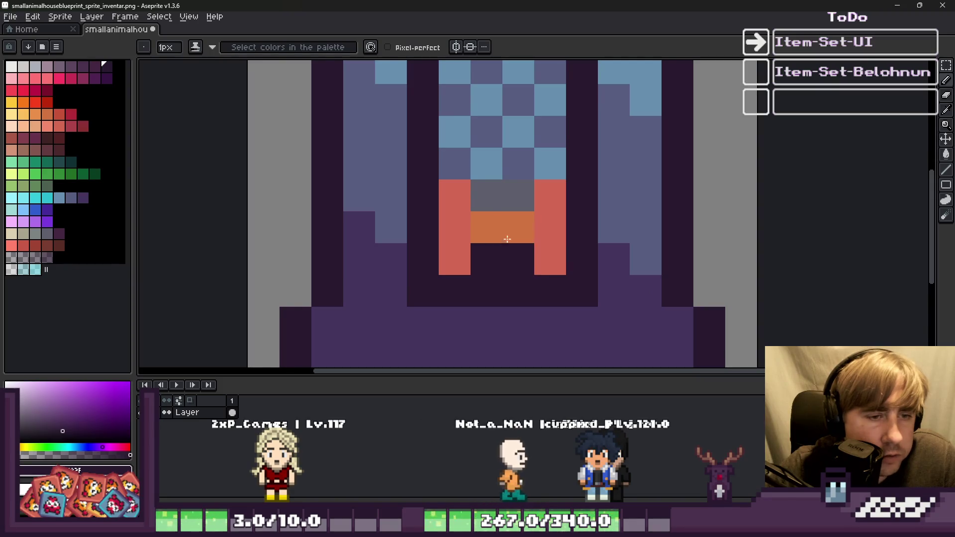
{"action": "scroll", "coordinate": [508, 199], "scroll_direction": "down", "scroll_amount": 4}
{"action": "scroll", "coordinate": [464, 190], "scroll_direction": "up", "scroll_amount": 3}
{"action": "left_click", "coordinate": [464, 191]}
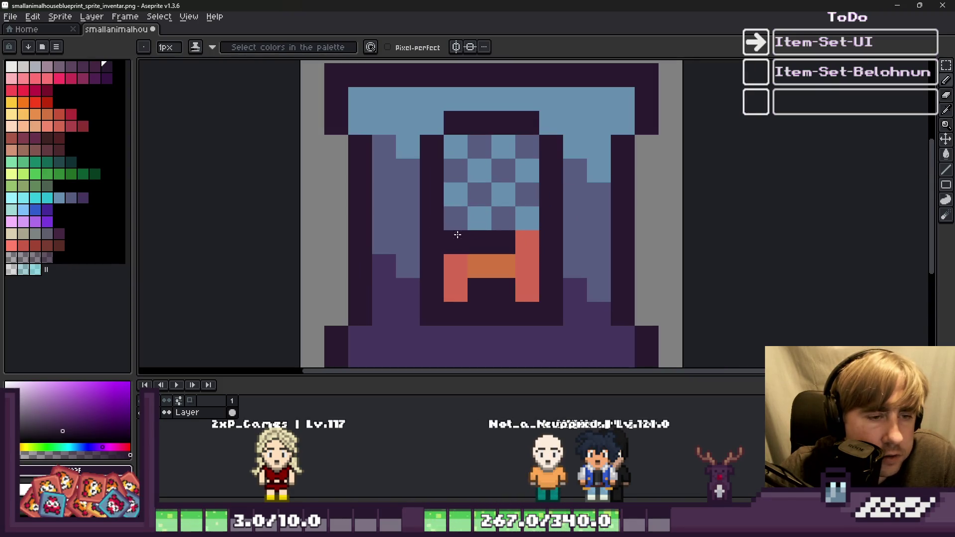
{"action": "key", "text": "ctrl+z"}
{"action": "scroll", "coordinate": [499, 226], "scroll_direction": "down", "scroll_amount": 3}
{"action": "scroll", "coordinate": [493, 234], "scroll_direction": "up", "scroll_amount": 4}
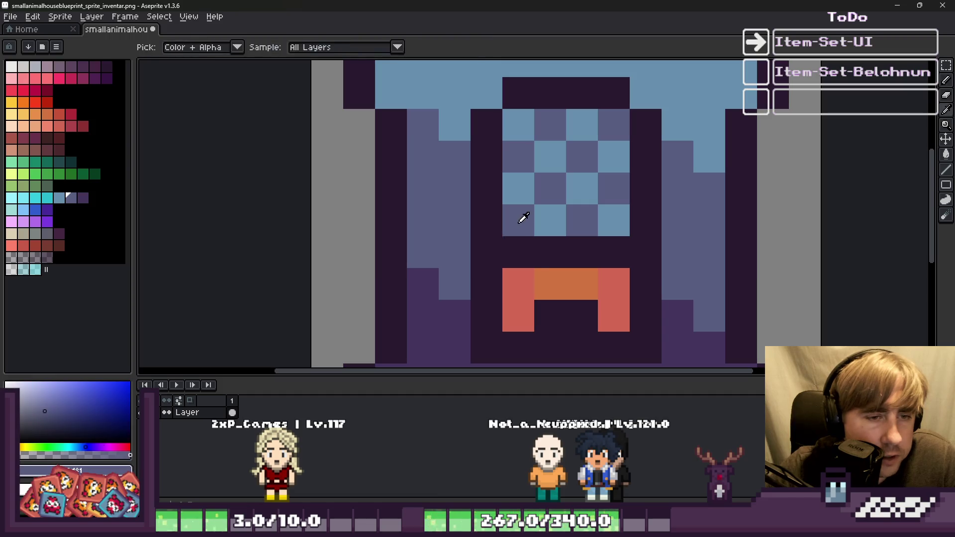
{"action": "left_click", "coordinate": [559, 218], "text": "alt"}
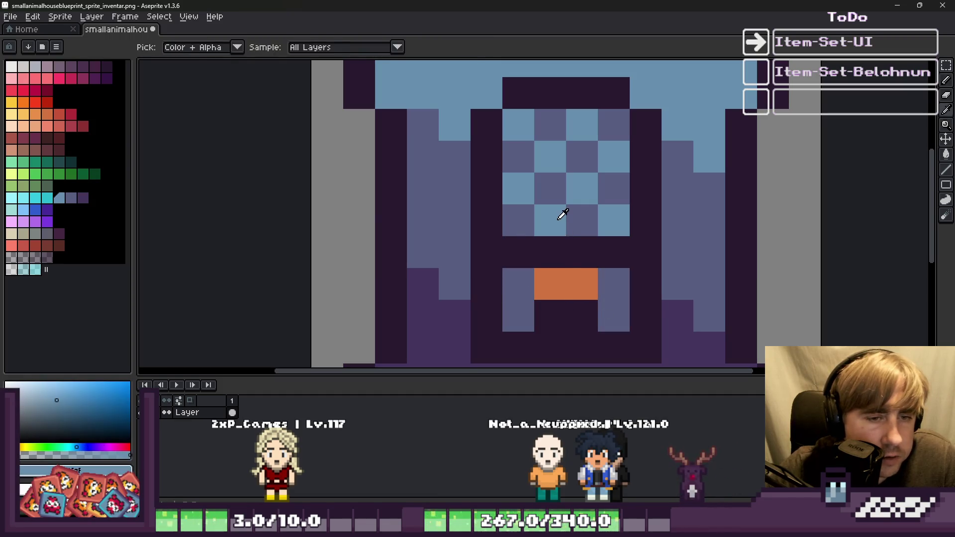
{"action": "left_click", "coordinate": [518, 220]}
{"action": "scroll", "coordinate": [580, 278], "scroll_direction": "down", "scroll_amount": 4}
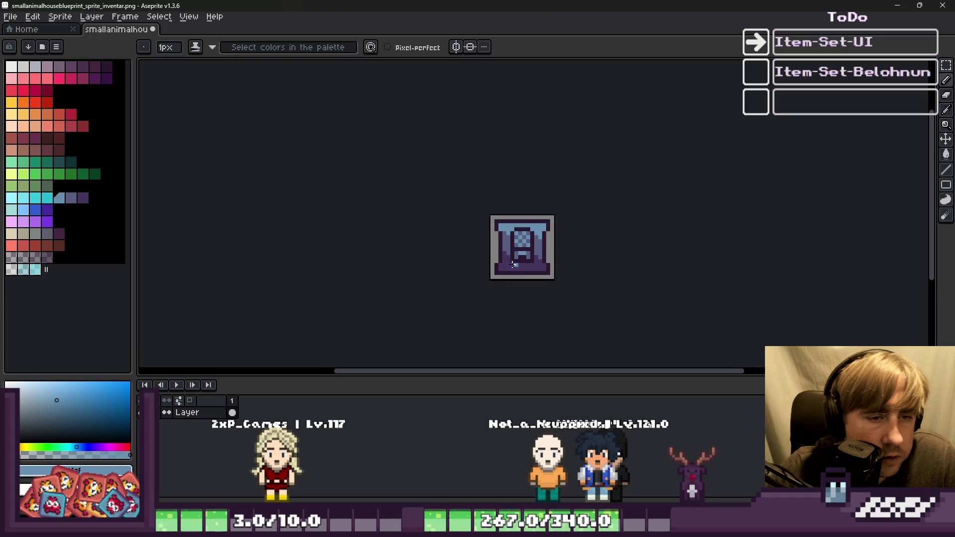
{"action": "scroll", "coordinate": [517, 267], "scroll_direction": "up", "scroll_amount": 1}
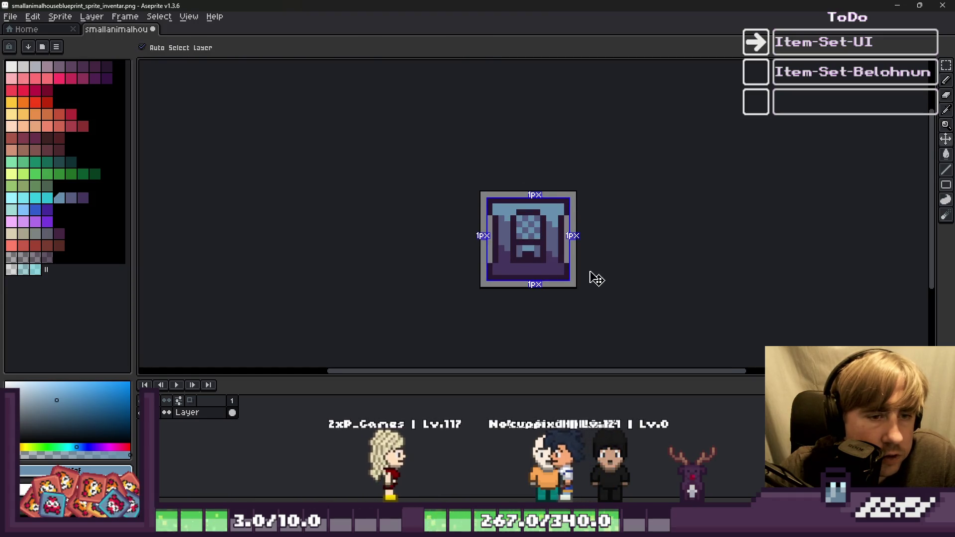
{"action": "scroll", "coordinate": [501, 266], "scroll_direction": "up", "scroll_amount": 3}
Repaint the red-orange base blue-grey, touching up with dark outline and light-blue pixels
{"action": "left_click", "coordinate": [502, 266], "text": "alt"}
{"action": "scroll", "coordinate": [501, 269], "scroll_direction": "up", "scroll_amount": 2}
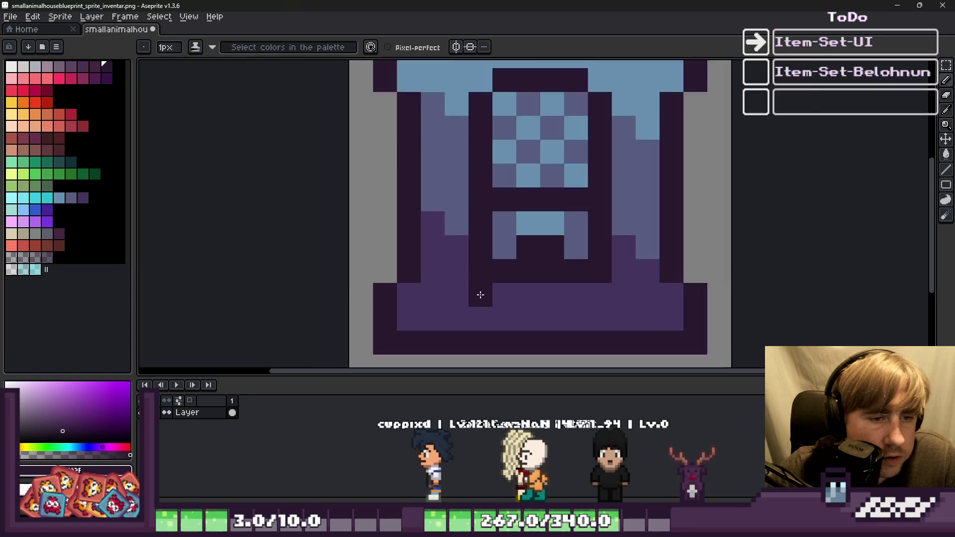
{"action": "left_click", "coordinate": [640, 295]}
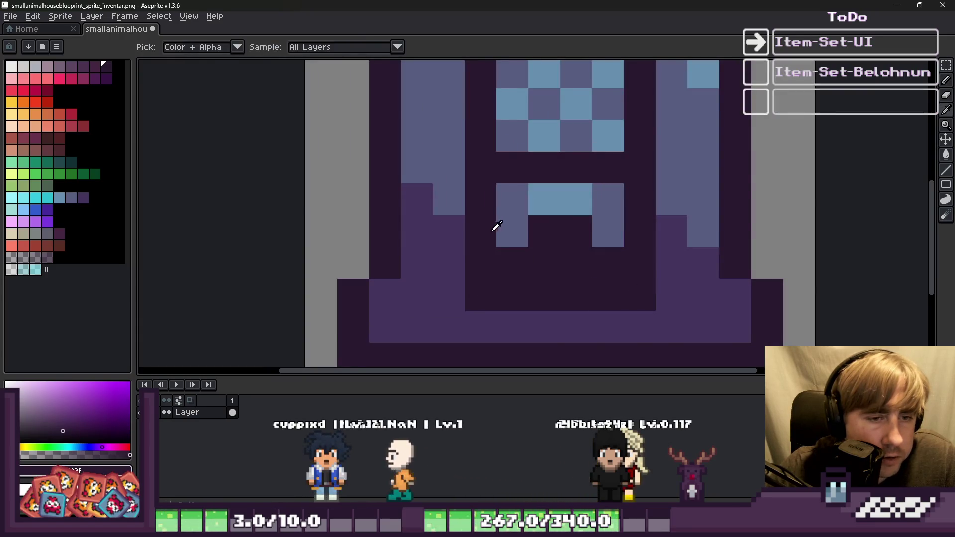
{"action": "left_click", "coordinate": [497, 228], "text": "alt"}
{"action": "left_click_drag", "start_coordinate": [512, 264], "coordinate": [548, 266]}
{"action": "scroll", "coordinate": [559, 249], "scroll_direction": "down", "scroll_amount": 3}
{"action": "scroll", "coordinate": [552, 258], "scroll_direction": "up", "scroll_amount": 3}
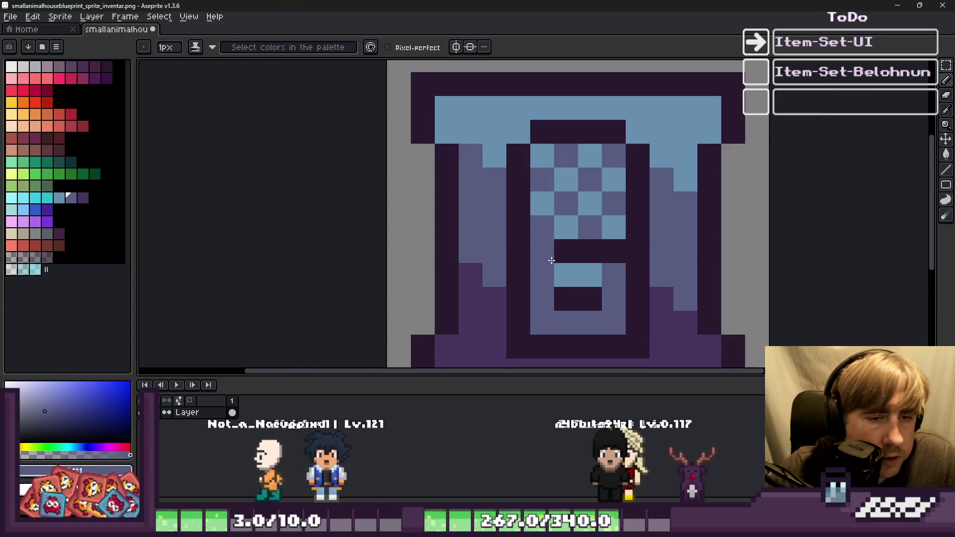
{"action": "left_click", "coordinate": [567, 271], "text": "alt"}
{"action": "left_click", "coordinate": [548, 269]}
{"action": "scroll", "coordinate": [620, 265], "scroll_direction": "down", "scroll_amount": 5}
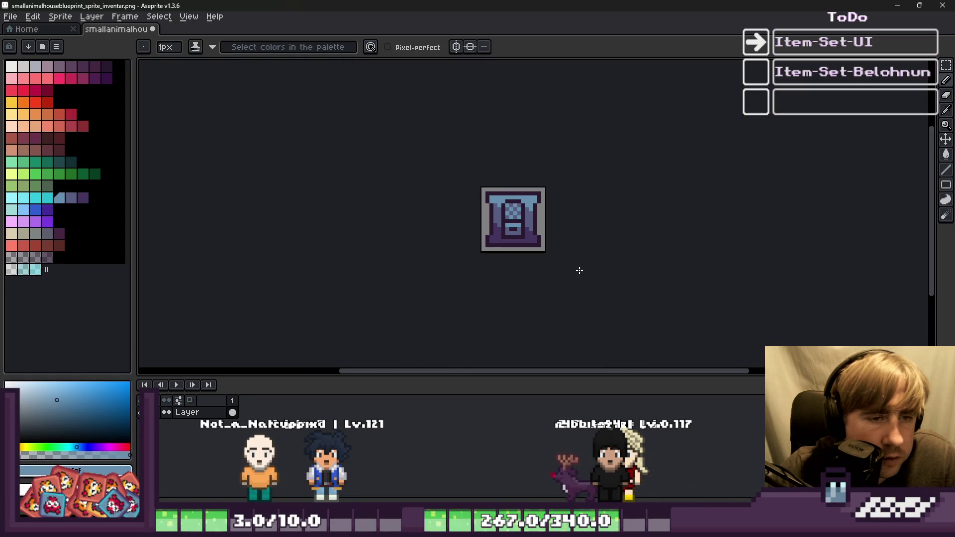
{"action": "scroll", "coordinate": [544, 257], "scroll_direction": "up", "scroll_amount": 5}
Save the finished vacuum inventory icon
{"action": "scroll", "coordinate": [572, 261], "scroll_direction": "down", "scroll_amount": 4}
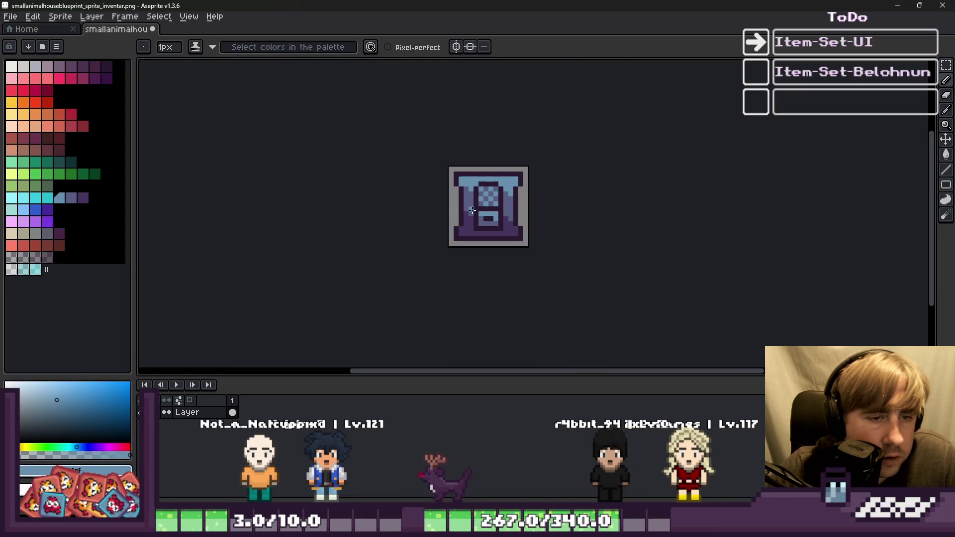
{"action": "key", "text": "ctrl"}
{"action": "scroll", "coordinate": [497, 224], "scroll_direction": "up", "scroll_amount": 4}
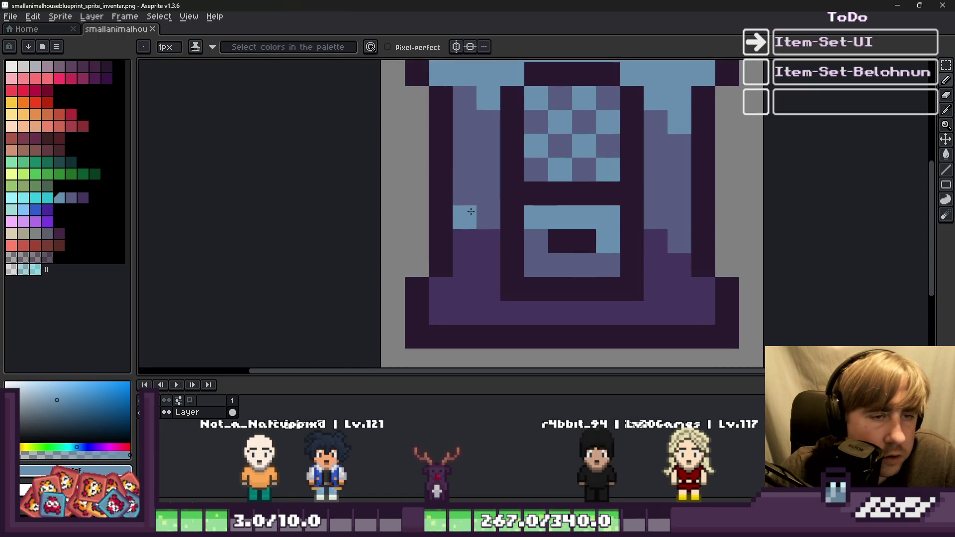
{"action": "scroll", "coordinate": [471, 211], "scroll_direction": "down", "scroll_amount": 2}
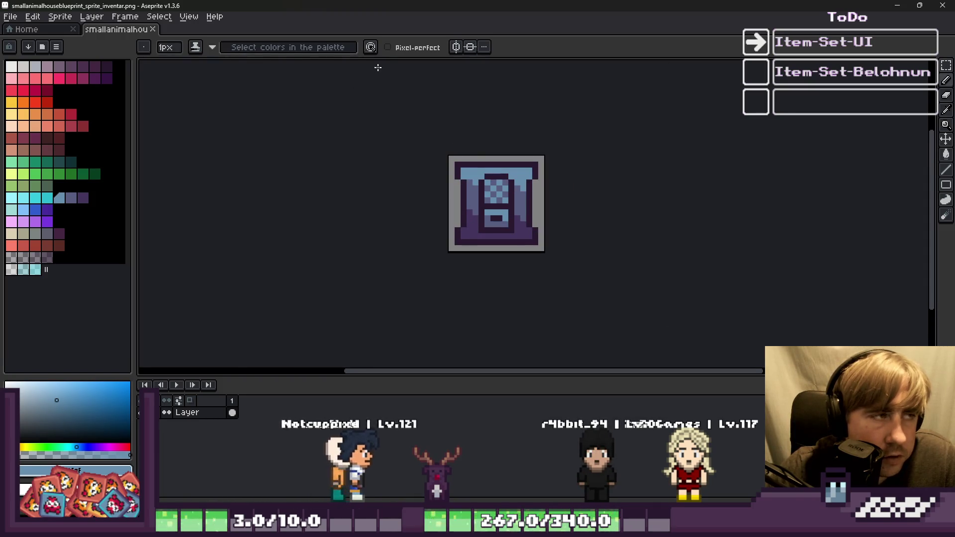
{"action": "key", "text": "ctrl"}
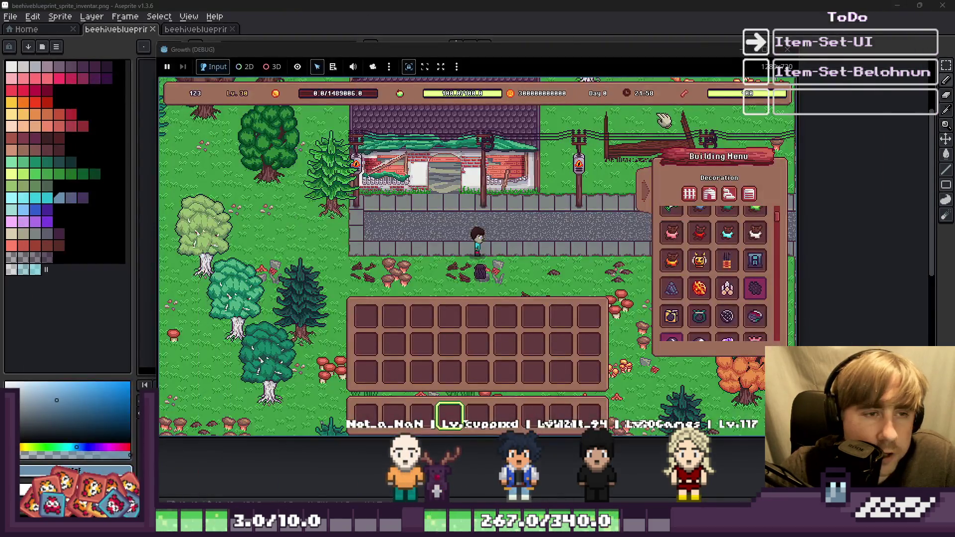
Select the Bee Hive Blueprint in the Building Menu, buy it via Shop, and inspect it in the inventory
{"action": "scroll", "coordinate": [701, 264], "scroll_direction": "up", "scroll_amount": 1}
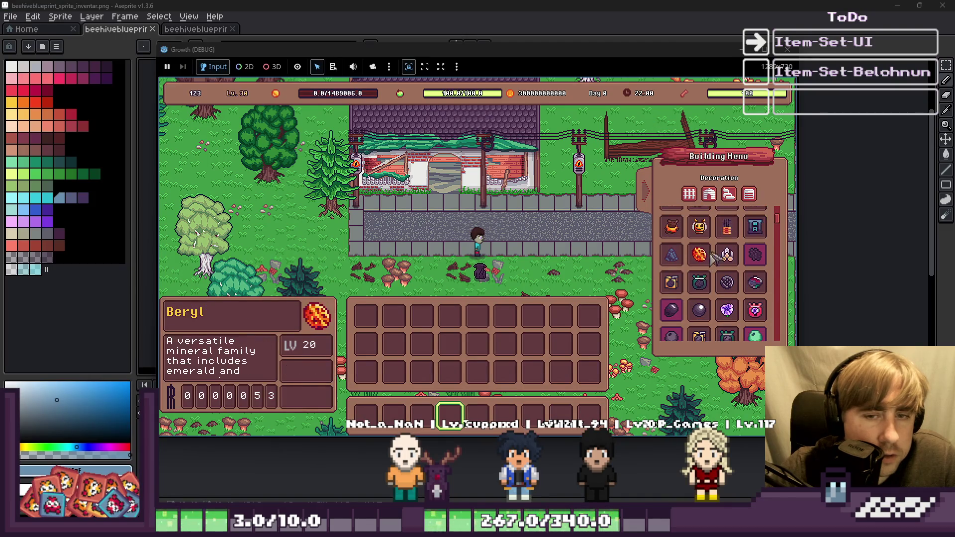
{"action": "left_click", "coordinate": [754, 226]}
{"action": "left_click", "coordinate": [604, 280]}
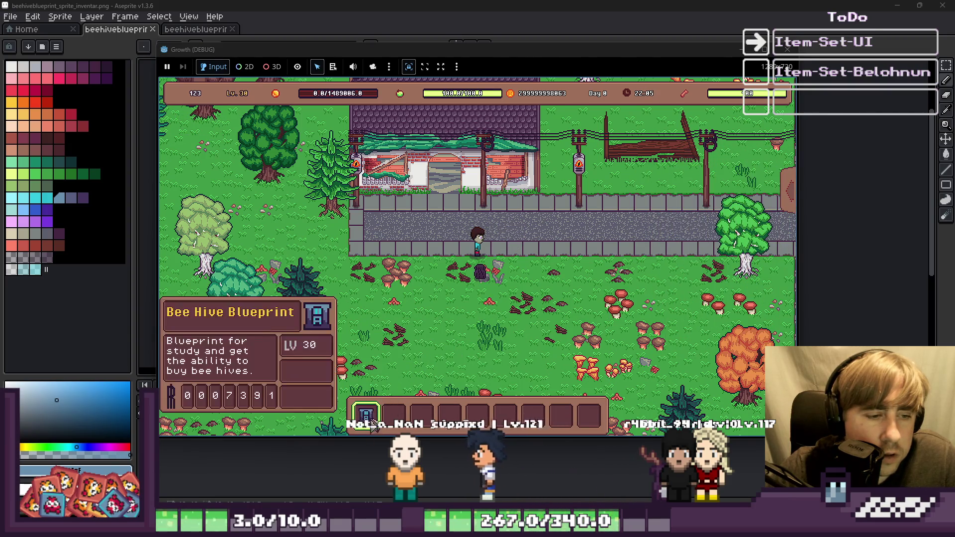
{"action": "left_click", "coordinate": [367, 415]}
{"action": "left_click", "coordinate": [547, 273]}
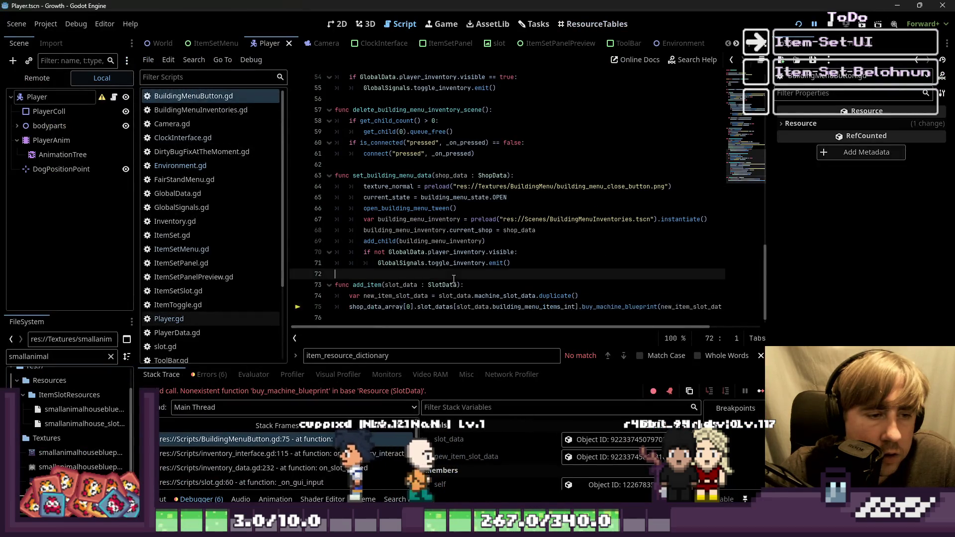
Stop the Growth game and open smallanimalhouseblueprint_sprite_world.png via Open in External Program
{"action": "left_click", "coordinate": [829, 24]}
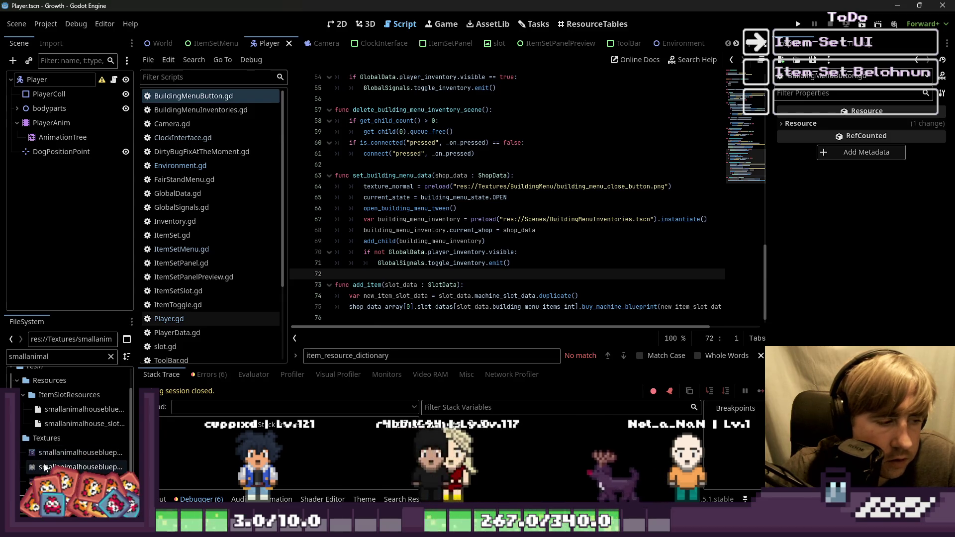
{"action": "right_click", "coordinate": [67, 466]}
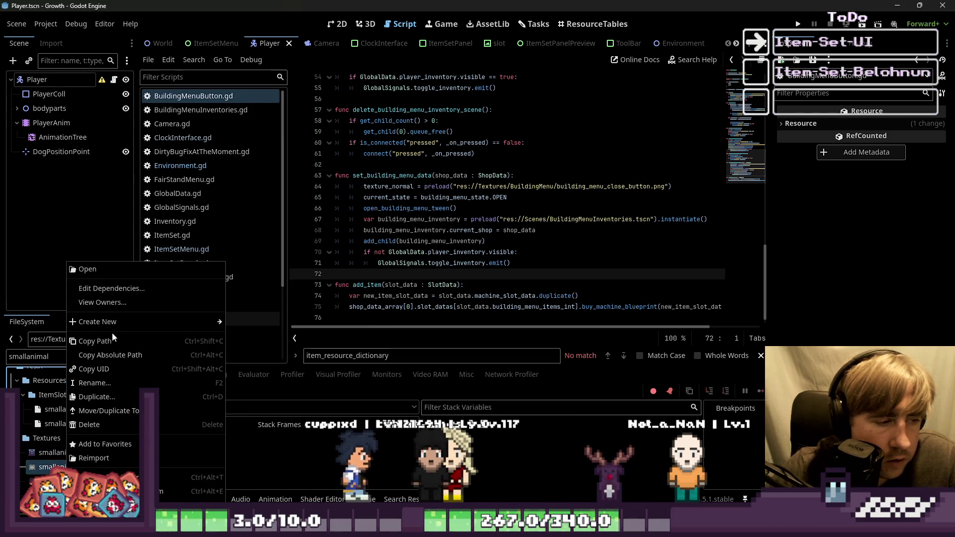
{"action": "left_click", "coordinate": [115, 491]}
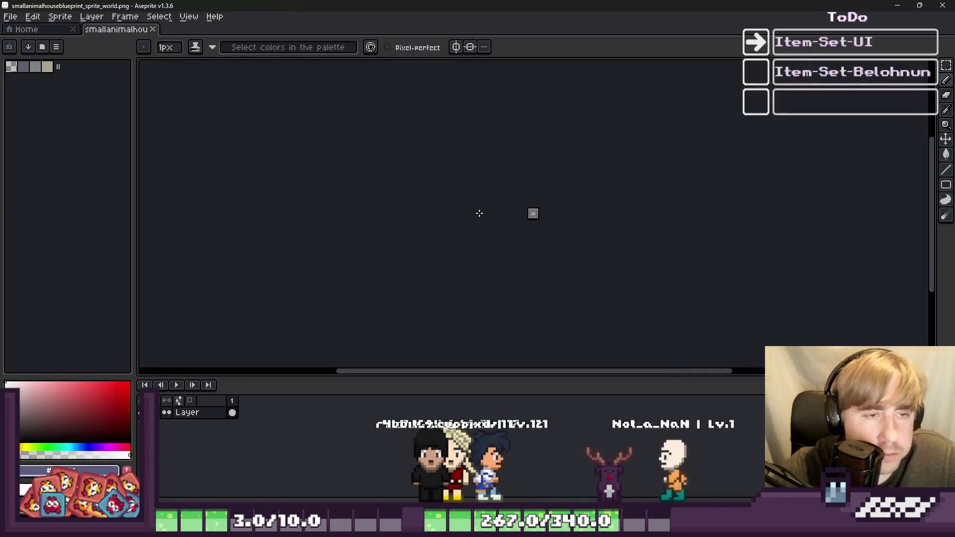
Replace the world sprite with the inventory icon shrunk to about 10x10, darkening its top and bottom rows
{"action": "key", "text": "Delete"}
{"action": "key", "text": "ctrl+v"}
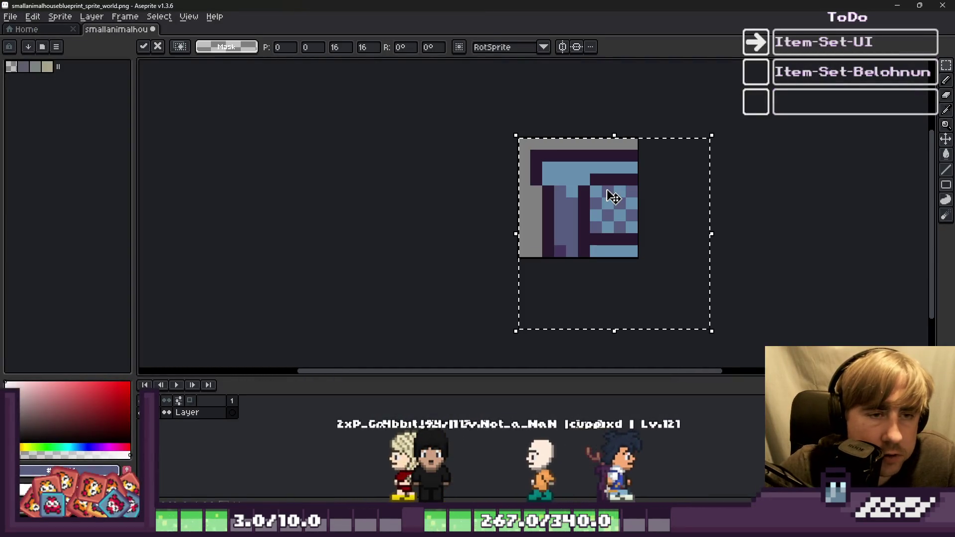
{"action": "left_click_drag", "start_coordinate": [710, 329], "coordinate": [638, 264]}
{"action": "key", "text": "Return"}
{"action": "scroll", "coordinate": [551, 189], "scroll_direction": "up", "scroll_amount": 1}
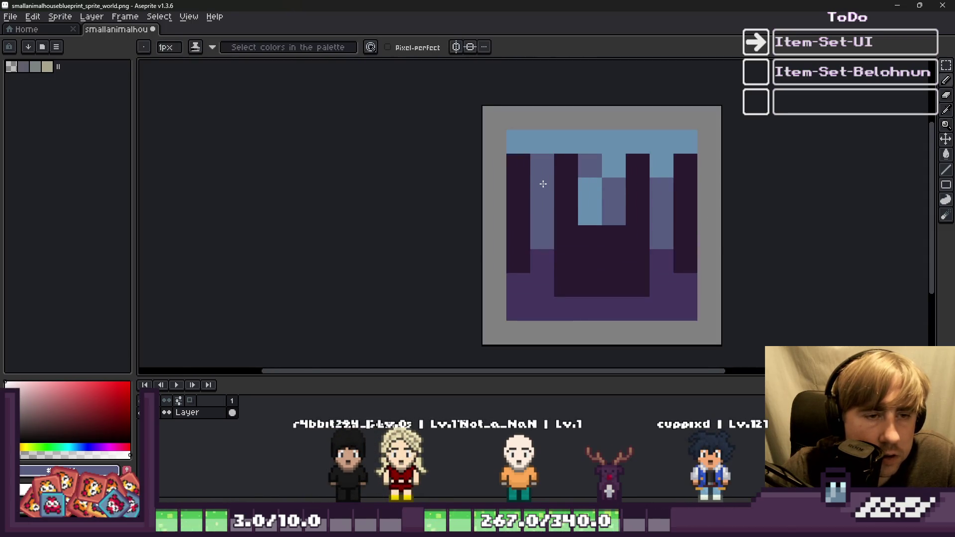
{"action": "left_click_drag", "start_coordinate": [520, 150], "coordinate": [645, 136]}
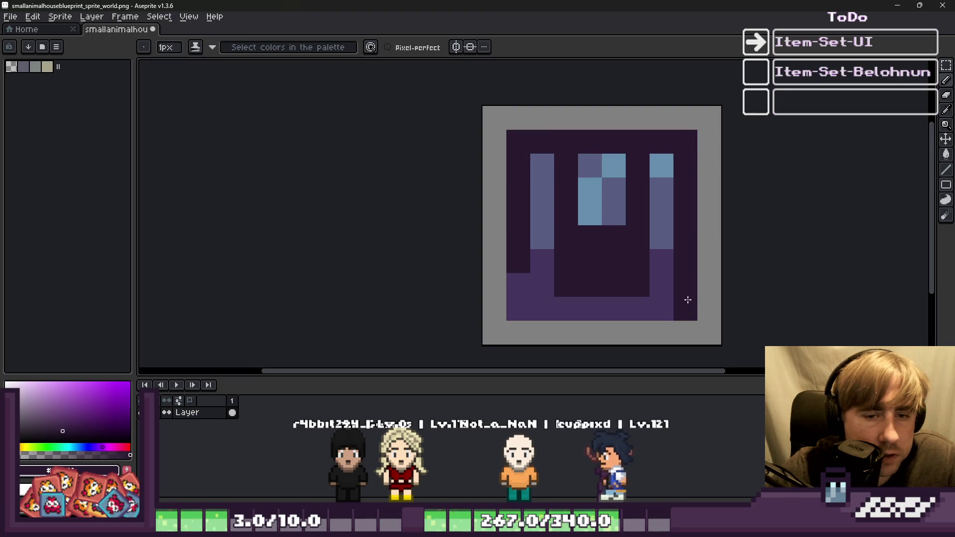
{"action": "left_click_drag", "start_coordinate": [688, 298], "coordinate": [542, 309]}
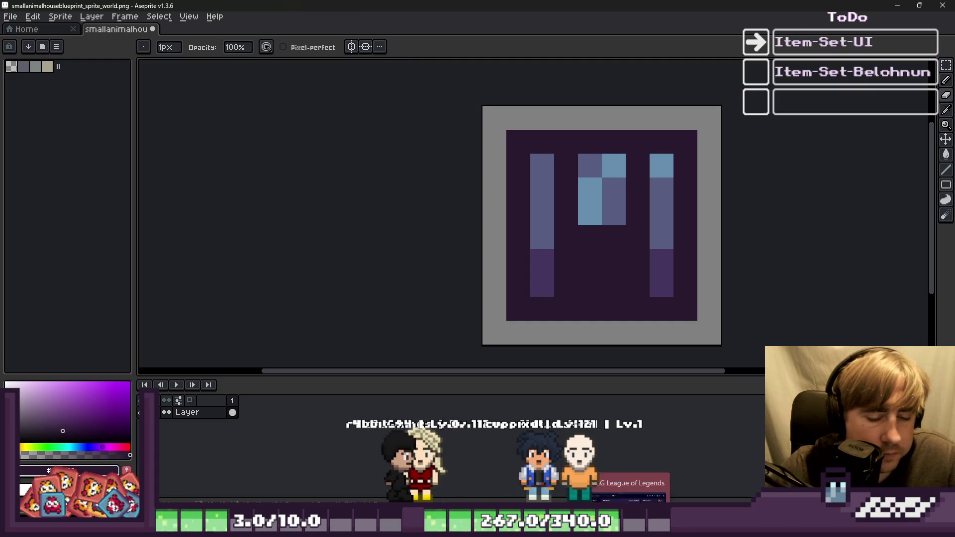
Bring up the beehive blueprint world sprite tab for comparison
{"action": "left_click", "coordinate": [689, 527]}
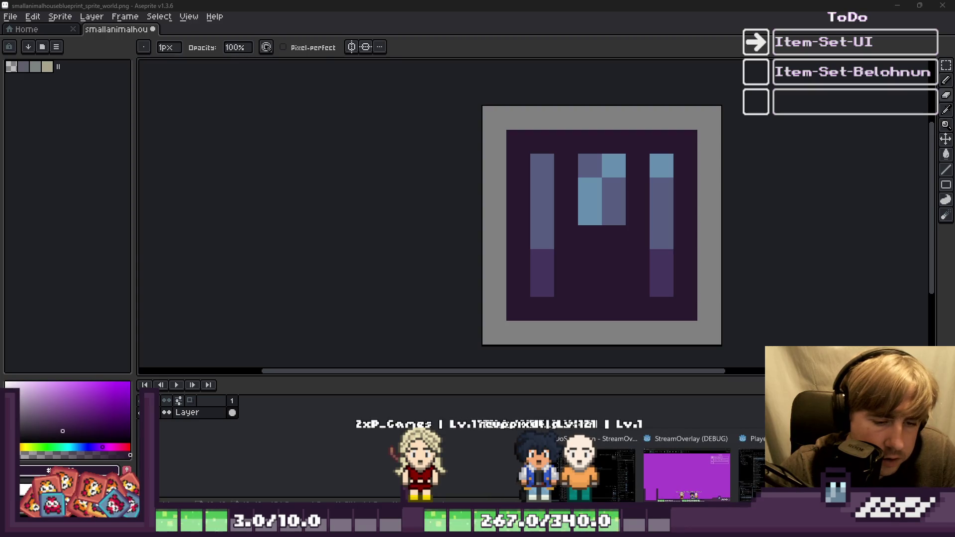
{"action": "left_click", "coordinate": [255, 477]}
{"action": "left_click", "coordinate": [187, 30]}
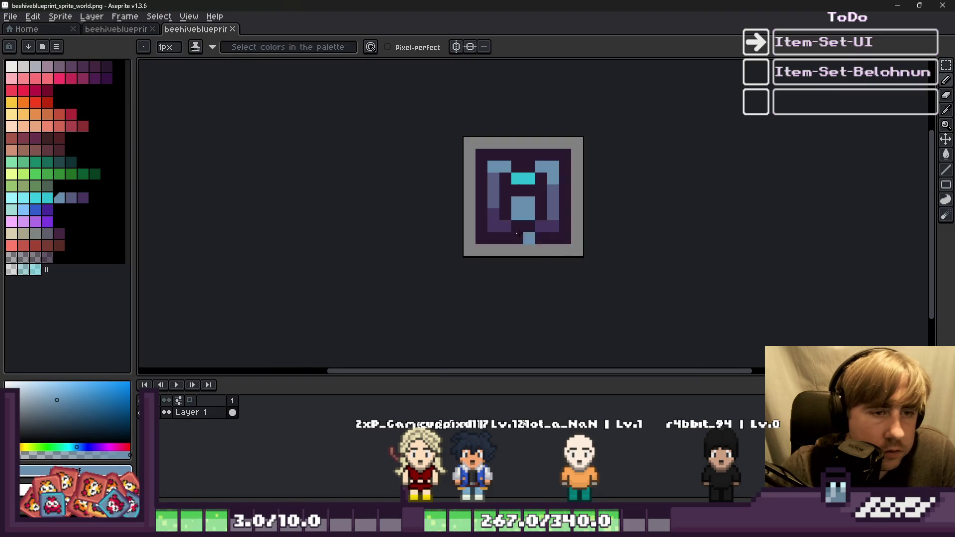
Recolour the right column in blue shades, the bottom row dark purple, and the inner top row light blue
{"action": "scroll", "coordinate": [538, 244], "scroll_direction": "up", "scroll_amount": 3}
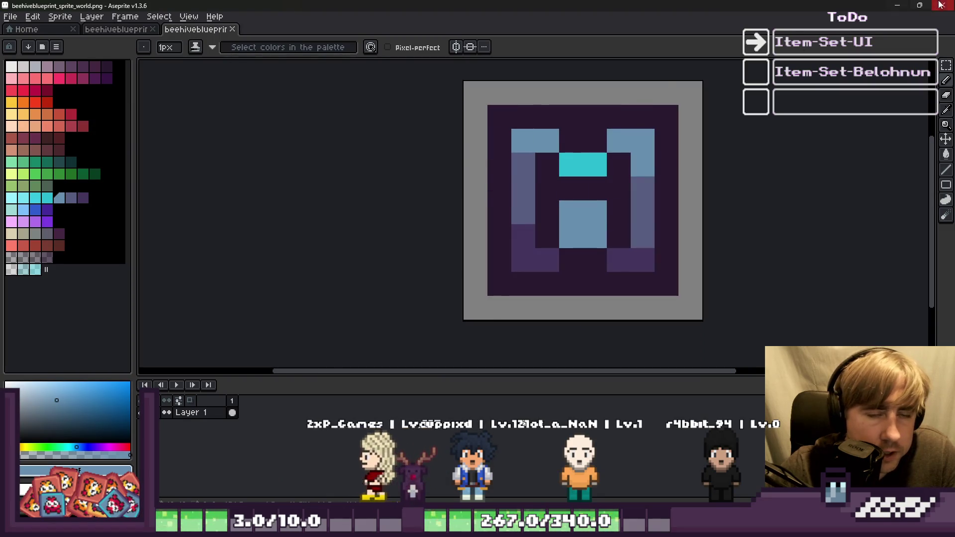
{"action": "left_click", "coordinate": [896, 5]}
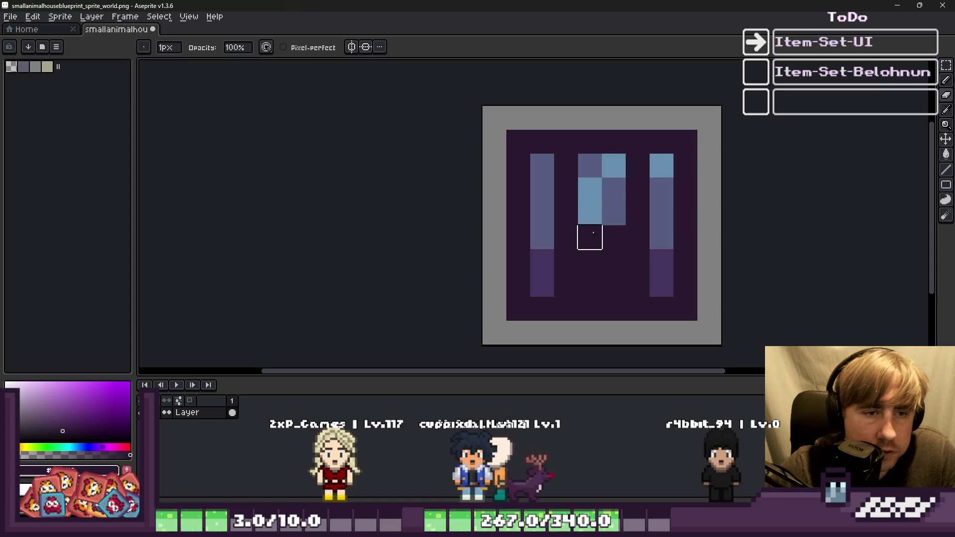
{"action": "left_click", "coordinate": [661, 159], "text": "alt"}
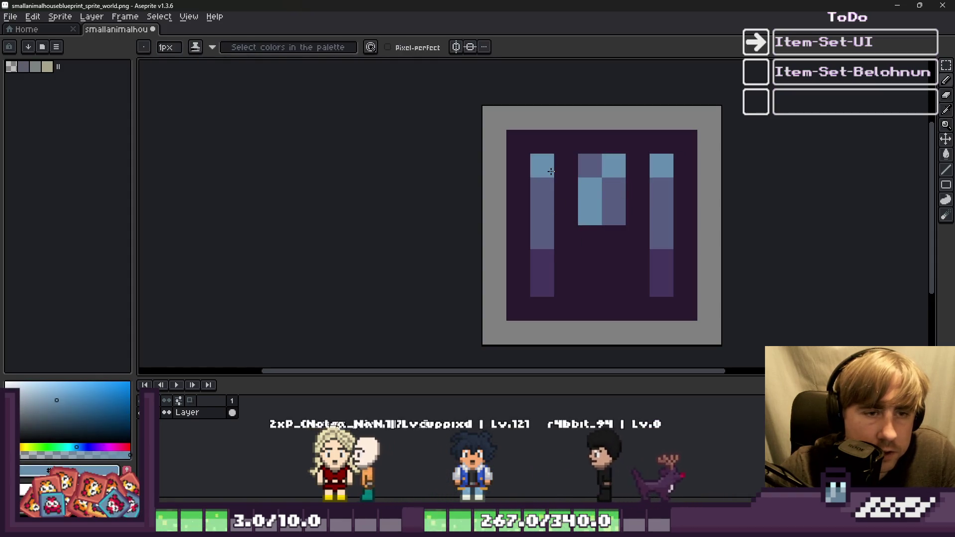
{"action": "left_click", "coordinate": [661, 189]}
{"action": "left_click", "coordinate": [669, 231], "text": "alt"}
{"action": "left_click", "coordinate": [665, 259]}
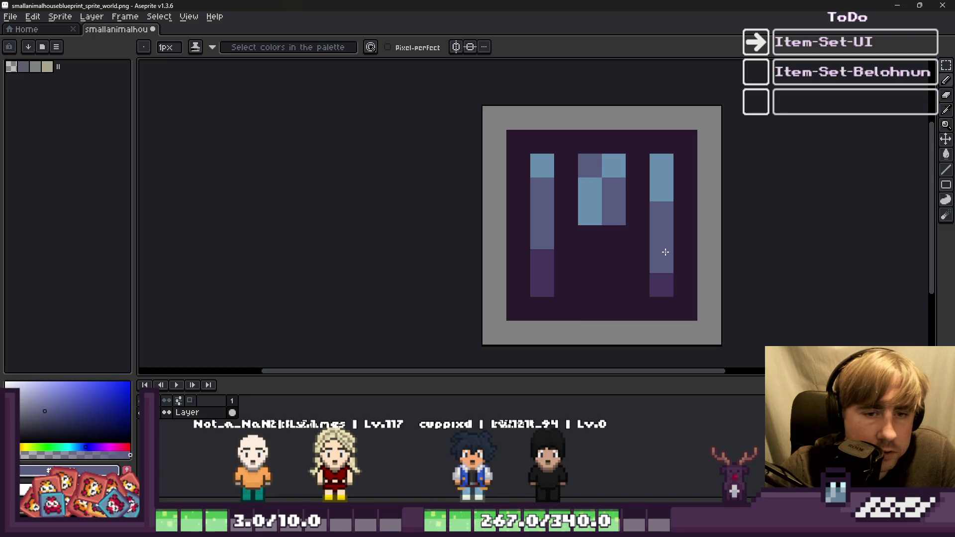
{"action": "left_click", "coordinate": [547, 276], "text": "alt"}
{"action": "left_click_drag", "start_coordinate": [565, 285], "coordinate": [603, 282]}
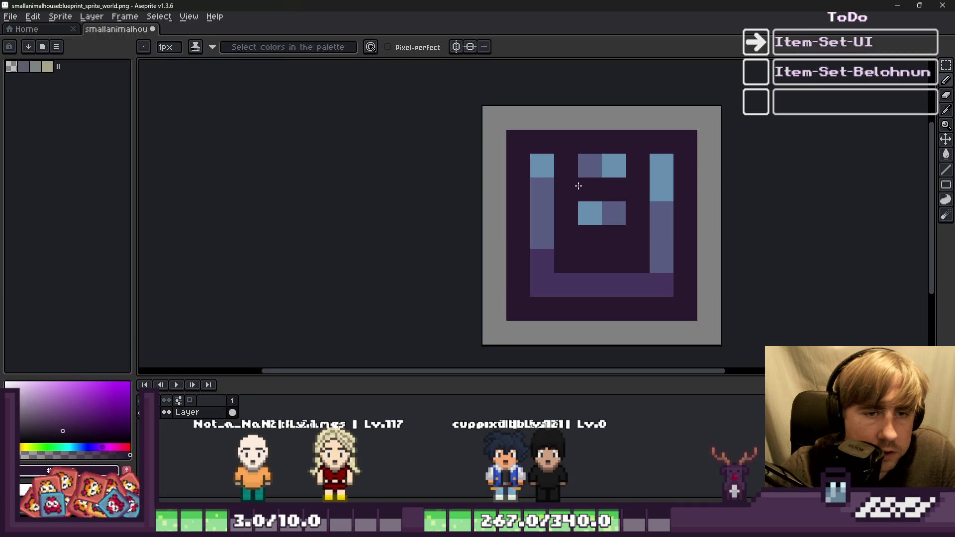
{"action": "left_click", "coordinate": [545, 196], "text": "alt"}
{"action": "left_click", "coordinate": [542, 166], "text": "alt"}
{"action": "left_click_drag", "start_coordinate": [566, 166], "coordinate": [602, 165]}
Compare against the animal house inventory and beehive world sprites, then return to the house world sprite
{"action": "scroll", "coordinate": [596, 168], "scroll_direction": "down", "scroll_amount": 5}
{"action": "mouse_move", "coordinate": [402, 5]}
{"action": "left_mouse_down"}
{"action": "mouse_move", "coordinate": [442, 179]}
{"action": "mouse_move", "coordinate": [453, 1]}
{"action": "left_mouse_up"}
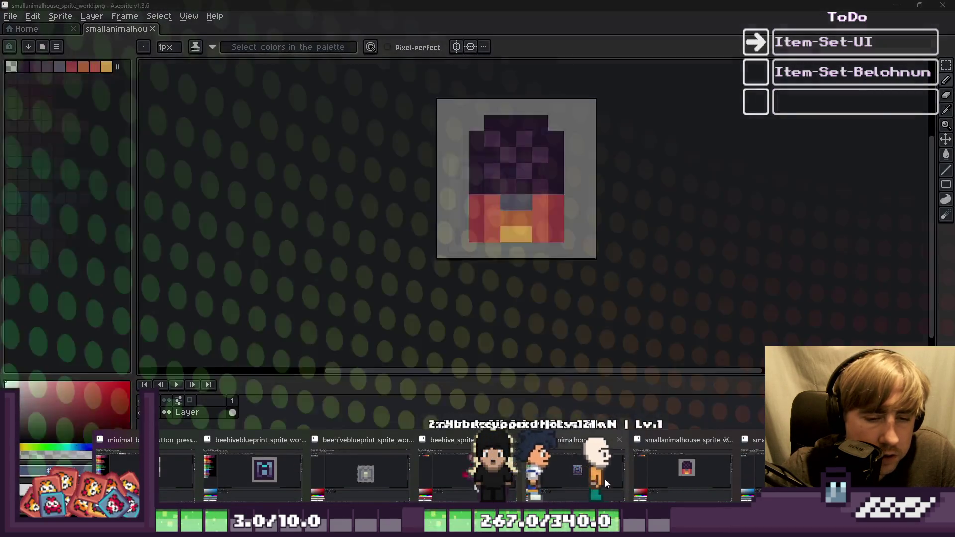
{"action": "left_click", "coordinate": [589, 476]}
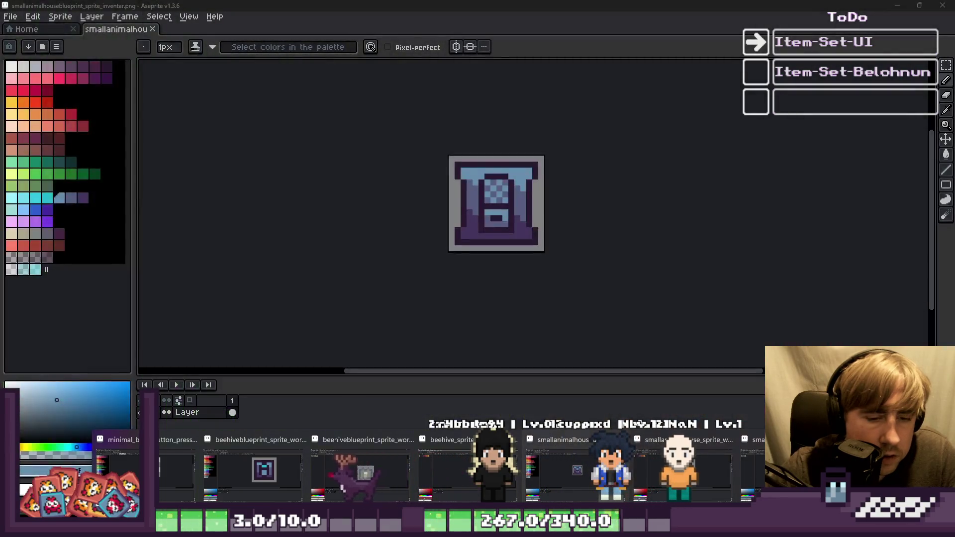
{"action": "left_click", "coordinate": [262, 478]}
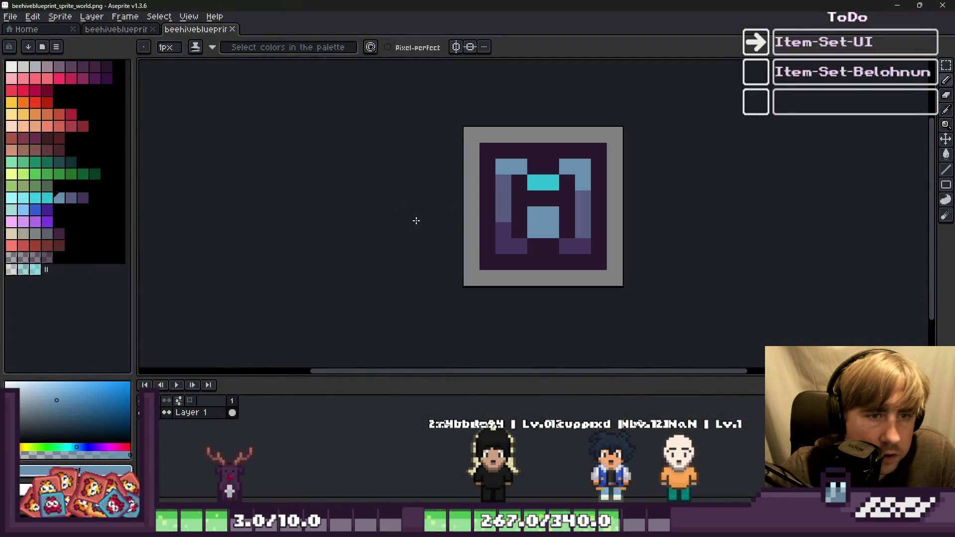
{"action": "key", "text": "alt+Tab"}
{"action": "scroll", "coordinate": [550, 119], "scroll_direction": "up", "scroll_amount": 5}
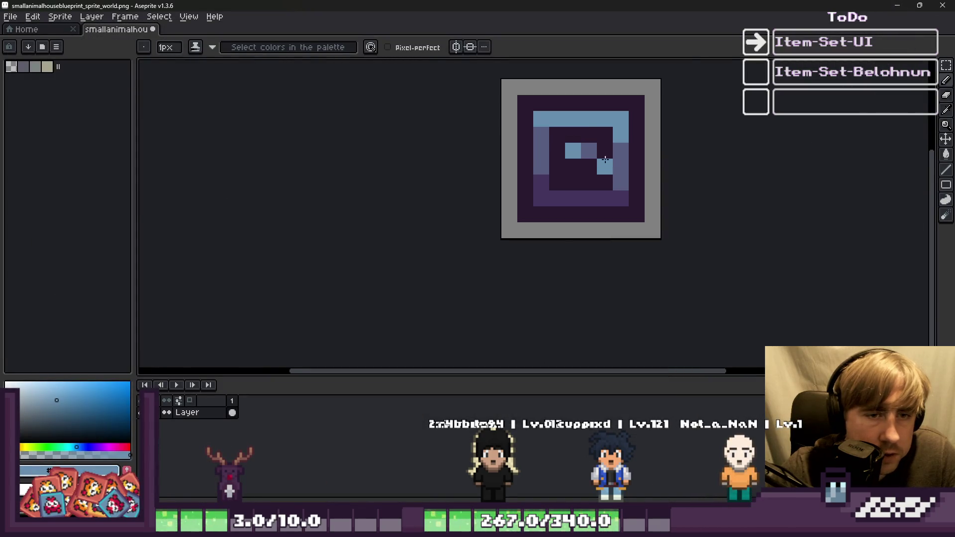
Pencil a light-blue and slate checker pattern into the sprite's centre, darkening one lower purple pixel
{"action": "left_click", "coordinate": [550, 120], "text": "alt"}
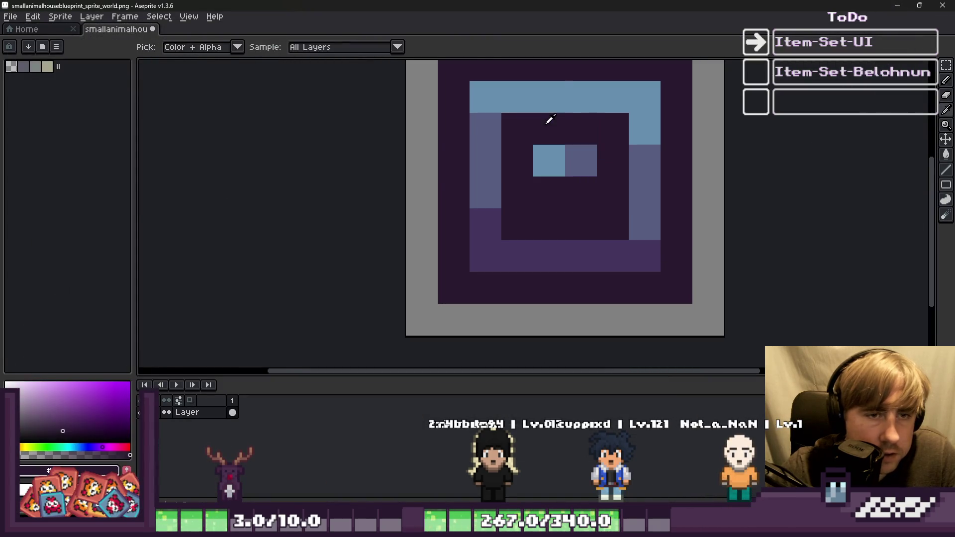
{"action": "left_click", "coordinate": [557, 157], "text": "alt"}
{"action": "left_click", "coordinate": [580, 160], "text": "alt"}
{"action": "left_click", "coordinate": [549, 129]}
{"action": "left_click", "coordinate": [549, 160], "text": "alt"}
{"action": "mouse_move", "coordinate": [581, 129]}
{"action": "left_mouse_down"}
{"action": "mouse_move", "coordinate": [566, 169]}
{"action": "mouse_move", "coordinate": [581, 192]}
{"action": "left_mouse_up"}
{"action": "left_click", "coordinate": [576, 160], "text": "alt"}
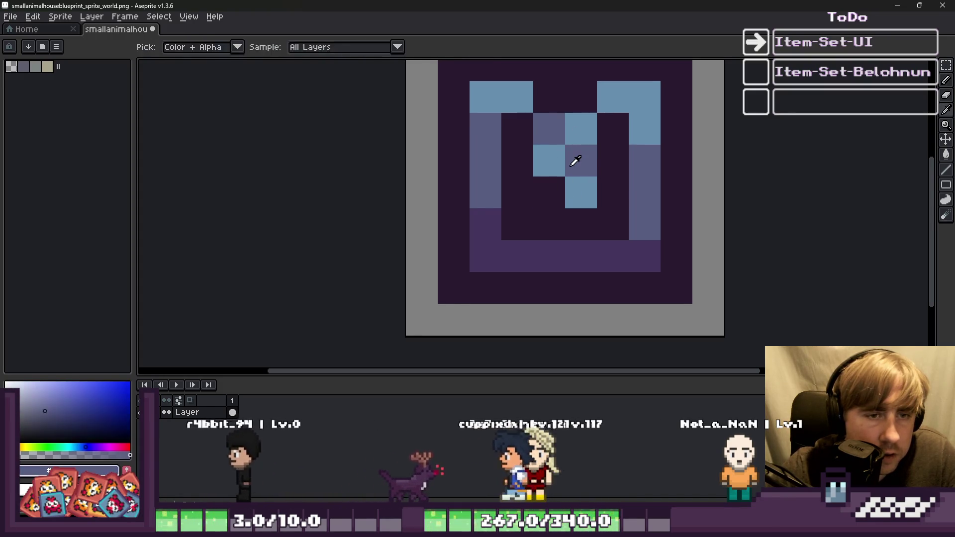
{"action": "left_click", "coordinate": [575, 160]}
{"action": "left_click", "coordinate": [549, 192]}
{"action": "left_click", "coordinate": [537, 213], "text": "alt"}
{"action": "left_click", "coordinate": [541, 256]}
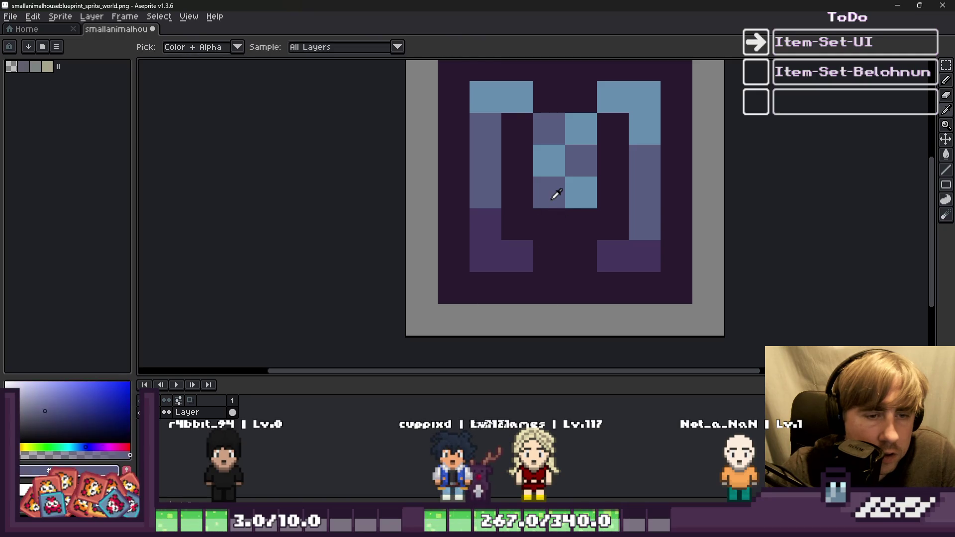
{"action": "left_click", "coordinate": [572, 192], "text": "alt"}
{"action": "left_click", "coordinate": [549, 219]}
{"action": "left_click", "coordinate": [562, 207], "text": "alt"}
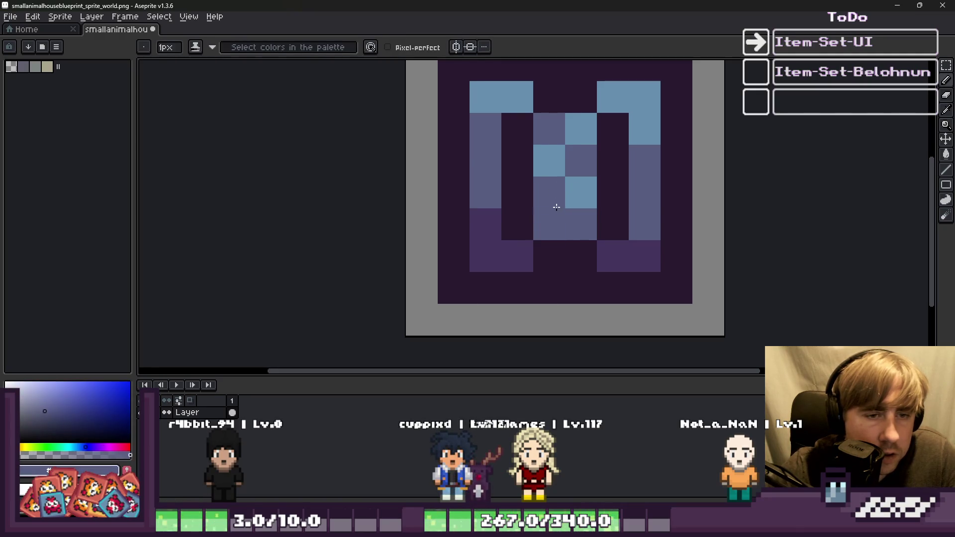
{"action": "left_click", "coordinate": [561, 227], "text": "alt"}
{"action": "scroll", "coordinate": [561, 205], "scroll_direction": "down", "scroll_amount": 4}
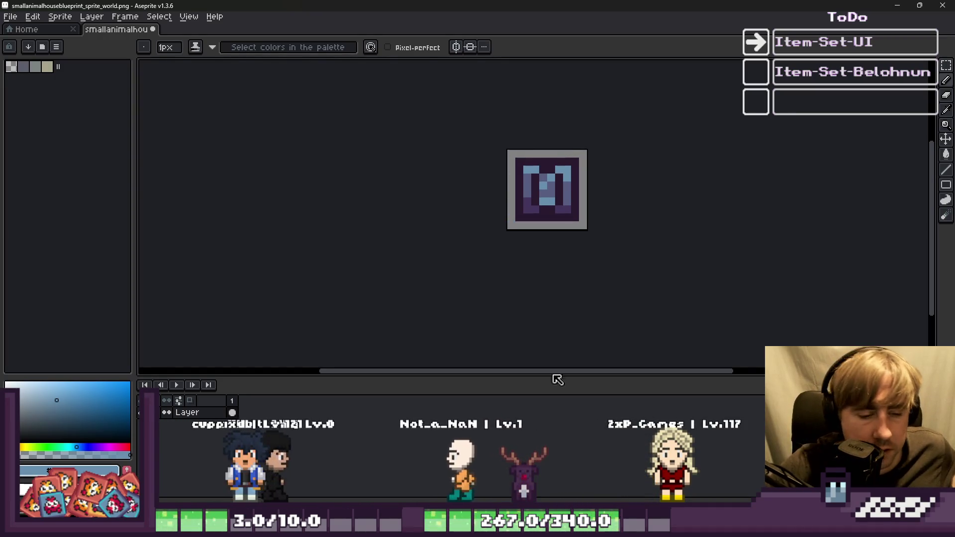
Save smallanimalhouseblueprint_sprite_world.png and bring its window back to the front
{"action": "mouse_move", "coordinate": [555, 527]}
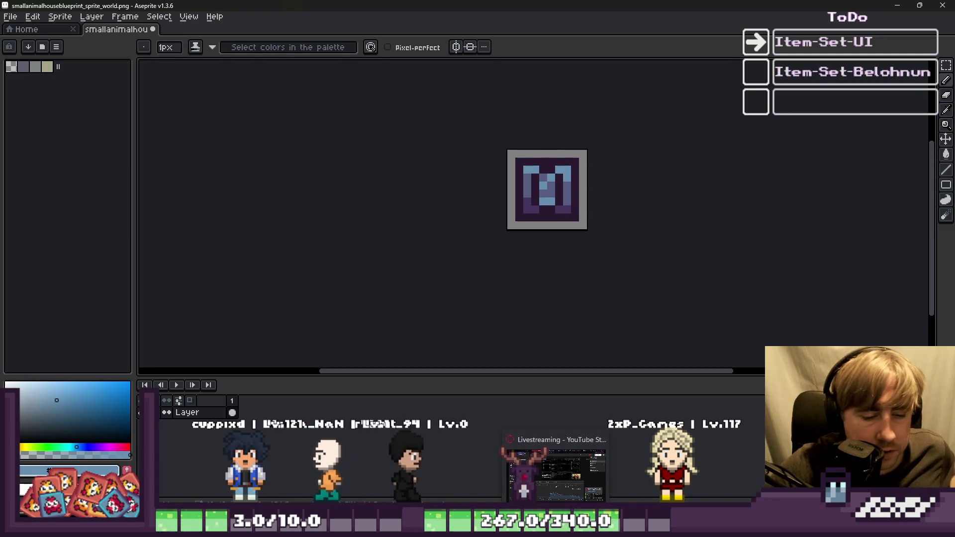
{"action": "key", "text": "ctrl+s"}
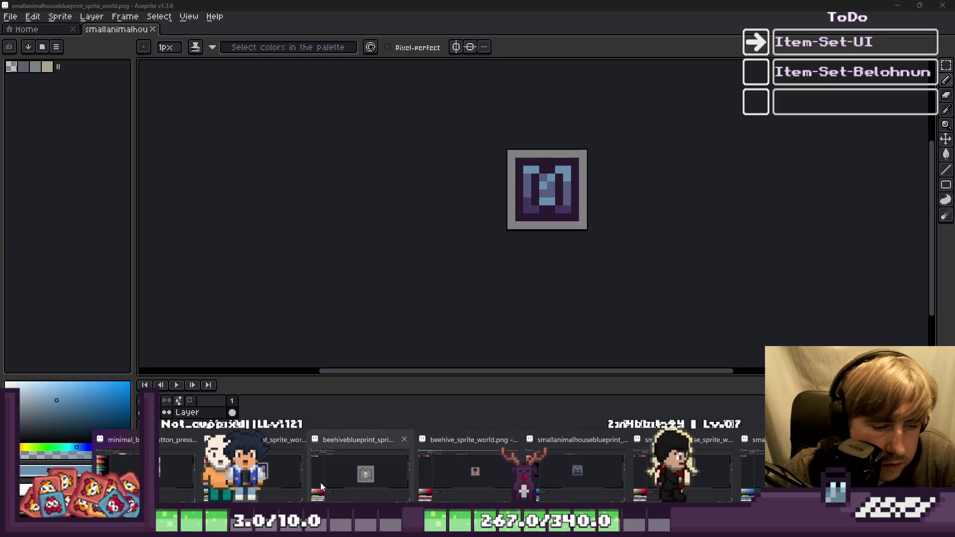
{"action": "mouse_move", "coordinate": [280, 470]}
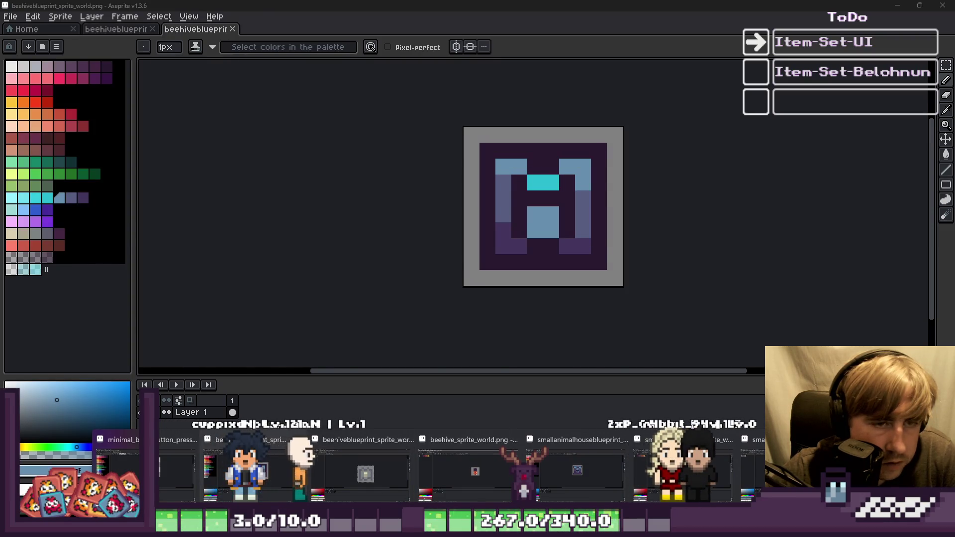
{"action": "mouse_move", "coordinate": [550, 479]}
{"action": "mouse_move", "coordinate": [694, 467]}
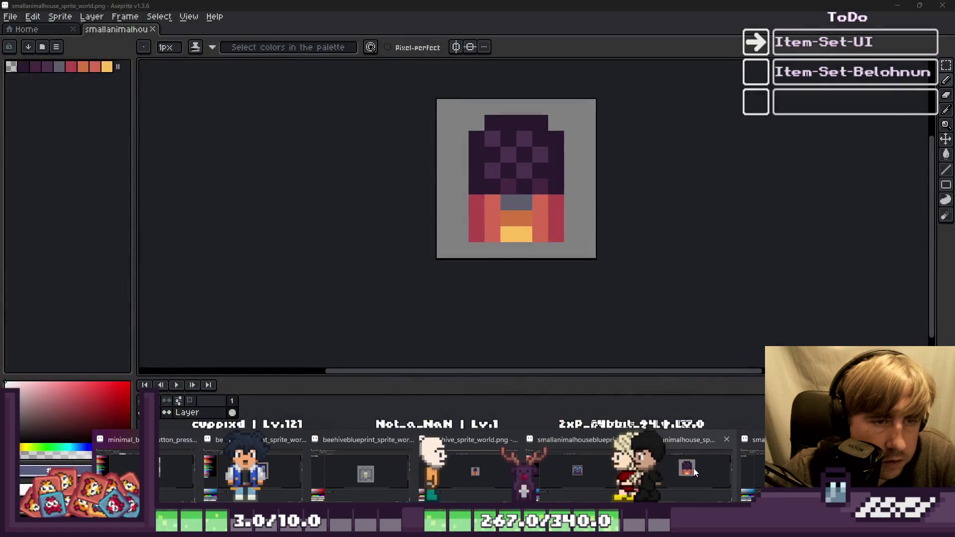
{"action": "left_click", "coordinate": [577, 470]}
{"action": "scroll", "coordinate": [603, 234], "scroll_direction": "up", "scroll_amount": 2}
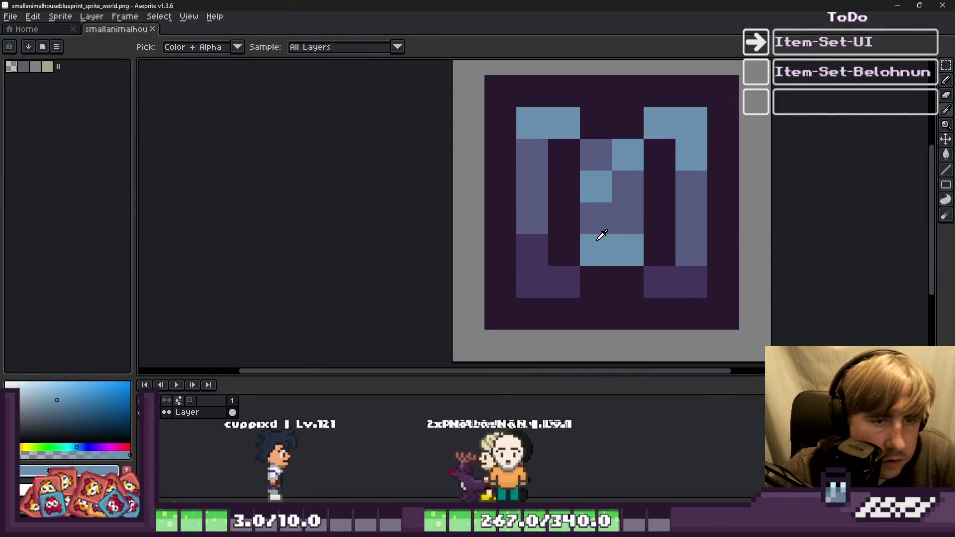
{"action": "scroll", "coordinate": [577, 210], "scroll_direction": "down", "scroll_amount": 6}
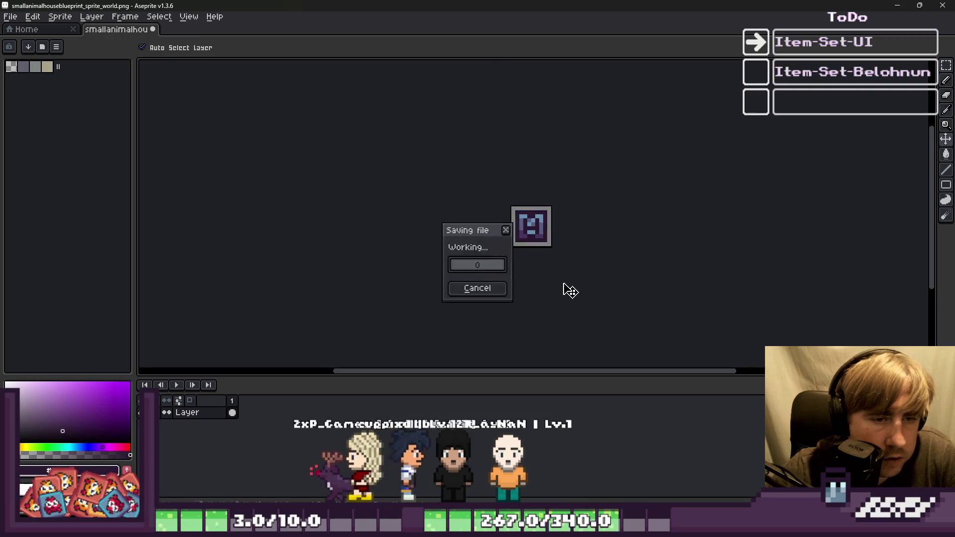
{"action": "scroll", "coordinate": [512, 238], "scroll_direction": "up", "scroll_amount": 2}
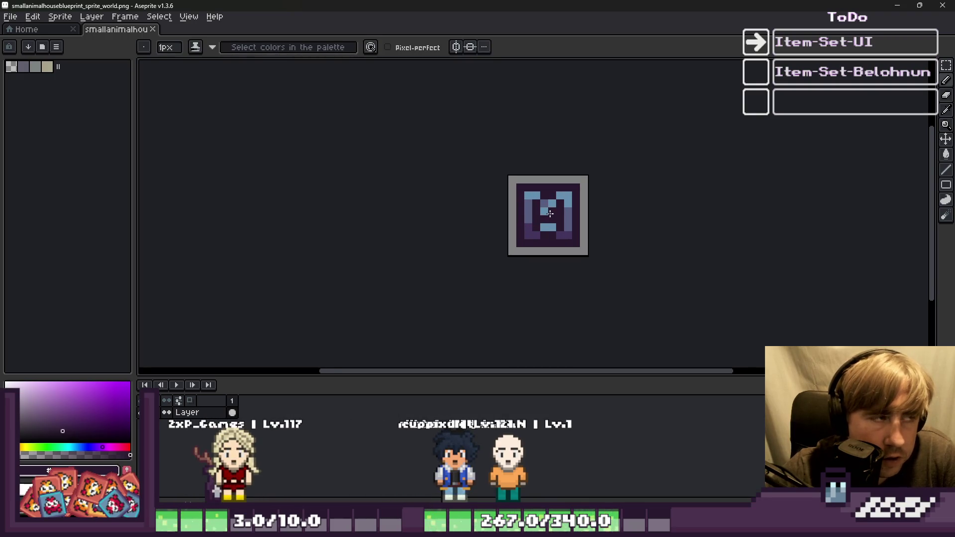
Switch from Aseprite to the Godot editor with the FileSystem filtered to largeanima
{"action": "scroll", "coordinate": [532, 233], "scroll_direction": "up", "scroll_amount": 4}
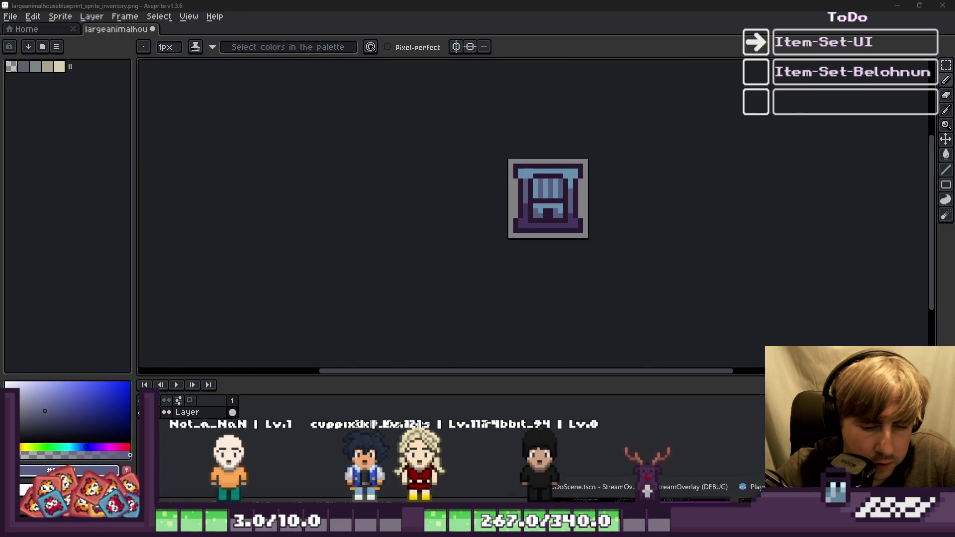
{"action": "key", "text": "alt+Tab"}
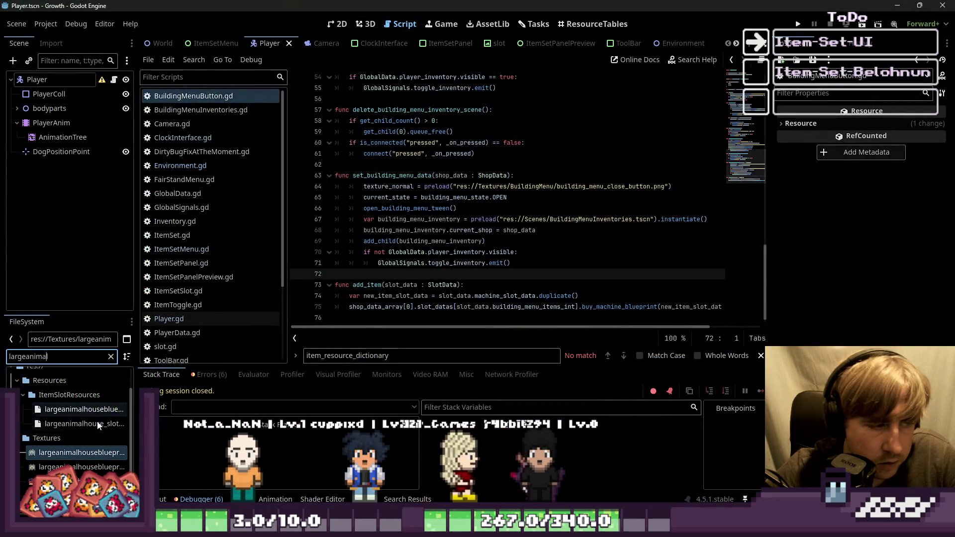
Open largeanimalhouse_sprite_world.png in Aseprite from Godot, then minimize and restore Aseprite
{"action": "right_click", "coordinate": [55, 453]}
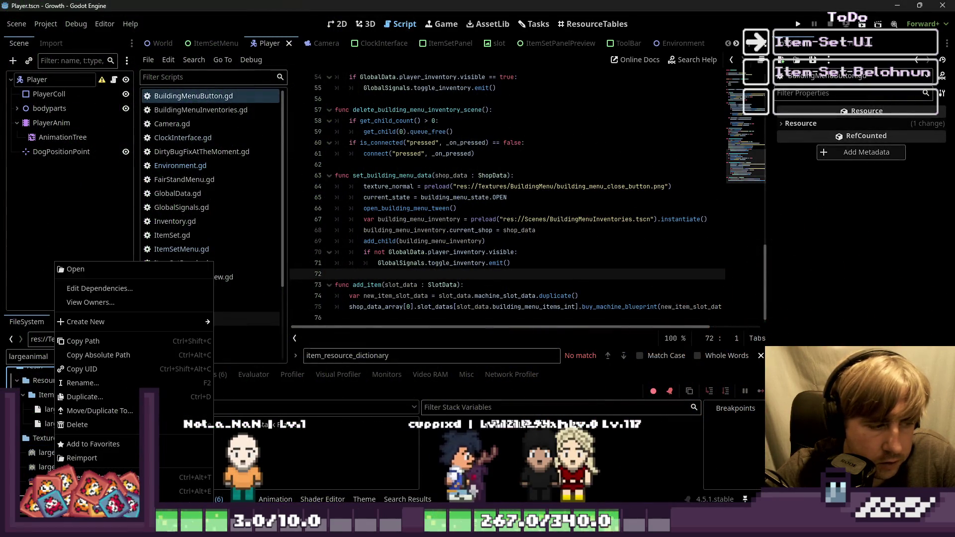
{"action": "left_click", "coordinate": [76, 269]}
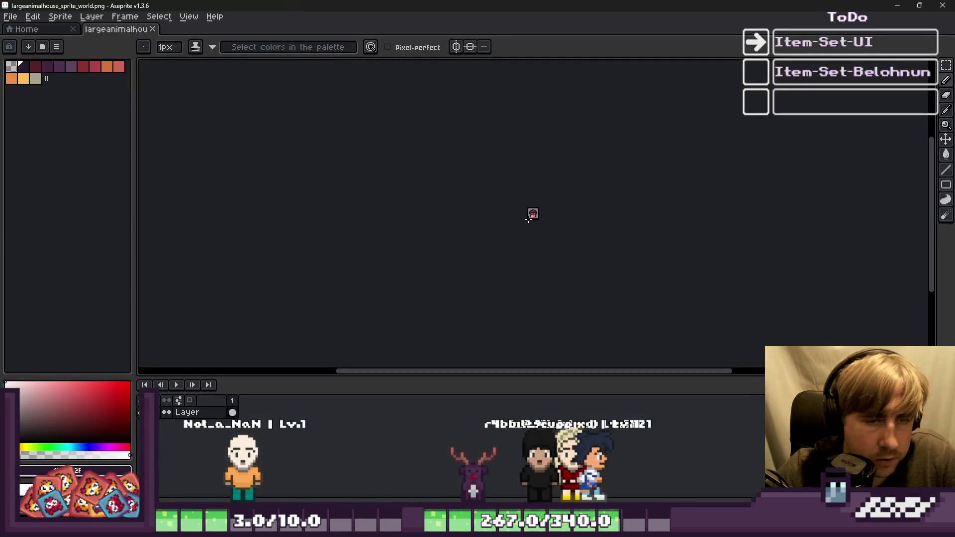
{"action": "scroll", "coordinate": [557, 197], "scroll_direction": "up", "scroll_amount": 5}
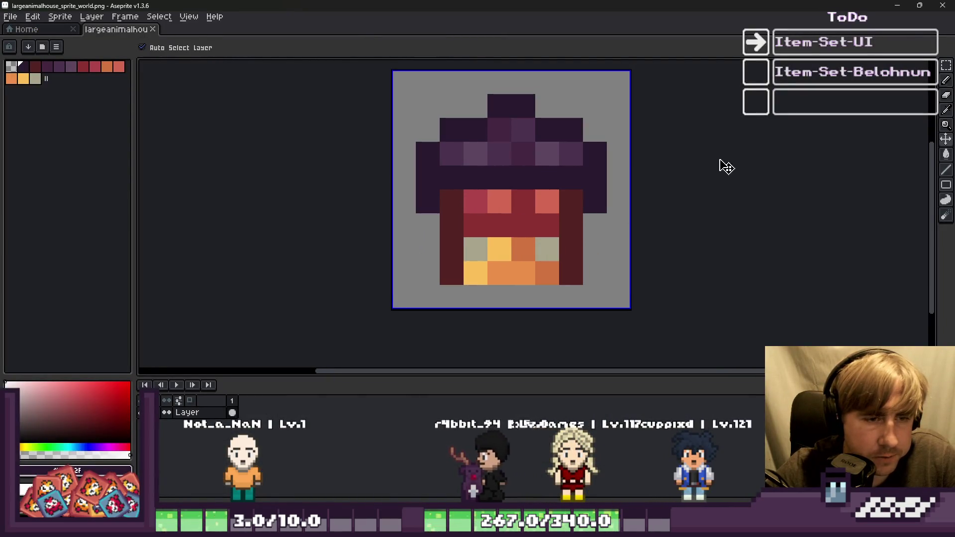
{"action": "left_click", "coordinate": [889, 6]}
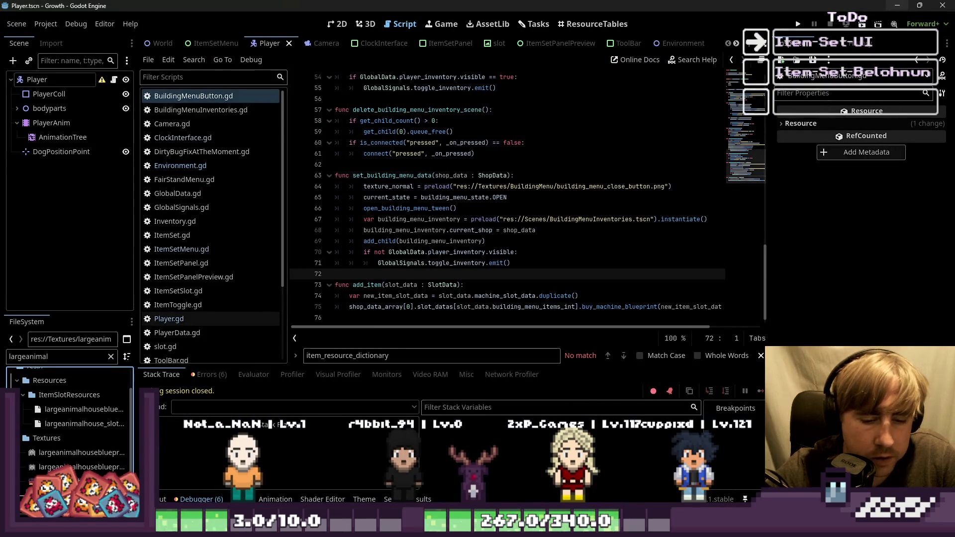
{"action": "mouse_move", "coordinate": [686, 528]}
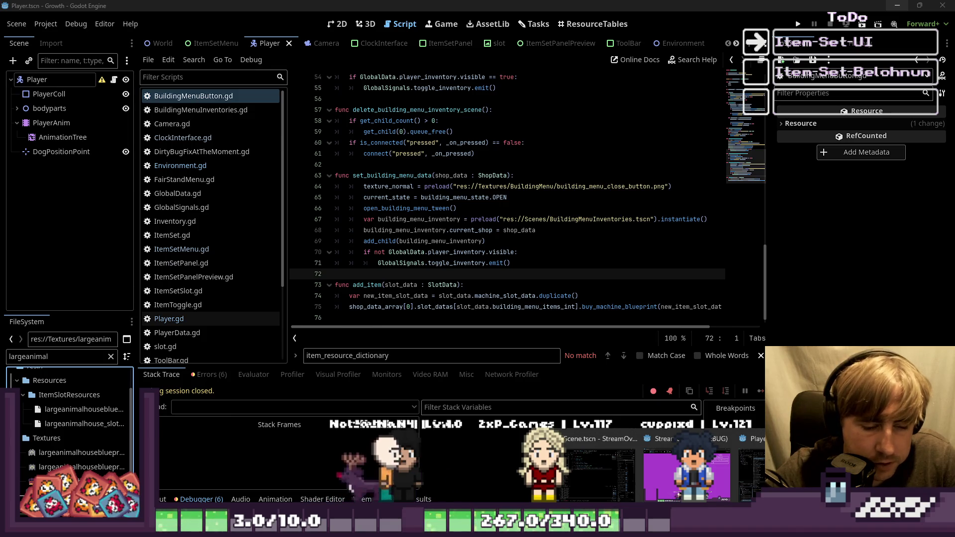
{"action": "key", "text": "alt+Tab"}
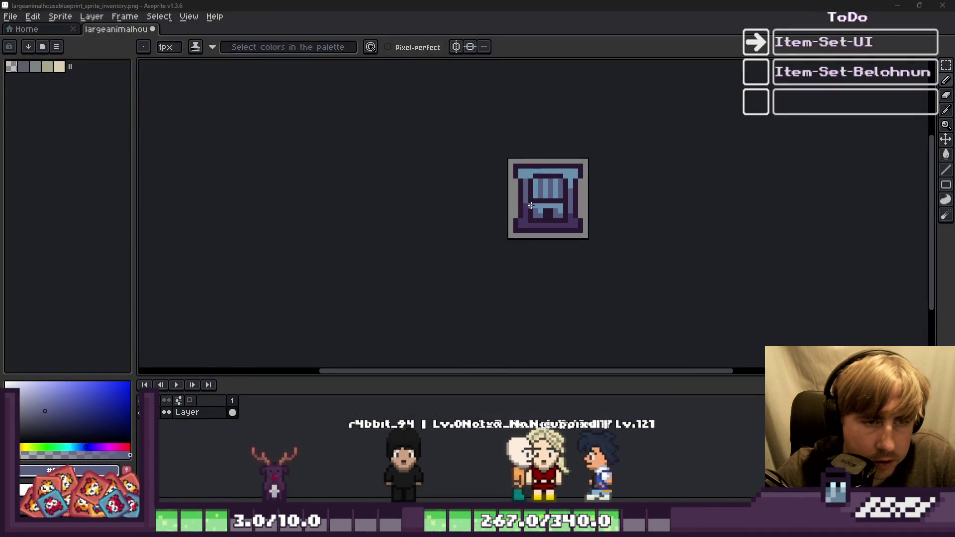
Paste the copied fireplace image onto the blueprint, then discard it
{"action": "scroll", "coordinate": [531, 209], "scroll_direction": "up", "scroll_amount": 3}
{"action": "key", "text": "ctrl+v"}
{"action": "mouse_move", "coordinate": [537, 155]}
{"action": "left_mouse_down"}
{"action": "mouse_move", "coordinate": [581, 238]}
{"action": "mouse_move", "coordinate": [575, 191]}
{"action": "mouse_move", "coordinate": [571, 205]}
{"action": "mouse_move", "coordinate": [502, 196]}
{"action": "mouse_move", "coordinate": [537, 166]}
{"action": "mouse_move", "coordinate": [590, 213]}
{"action": "mouse_move", "coordinate": [635, 213]}
{"action": "mouse_move", "coordinate": [639, 178]}
{"action": "mouse_move", "coordinate": [589, 185]}
{"action": "mouse_move", "coordinate": [574, 199]}
{"action": "left_mouse_up"}
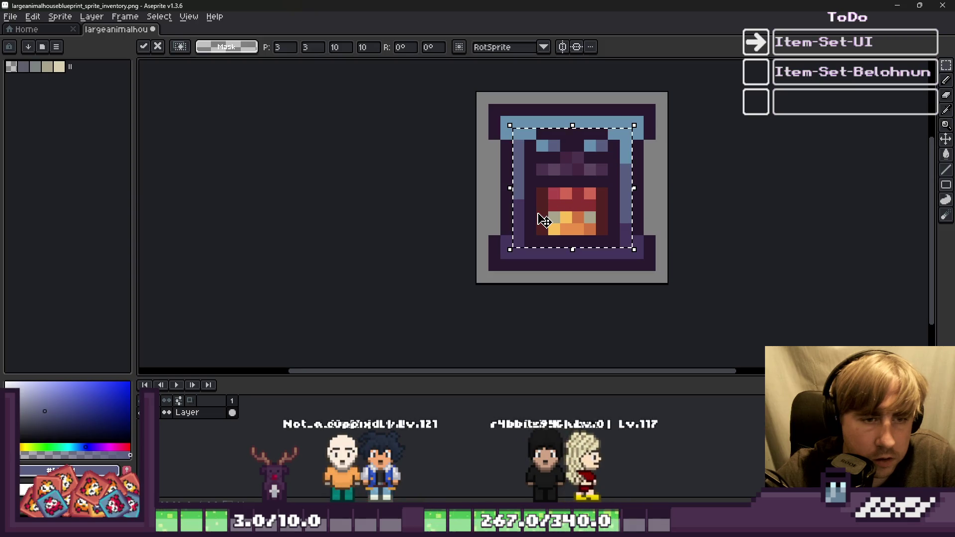
{"action": "key", "text": "Escape"}
Recolour the top stripe and left diagonal pixels in light blue and purple-grey
{"action": "scroll", "coordinate": [445, 185], "scroll_direction": "up", "scroll_amount": 3}
{"action": "key", "text": "b"}
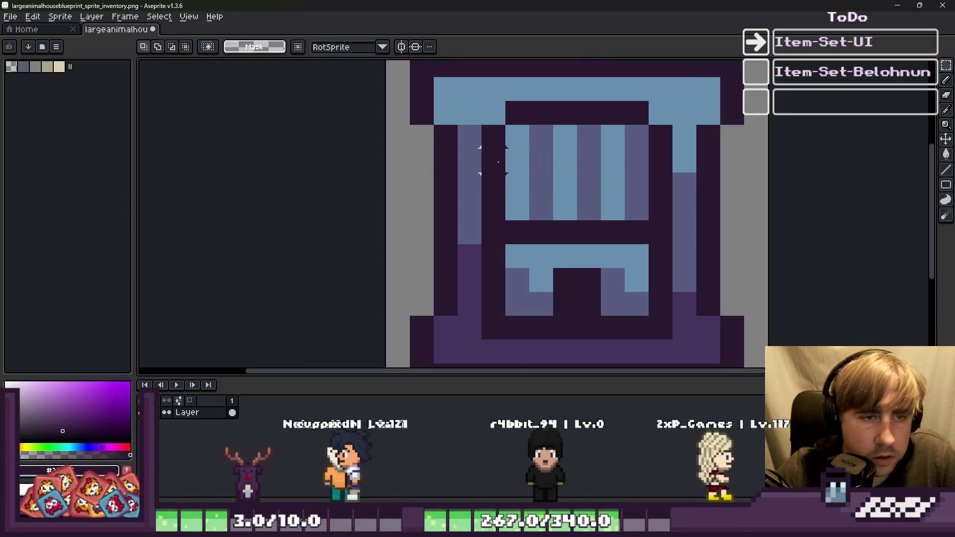
{"action": "left_click", "coordinate": [513, 155]}
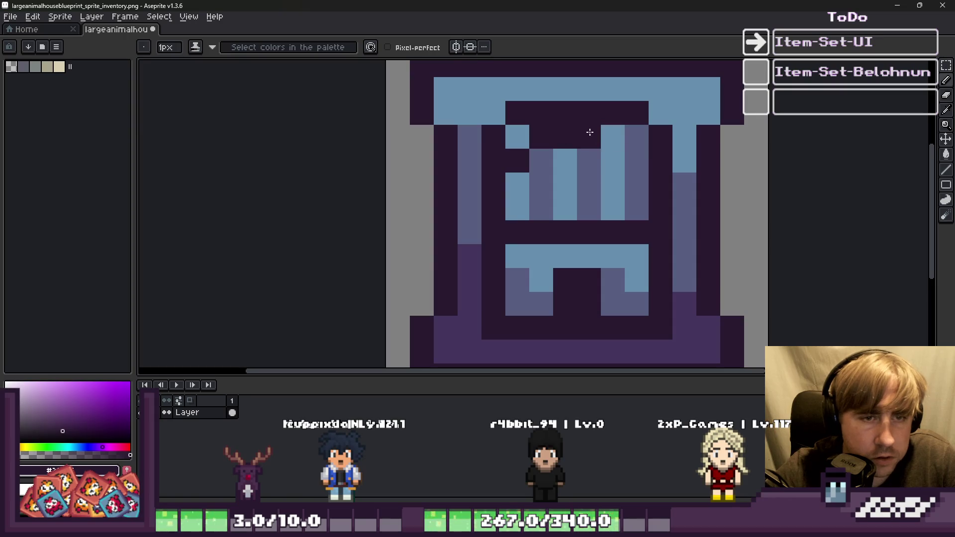
{"action": "left_click", "coordinate": [630, 161]}
{"action": "key", "text": "v"}
{"action": "key", "text": "b"}
{"action": "left_click", "coordinate": [550, 137]}
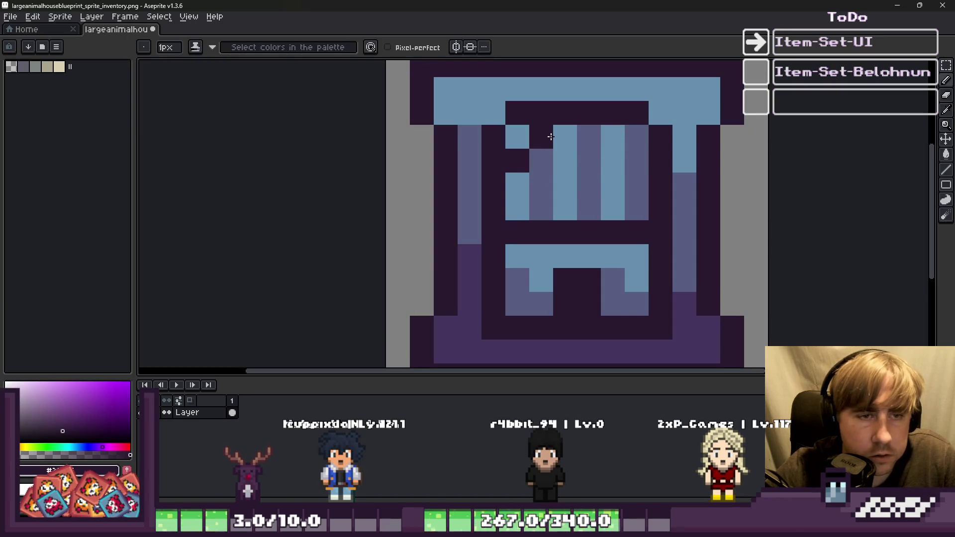
{"action": "left_click", "coordinate": [683, 144], "text": "alt"}
{"action": "left_click", "coordinate": [657, 135]}
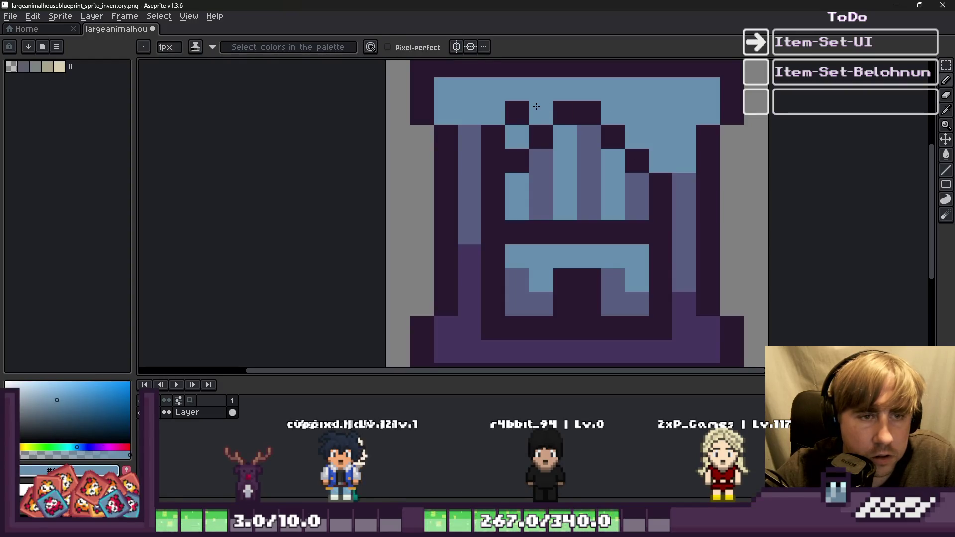
{"action": "mouse_move", "coordinate": [517, 112]}
{"action": "left_mouse_down"}
{"action": "mouse_move", "coordinate": [490, 153]}
{"action": "mouse_move", "coordinate": [511, 132]}
{"action": "mouse_move", "coordinate": [407, 104]}
{"action": "left_mouse_up"}
{"action": "left_click", "coordinate": [468, 139], "text": "alt"}
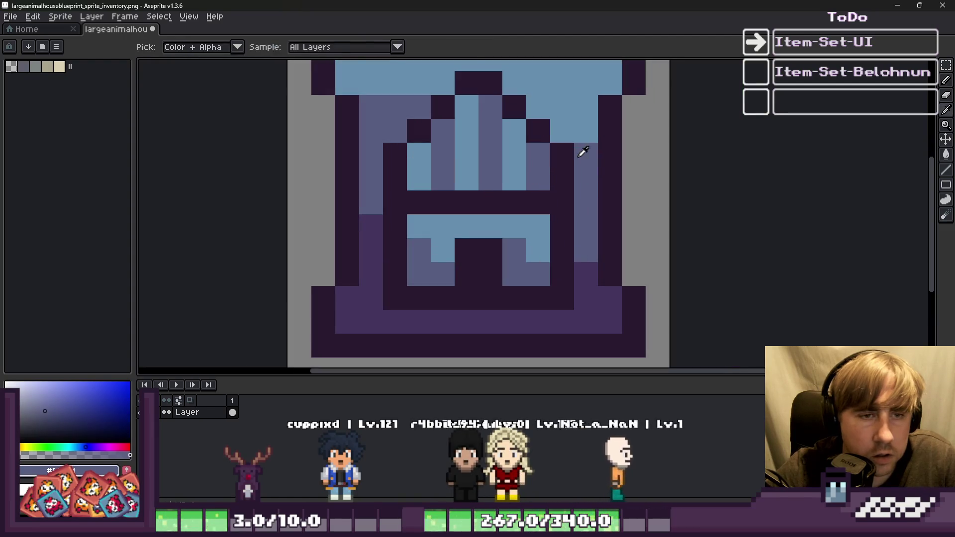
{"action": "left_click", "coordinate": [562, 131]}
{"action": "left_click", "coordinate": [538, 110], "text": "alt"}
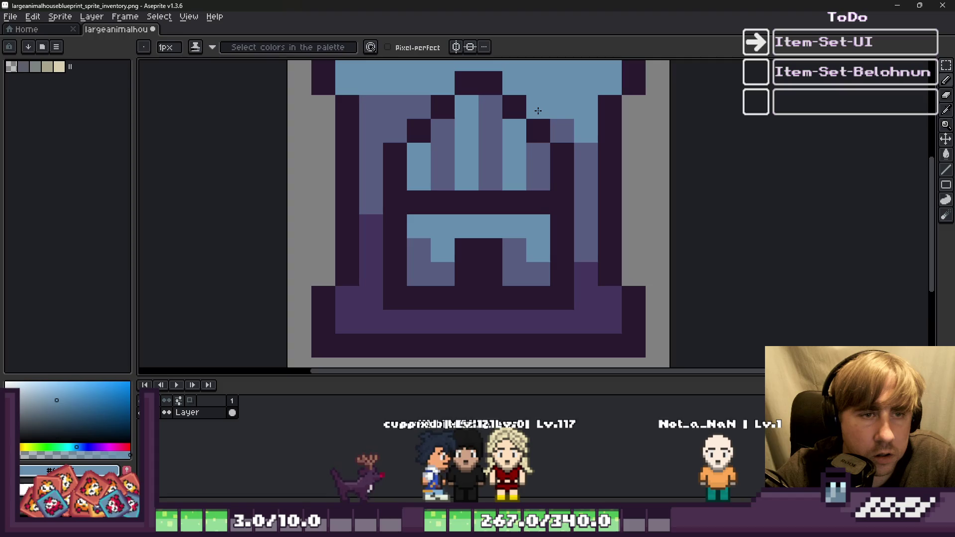
Paint the crossbar pixels slate and darken the pixels below it on both sides
{"action": "scroll", "coordinate": [546, 139], "scroll_direction": "down", "scroll_amount": 4}
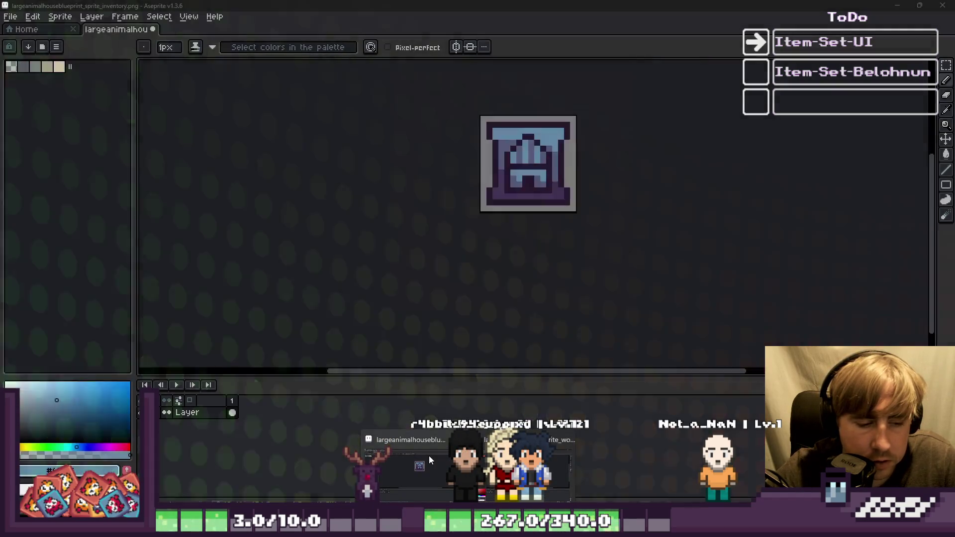
{"action": "scroll", "coordinate": [506, 167], "scroll_direction": "up", "scroll_amount": 3}
{"action": "left_click", "coordinate": [473, 213], "text": "alt"}
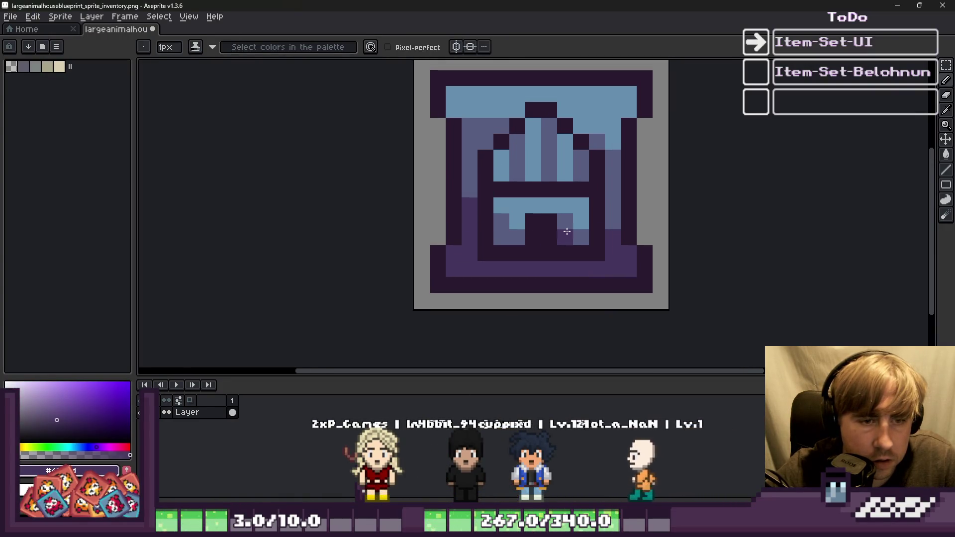
{"action": "scroll", "coordinate": [565, 231], "scroll_direction": "down", "scroll_amount": 2}
{"action": "scroll", "coordinate": [586, 199], "scroll_direction": "up", "scroll_amount": 5}
{"action": "left_click", "coordinate": [611, 122], "text": "alt"}
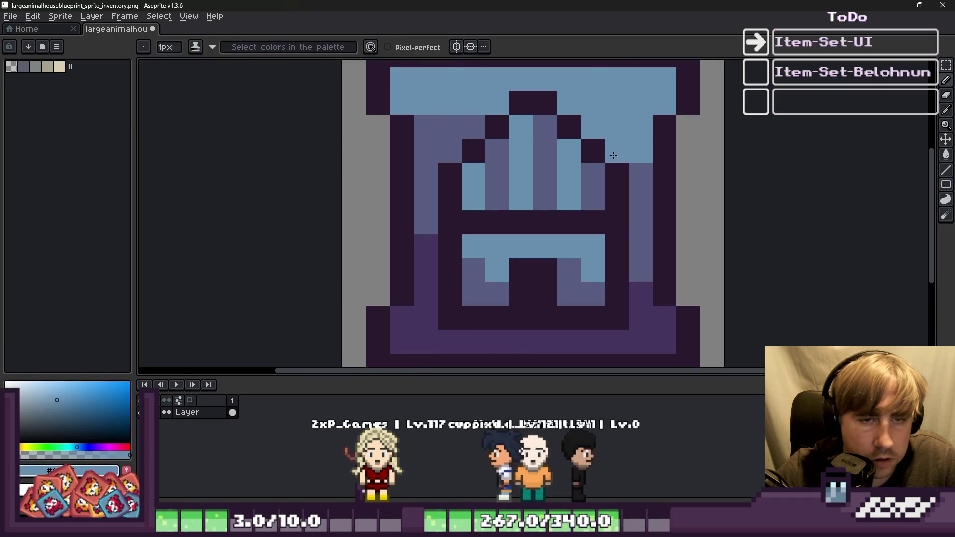
{"action": "scroll", "coordinate": [447, 150], "scroll_direction": "down", "scroll_amount": 7}
{"action": "scroll", "coordinate": [448, 151], "scroll_direction": "up", "scroll_amount": 5}
{"action": "left_click", "coordinate": [521, 205], "text": "alt"}
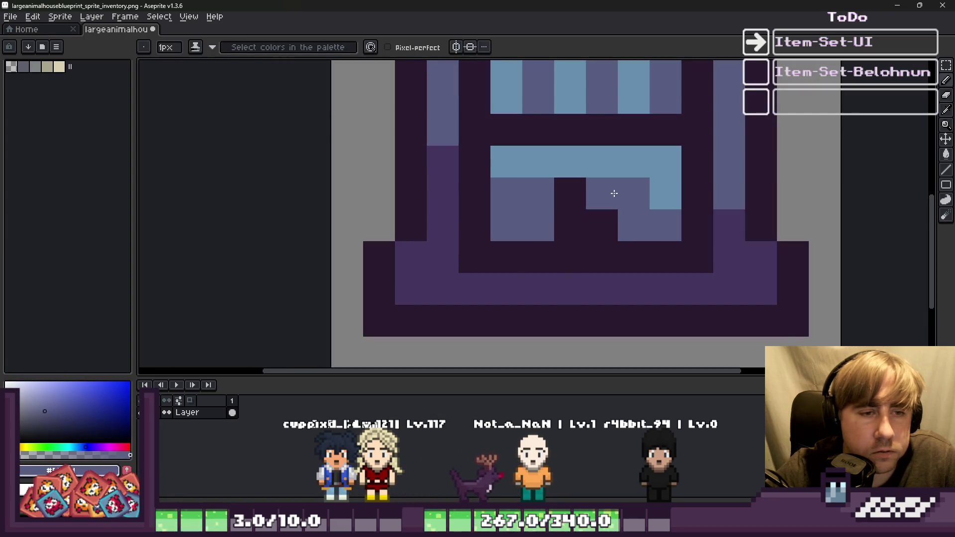
{"action": "scroll", "coordinate": [616, 189], "scroll_direction": "down", "scroll_amount": 6}
{"action": "scroll", "coordinate": [532, 179], "scroll_direction": "up", "scroll_amount": 6}
{"action": "left_click", "coordinate": [529, 149], "text": "alt"}
{"action": "left_click", "coordinate": [528, 177]}
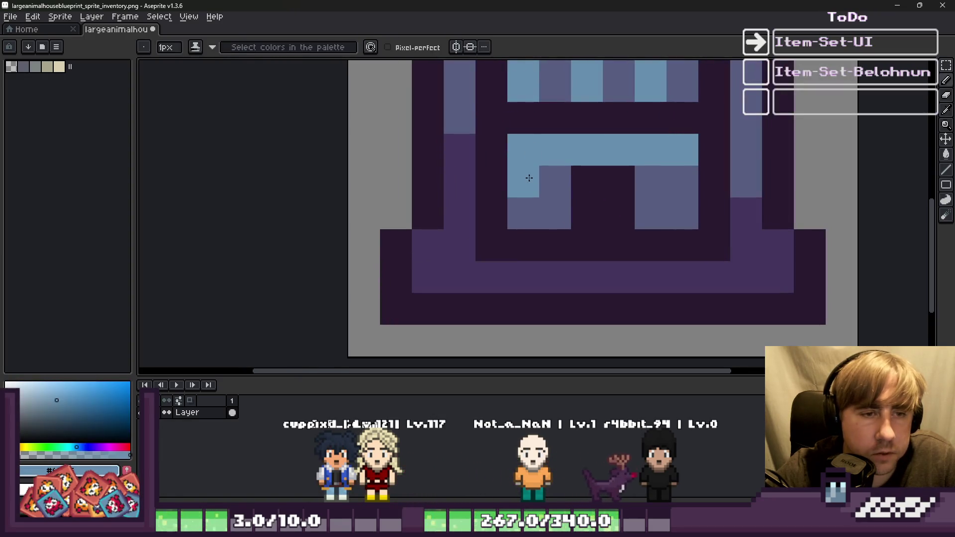
{"action": "left_click", "coordinate": [669, 211], "text": "alt"}
{"action": "left_click_drag", "start_coordinate": [684, 149], "coordinate": [617, 154]}
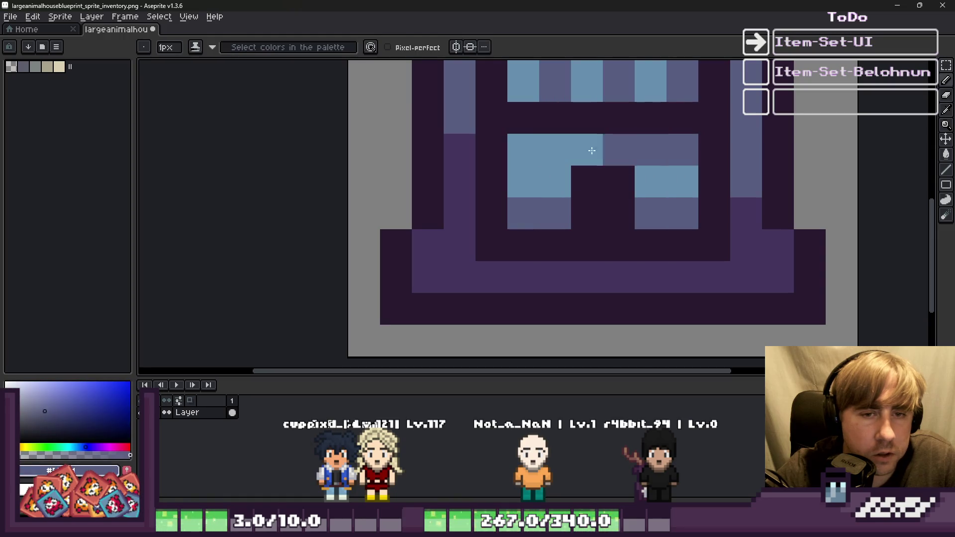
{"action": "left_click", "coordinate": [572, 210], "text": "alt"}
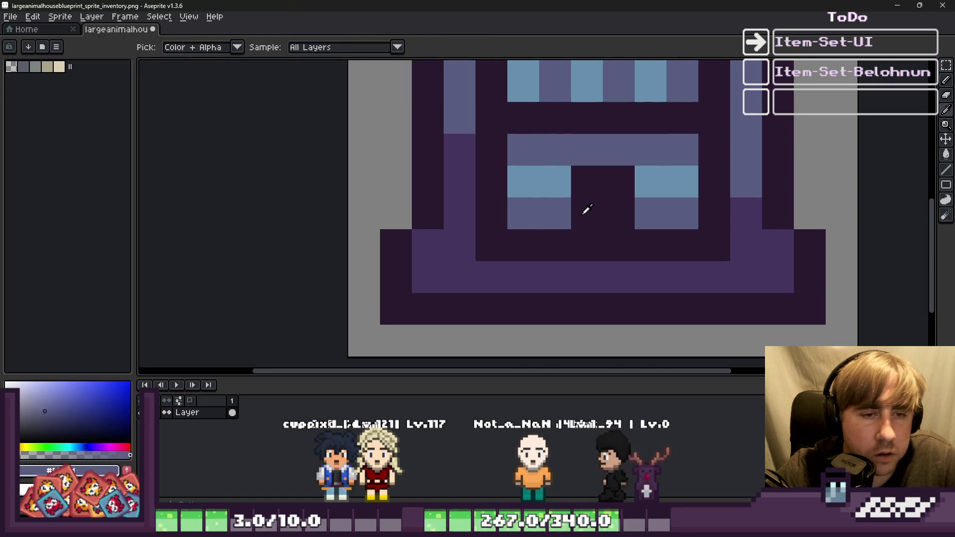
{"action": "left_click_drag", "start_coordinate": [555, 213], "coordinate": [549, 180]}
{"action": "left_click_drag", "start_coordinate": [629, 205], "coordinate": [658, 222]}
Paint the crossbar row light blue and recolour the H's left leg and notch pixels purple
{"action": "scroll", "coordinate": [658, 222], "scroll_direction": "down", "scroll_amount": 6}
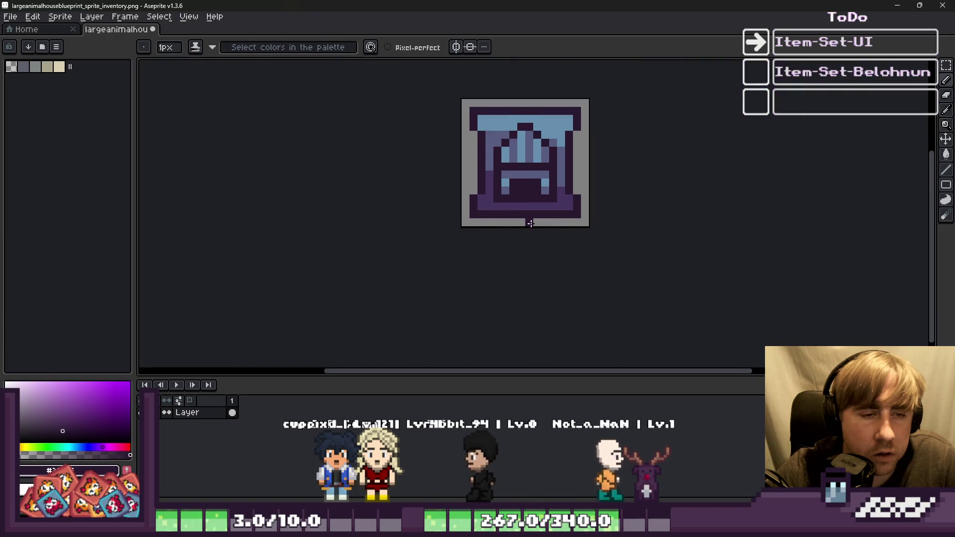
{"action": "scroll", "coordinate": [579, 274], "scroll_direction": "up", "scroll_amount": 6}
{"action": "left_click", "coordinate": [579, 274], "text": "alt"}
{"action": "left_click_drag", "start_coordinate": [580, 234], "coordinate": [688, 234]}
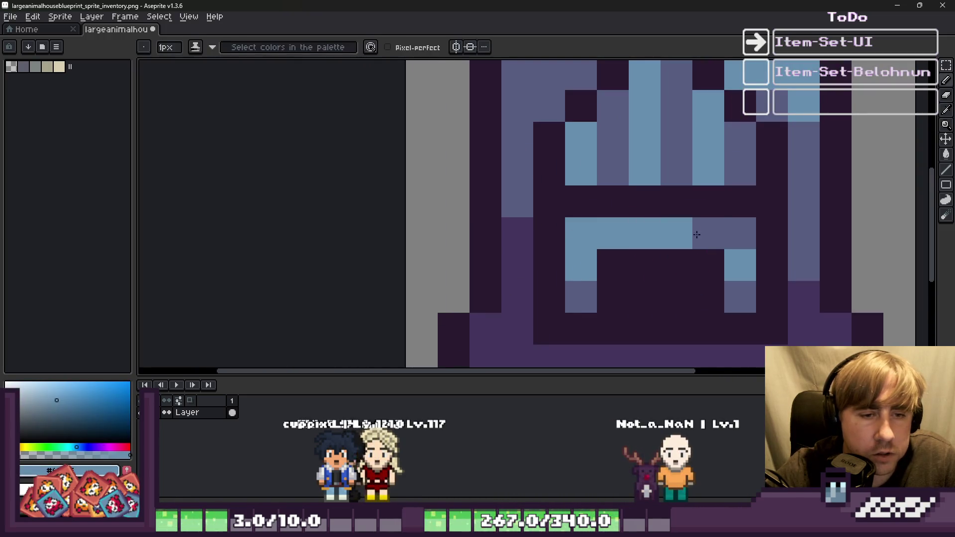
{"action": "left_click", "coordinate": [592, 285], "text": "alt"}
{"action": "left_click", "coordinate": [586, 269]}
{"action": "scroll", "coordinate": [494, 202], "scroll_direction": "down", "scroll_amount": 5}
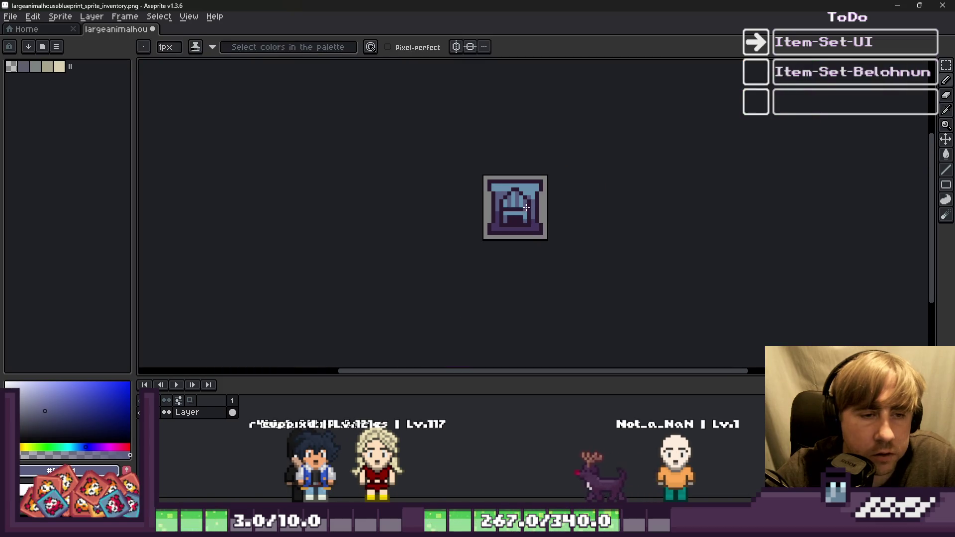
{"action": "scroll", "coordinate": [547, 224], "scroll_direction": "up", "scroll_amount": 6}
{"action": "scroll", "coordinate": [592, 248], "scroll_direction": "down", "scroll_amount": 4}
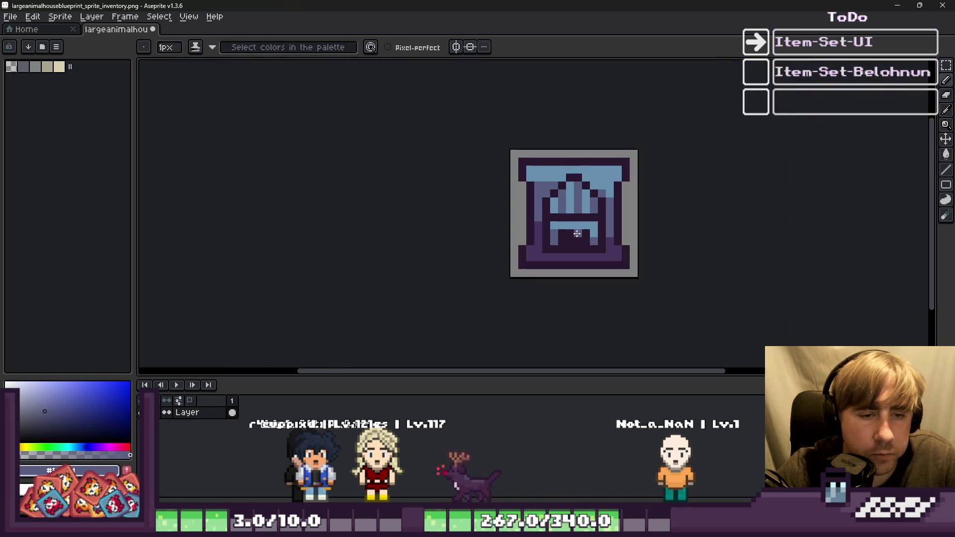
{"action": "scroll", "coordinate": [578, 263], "scroll_direction": "up", "scroll_amount": 3}
{"action": "left_click", "coordinate": [579, 263], "text": "alt"}
{"action": "left_click_drag", "start_coordinate": [600, 239], "coordinate": [586, 239]}
{"action": "key", "text": "ctrl+z"}
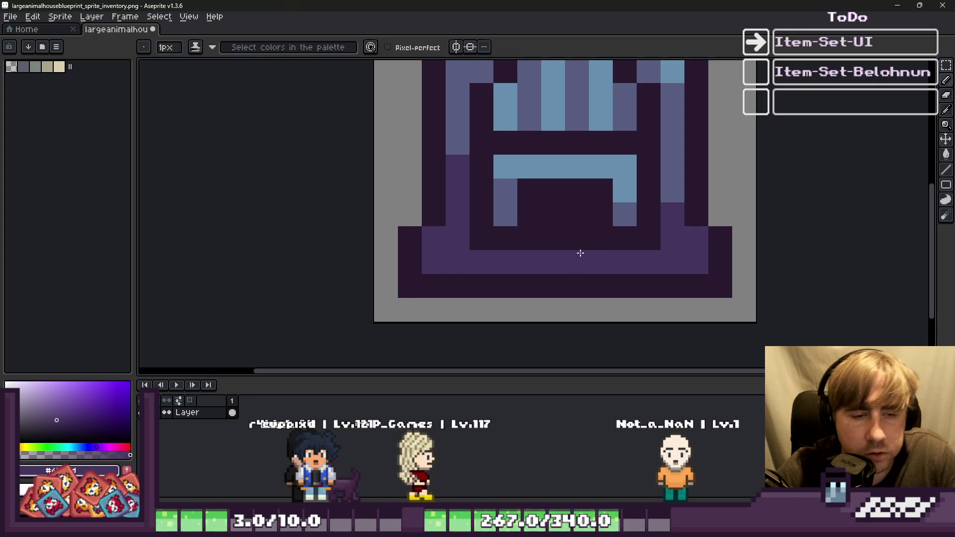
{"action": "left_click", "coordinate": [558, 213]}
{"action": "left_click", "coordinate": [551, 239]}
{"action": "scroll", "coordinate": [571, 244], "scroll_direction": "down", "scroll_amount": 5}
{"action": "scroll", "coordinate": [572, 244], "scroll_direction": "down", "scroll_amount": 2}
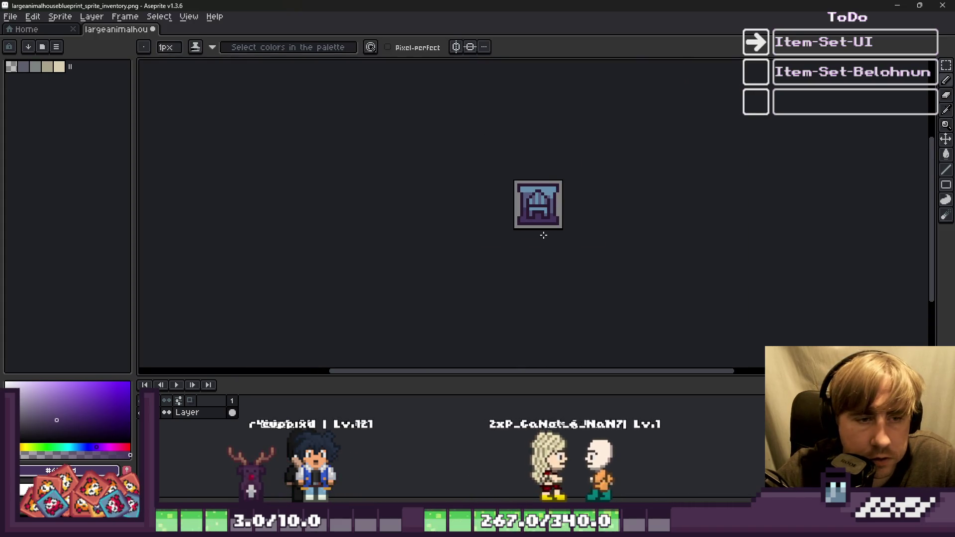
{"action": "scroll", "coordinate": [548, 237], "scroll_direction": "up", "scroll_amount": 7}
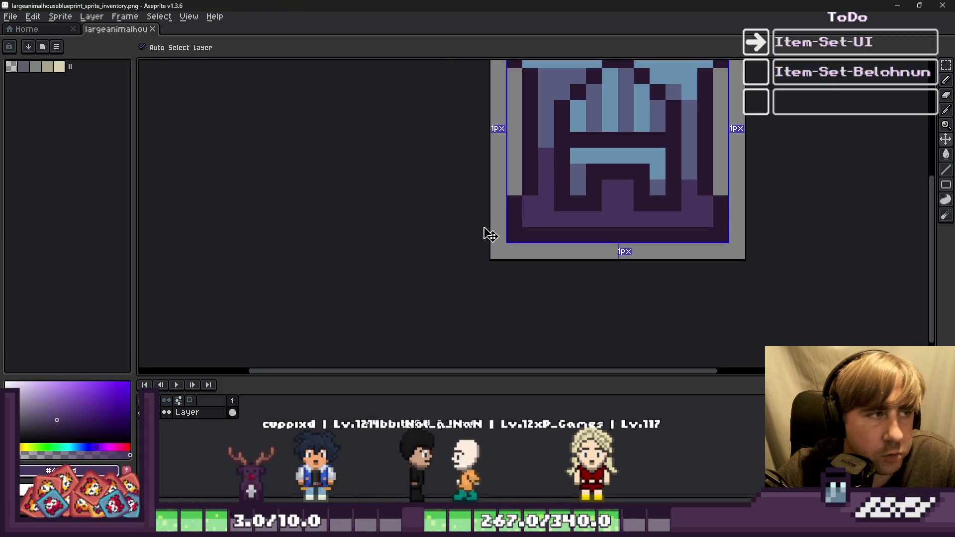
Save the inventory icon and open largeanimalhouseblueprint_sprite_world.png in Aseprite from Godot
{"action": "key", "text": "ctrl+s"}
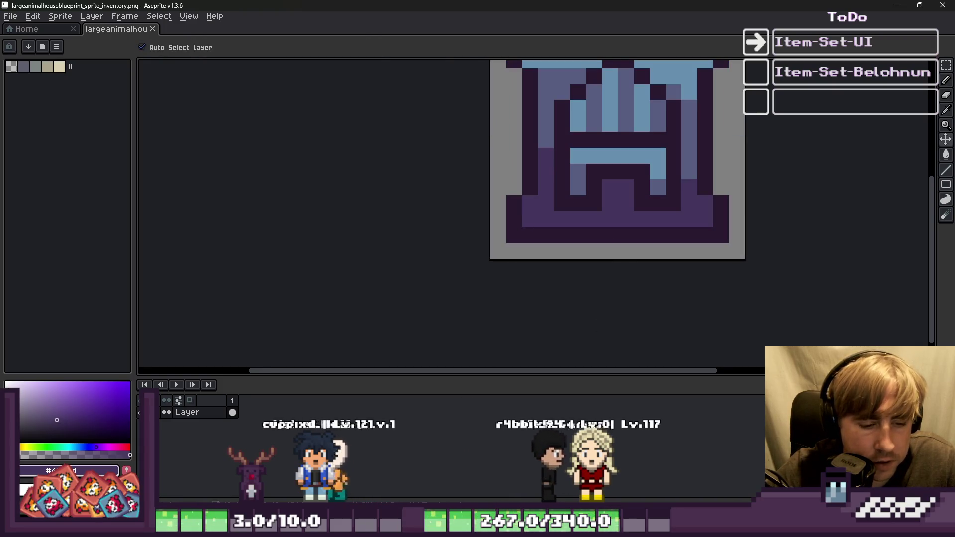
{"action": "key", "text": "alt+Tab"}
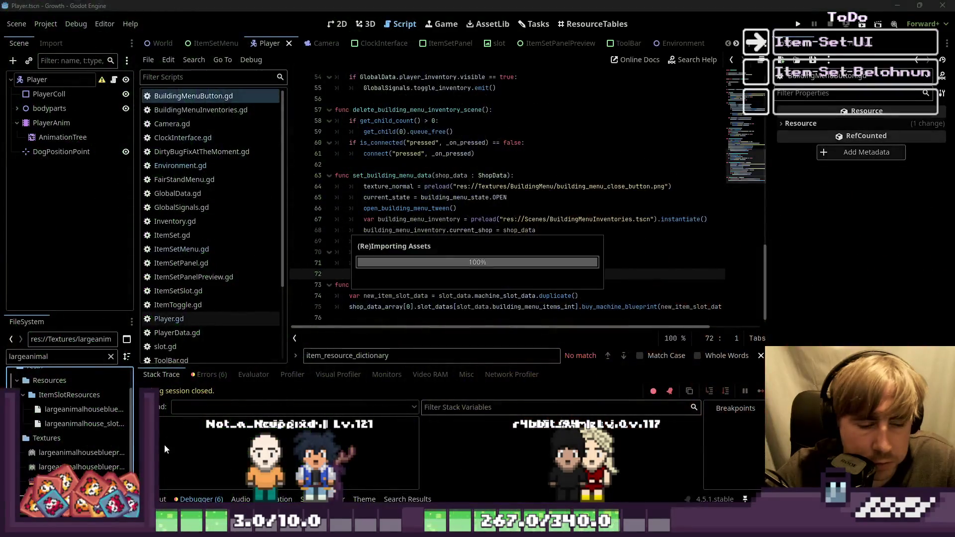
{"action": "right_click", "coordinate": [62, 467]}
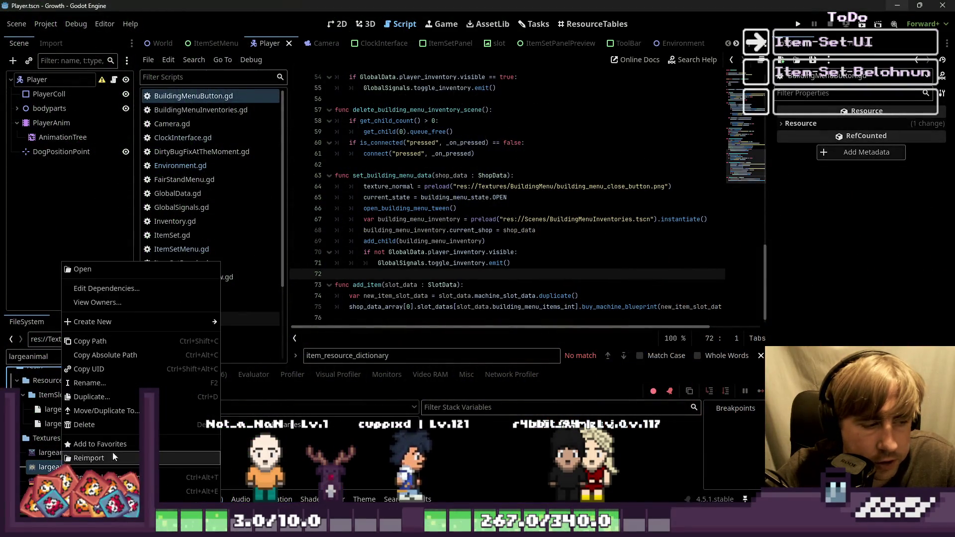
{"action": "left_click", "coordinate": [189, 491]}
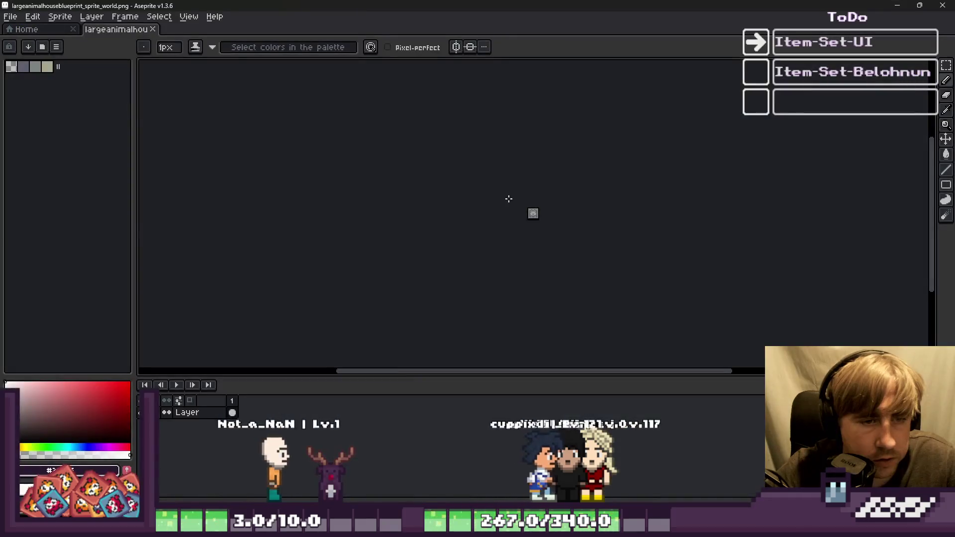
Scale the world sprite's artwork down to about 9x9 pixels
{"action": "scroll", "coordinate": [575, 219], "scroll_direction": "down", "scroll_amount": 2}
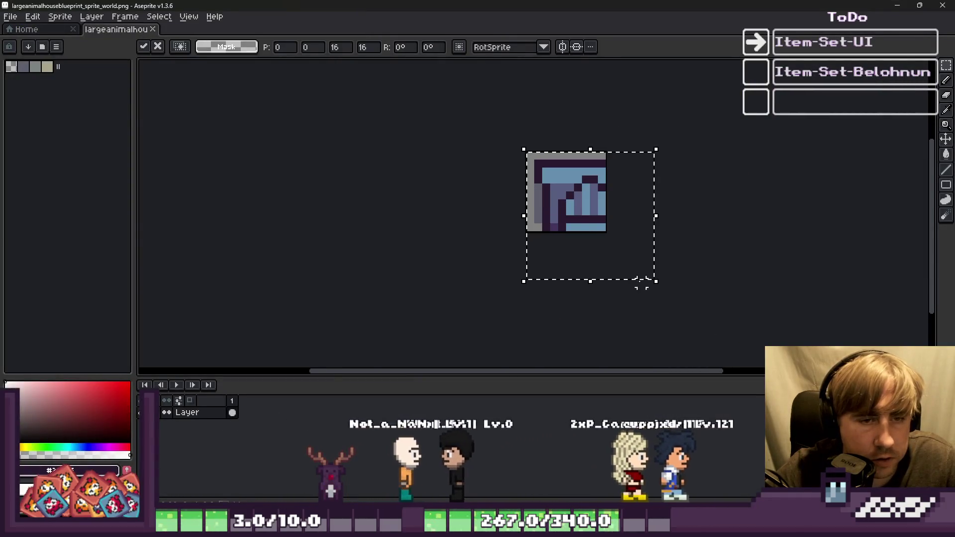
{"action": "left_click_drag", "start_coordinate": [654, 278], "coordinate": [603, 227]}
{"action": "scroll", "coordinate": [605, 240], "scroll_direction": "up", "scroll_amount": 3}
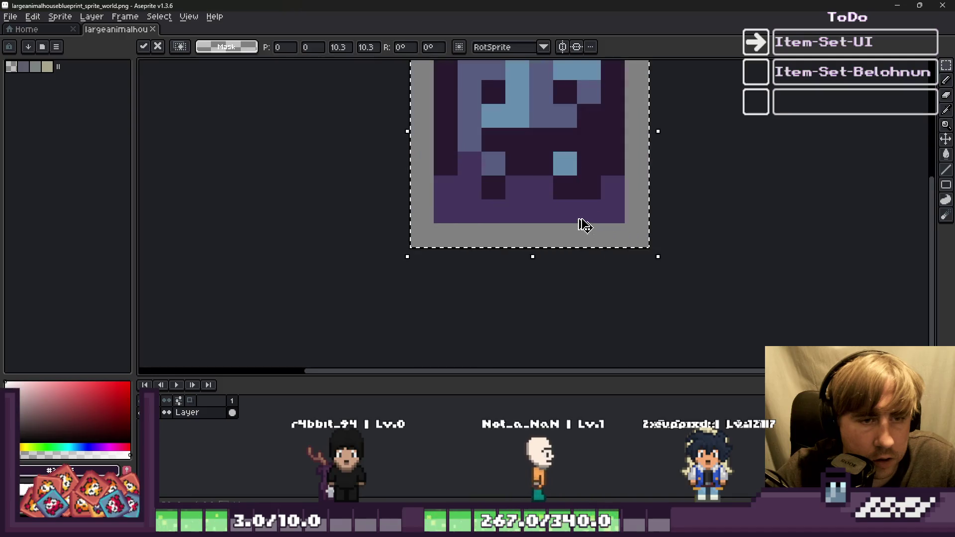
{"action": "scroll", "coordinate": [580, 224], "scroll_direction": "down", "scroll_amount": 2}
{"action": "key", "text": "Return"}
Select the connected dark purple area, clear the selection, and paint a pixel dark purple
{"action": "key", "text": "i"}
{"action": "key", "text": "b"}
{"action": "scroll", "coordinate": [469, 208], "scroll_direction": "up", "scroll_amount": 1}
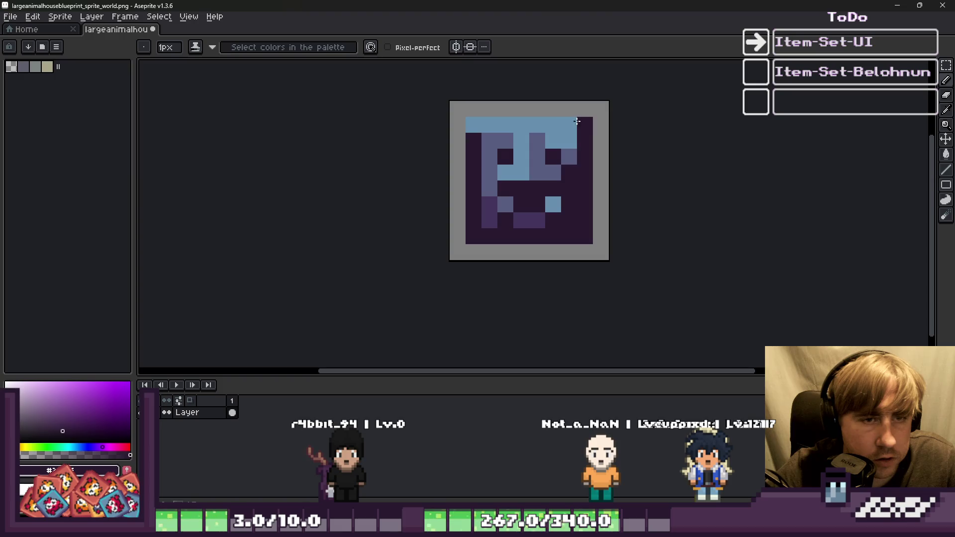
{"action": "key", "text": "w"}
{"action": "left_click", "coordinate": [459, 132]}
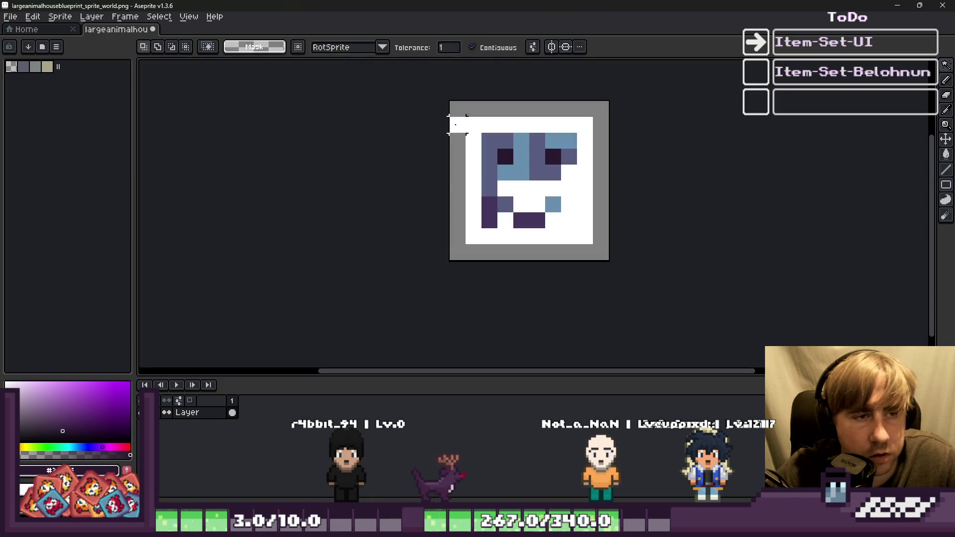
{"action": "key", "text": "ctrl+d"}
{"action": "key", "text": "b"}
{"action": "scroll", "coordinate": [517, 155], "scroll_direction": "up", "scroll_amount": 2}
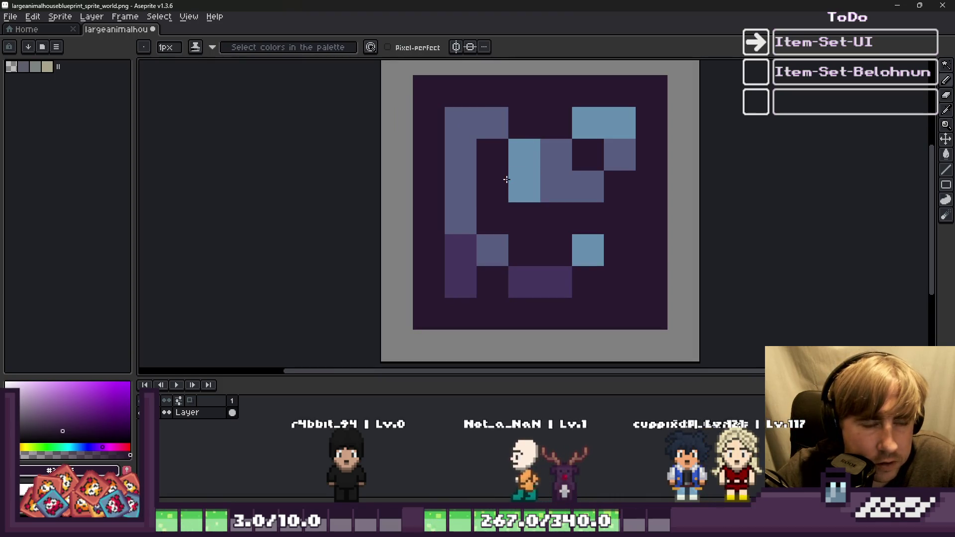
{"action": "left_click", "coordinate": [461, 186]}
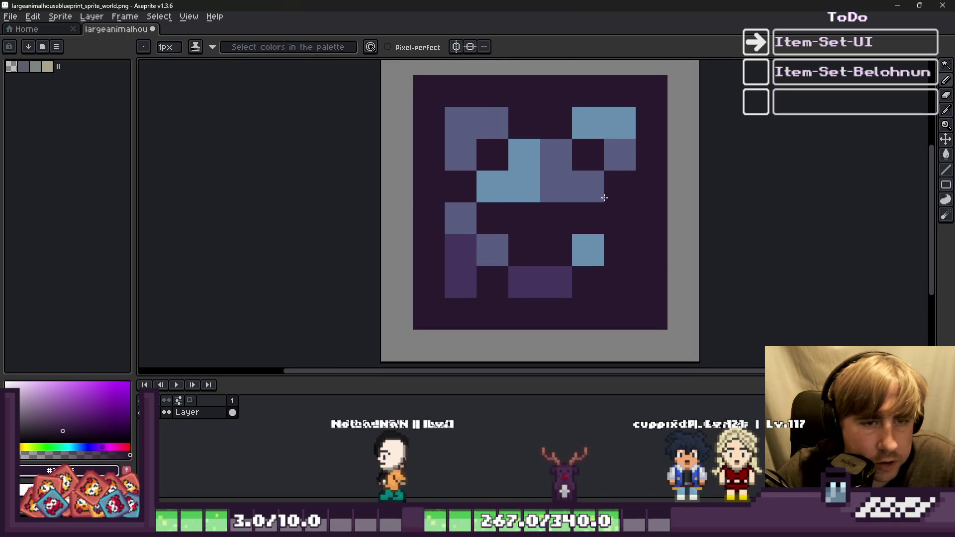
Repaint pixels in light blue, slate blue and dark purple, plus a medium purple row and slate right column
{"action": "key", "text": "i"}
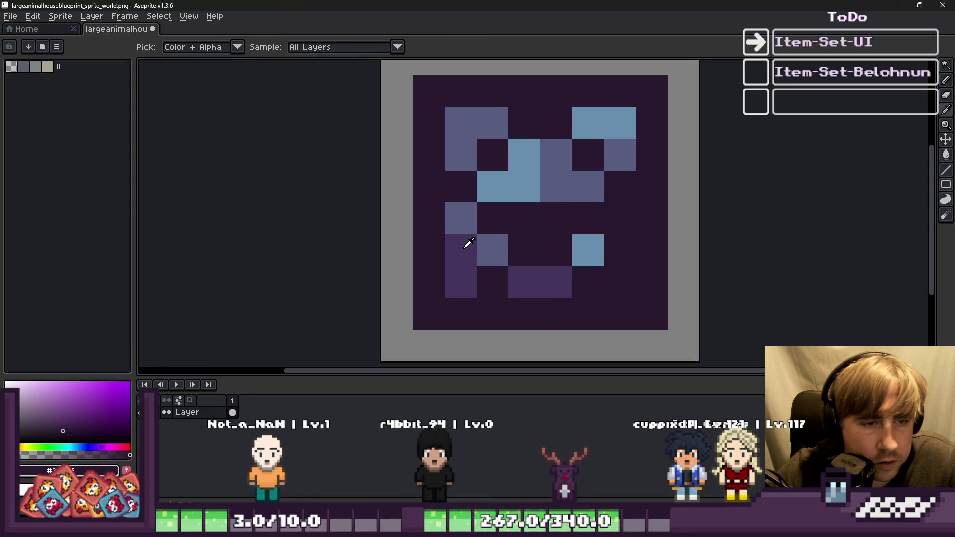
{"action": "left_click", "coordinate": [606, 126], "text": "alt"}
{"action": "left_click", "coordinate": [614, 167]}
{"action": "right_click", "coordinate": [490, 164]}
{"action": "key", "text": "alt"}
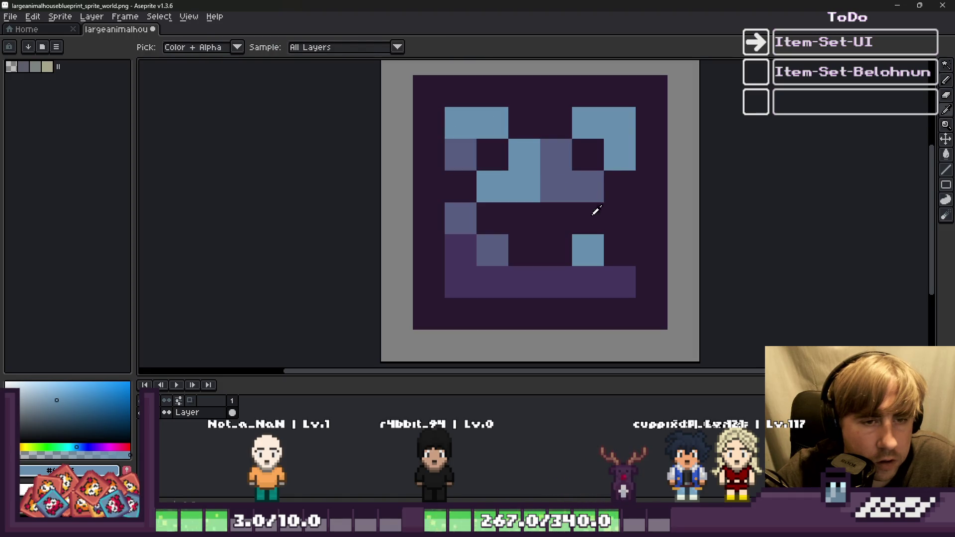
{"action": "left_click", "coordinate": [476, 227], "text": "alt"}
{"action": "left_click", "coordinate": [464, 239]}
{"action": "left_click", "coordinate": [503, 211], "text": "alt"}
{"action": "left_click", "coordinate": [507, 244]}
{"action": "left_click", "coordinate": [577, 241]}
{"action": "left_click", "coordinate": [528, 275], "text": "alt"}
{"action": "left_click_drag", "start_coordinate": [539, 254], "coordinate": [593, 262]}
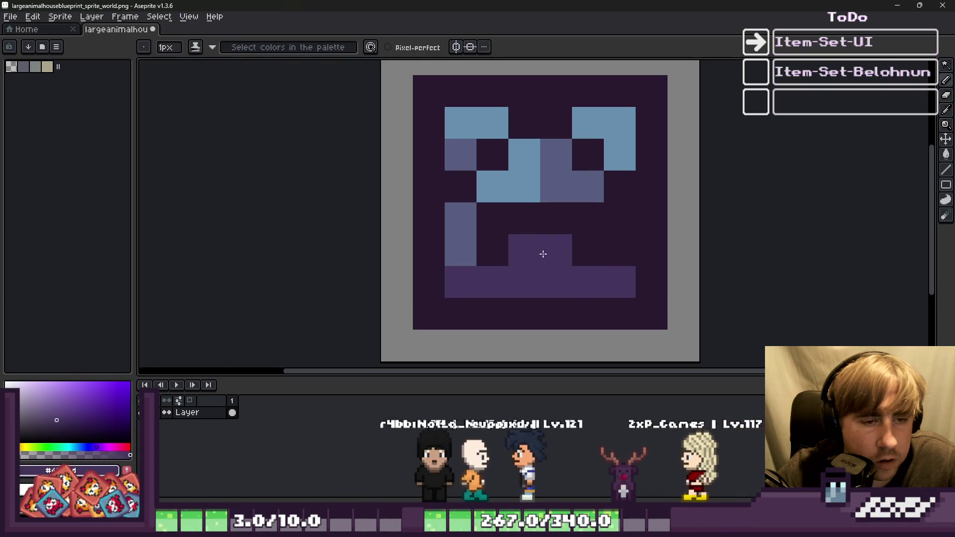
{"action": "left_click", "coordinate": [614, 240], "text": "alt"}
{"action": "left_click", "coordinate": [592, 250]}
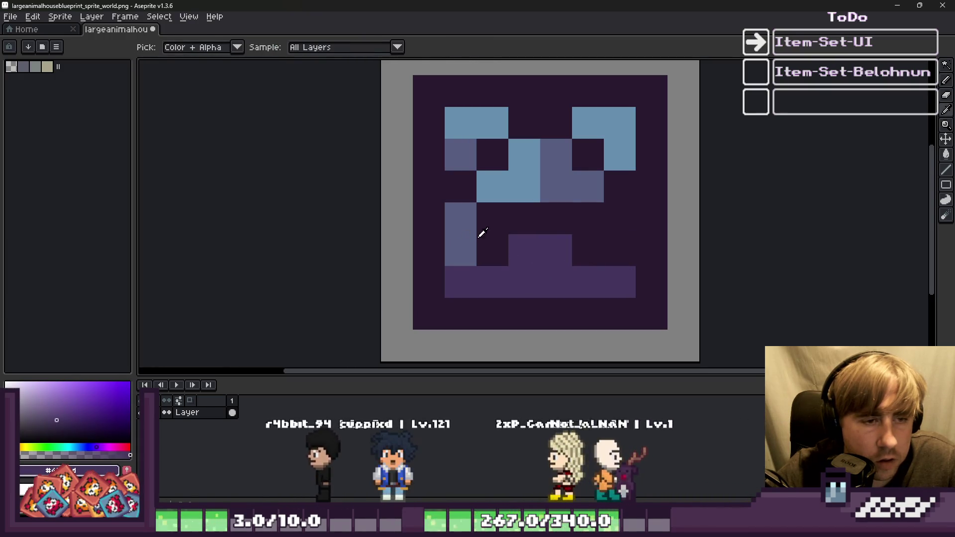
{"action": "left_click", "coordinate": [472, 139], "text": "alt"}
{"action": "left_click_drag", "start_coordinate": [616, 219], "coordinate": [616, 238]}
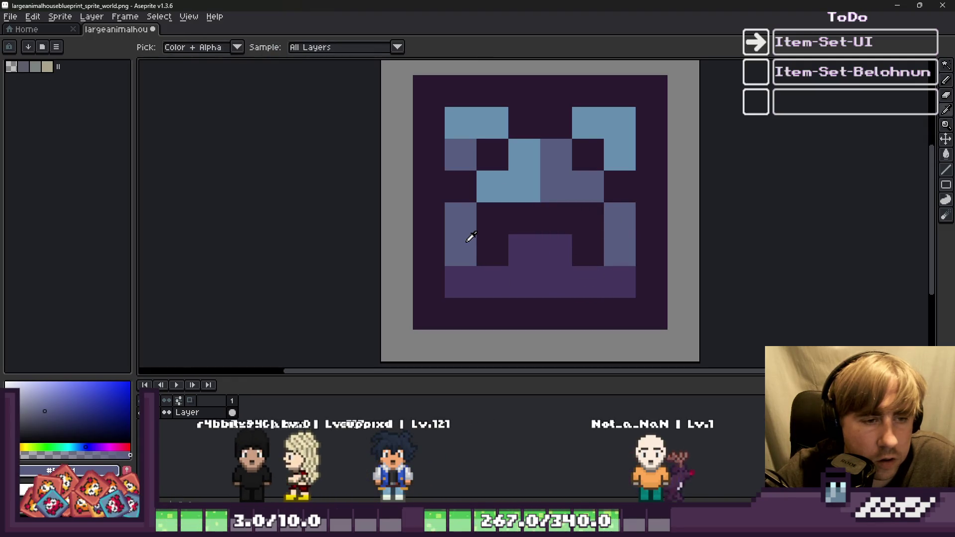
Darken two purple band pixels and turn a light-blue pixel grey-blue
{"action": "scroll", "coordinate": [551, 248], "scroll_direction": "down", "scroll_amount": 4}
{"action": "scroll", "coordinate": [505, 232], "scroll_direction": "up", "scroll_amount": 3}
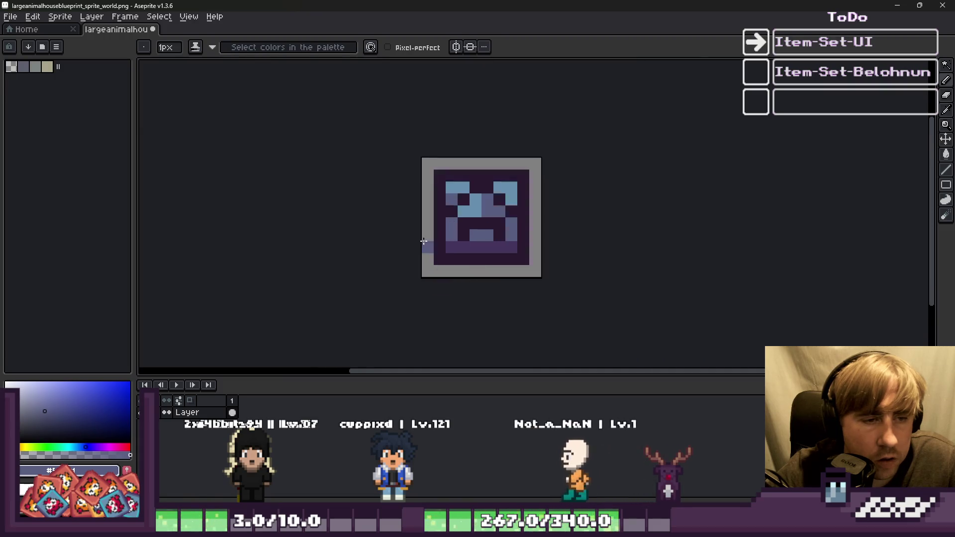
{"action": "key", "text": "alt"}
{"action": "left_click", "coordinate": [505, 232], "text": "alt"}
{"action": "left_click", "coordinate": [531, 255]}
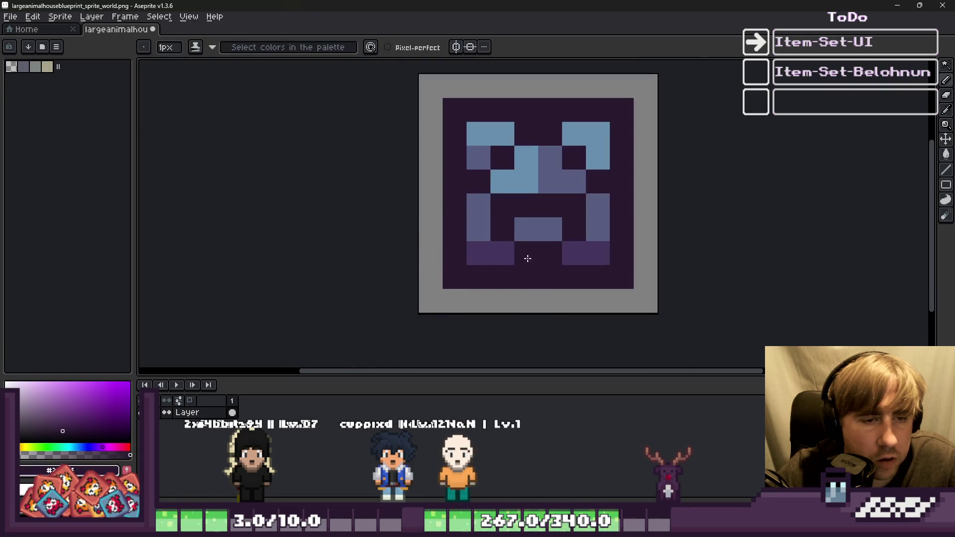
{"action": "left_click", "coordinate": [571, 253]}
{"action": "scroll", "coordinate": [549, 253], "scroll_direction": "down", "scroll_amount": 3}
{"action": "scroll", "coordinate": [433, 234], "scroll_direction": "up", "scroll_amount": 4}
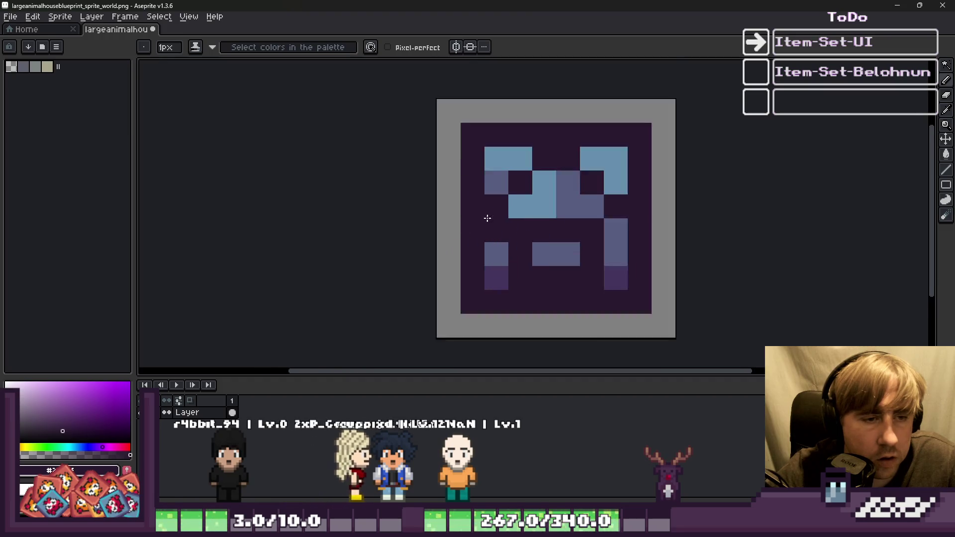
{"action": "key", "text": "alt"}
{"action": "left_click", "coordinate": [583, 180], "text": "alt"}
{"action": "left_click", "coordinate": [568, 199]}
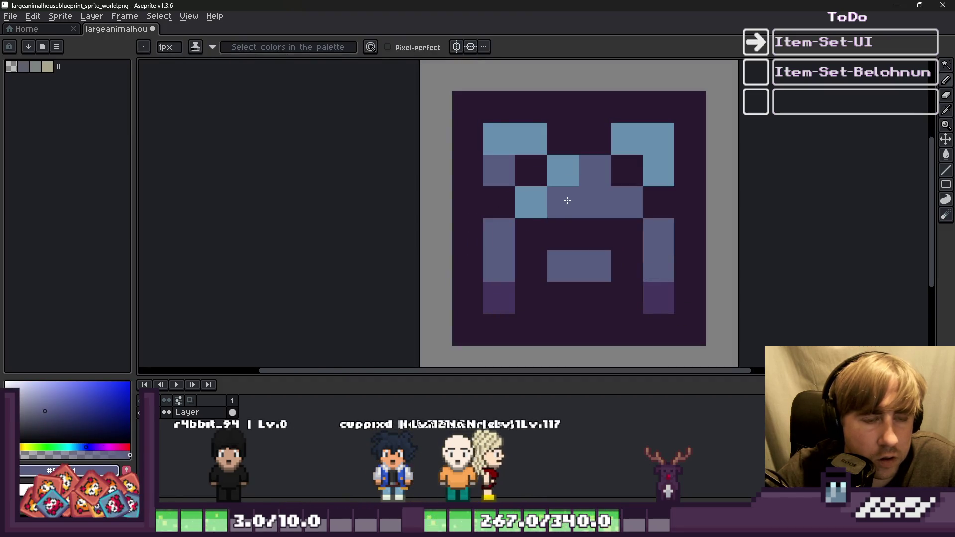
{"action": "key", "text": "alt"}
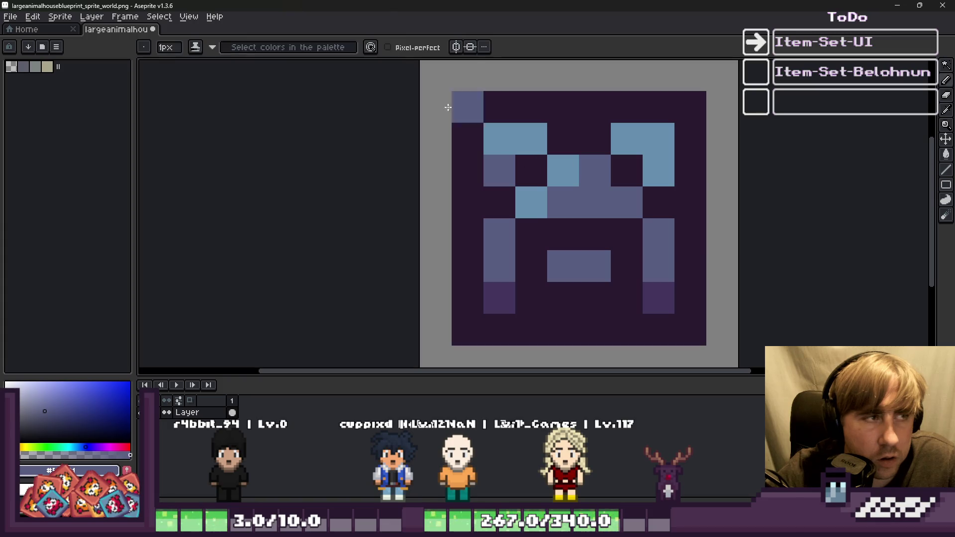
Switch to the blueprint inventory sprite window
{"action": "mouse_move", "coordinate": [384, 7]}
{"action": "left_mouse_down"}
{"action": "mouse_move", "coordinate": [418, 168]}
{"action": "mouse_move", "coordinate": [400, 10]}
{"action": "left_mouse_up"}
{"action": "mouse_move", "coordinate": [468, 527]}
{"action": "left_click", "coordinate": [467, 467]}
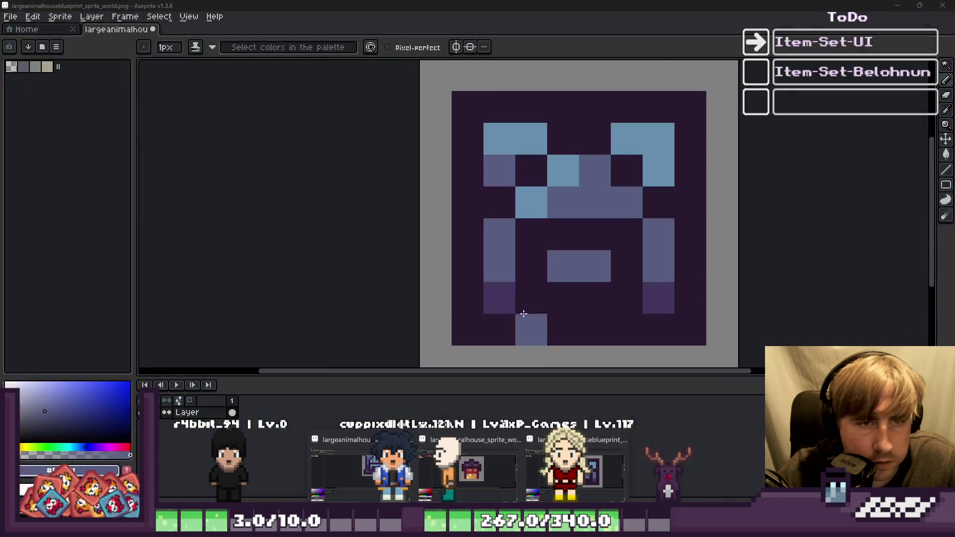
{"action": "left_click", "coordinate": [366, 486]}
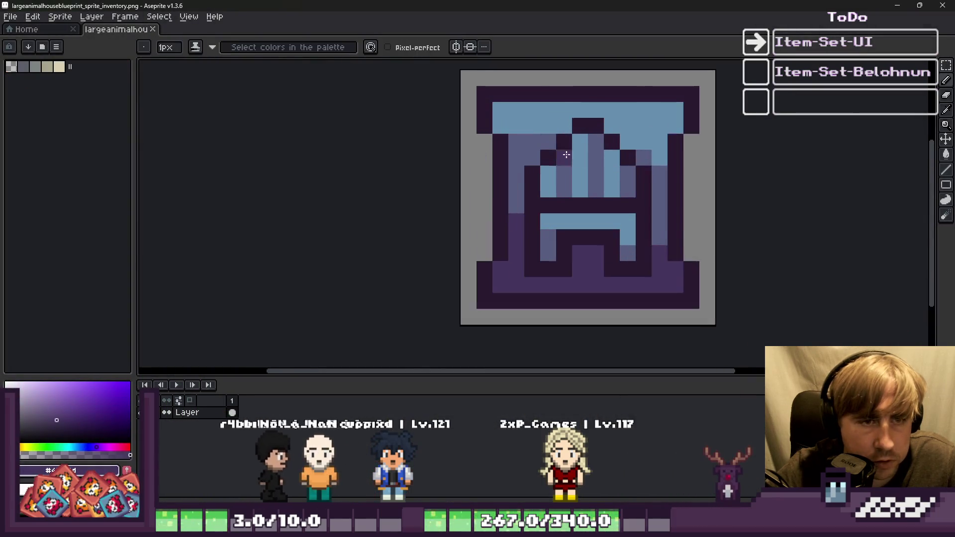
Darken a pixel in the H crossbar, comparing against the original house world sprite
{"action": "scroll", "coordinate": [580, 158], "scroll_direction": "up", "scroll_amount": 2}
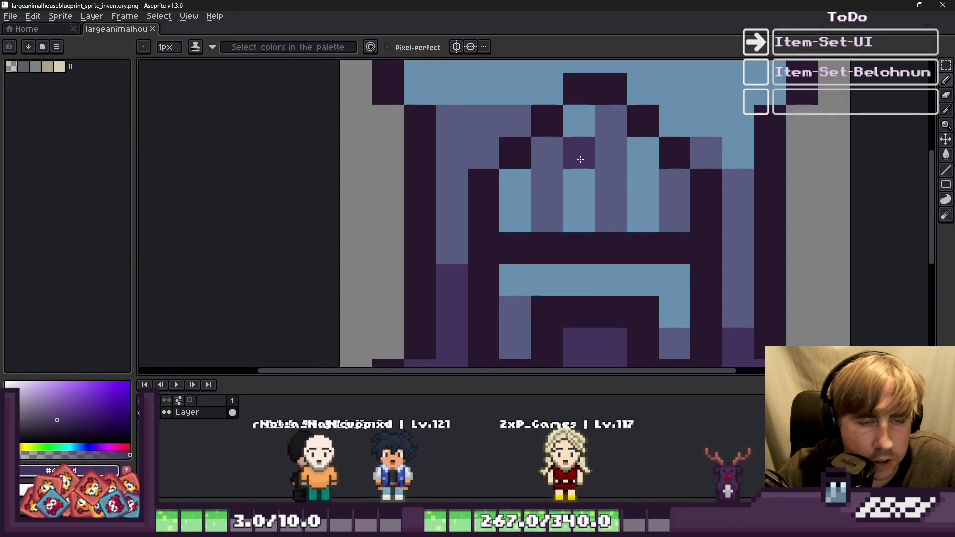
{"action": "left_click", "coordinate": [567, 256]}
{"action": "scroll", "coordinate": [596, 343], "scroll_direction": "down", "scroll_amount": 2}
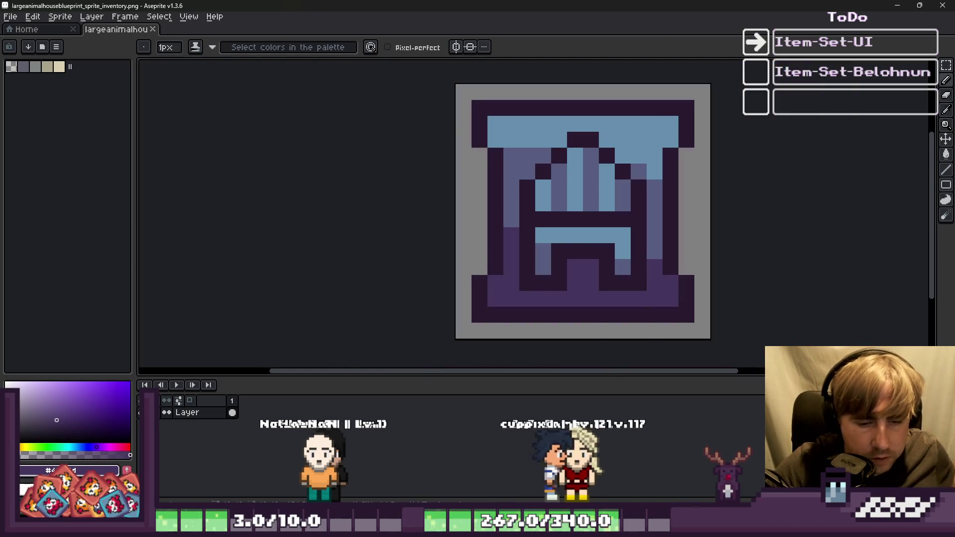
{"action": "mouse_move", "coordinate": [473, 528]}
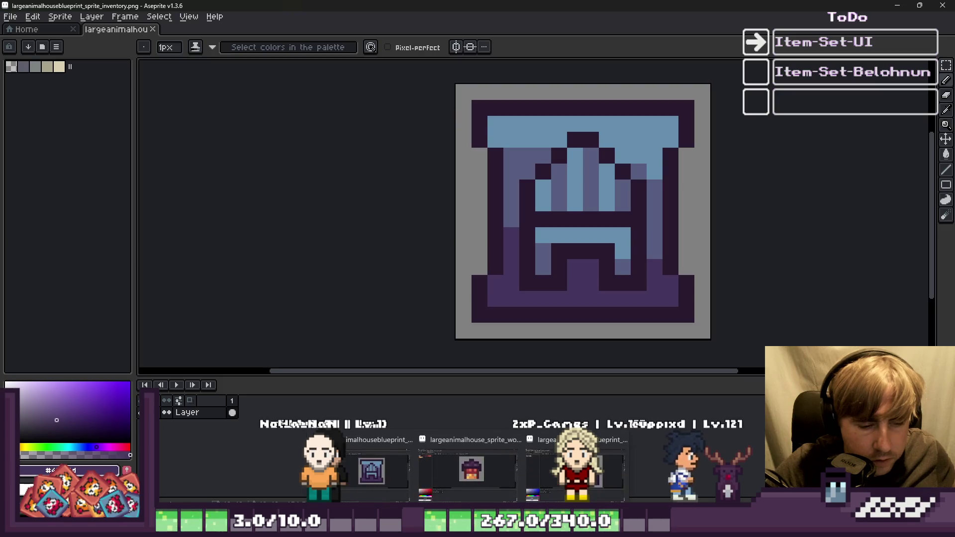
{"action": "left_click", "coordinate": [472, 473]}
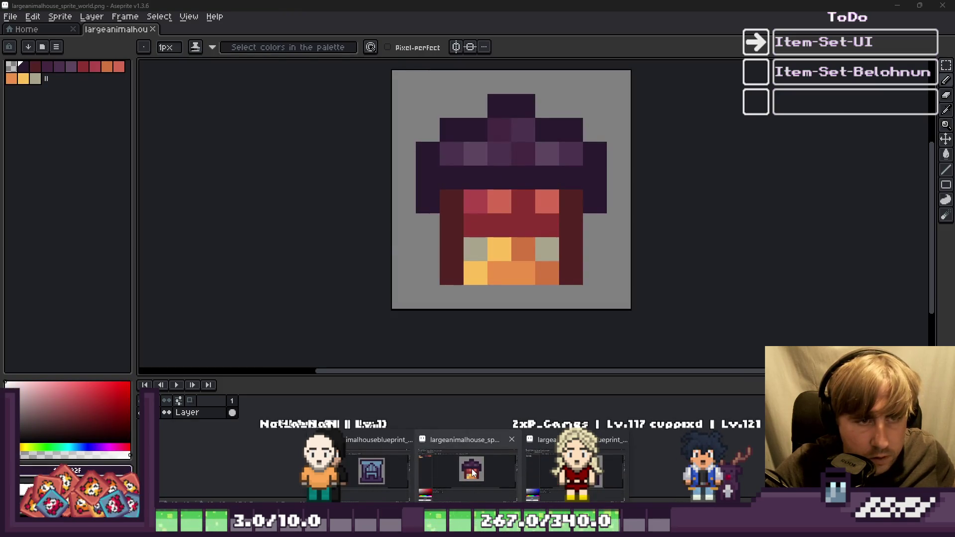
{"action": "left_click", "coordinate": [371, 471]}
Recolour the arch pixels in muted purple and light blue, then save the inventory sprite
{"action": "scroll", "coordinate": [526, 203], "scroll_direction": "up", "scroll_amount": 2}
{"action": "key", "text": "i"}
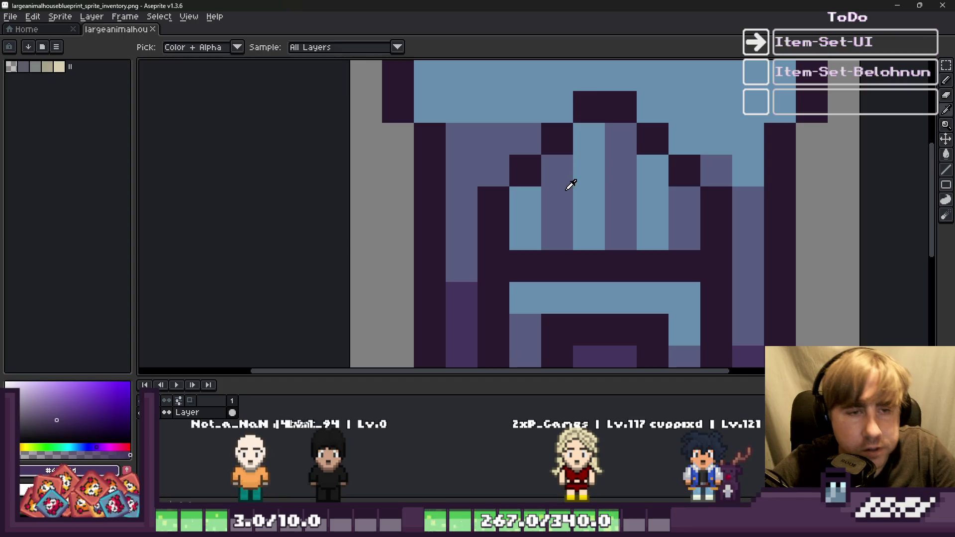
{"action": "left_click", "coordinate": [570, 184], "text": "alt"}
{"action": "left_click", "coordinate": [588, 144]}
{"action": "left_click", "coordinate": [607, 141], "text": "alt"}
{"action": "left_click", "coordinate": [641, 172]}
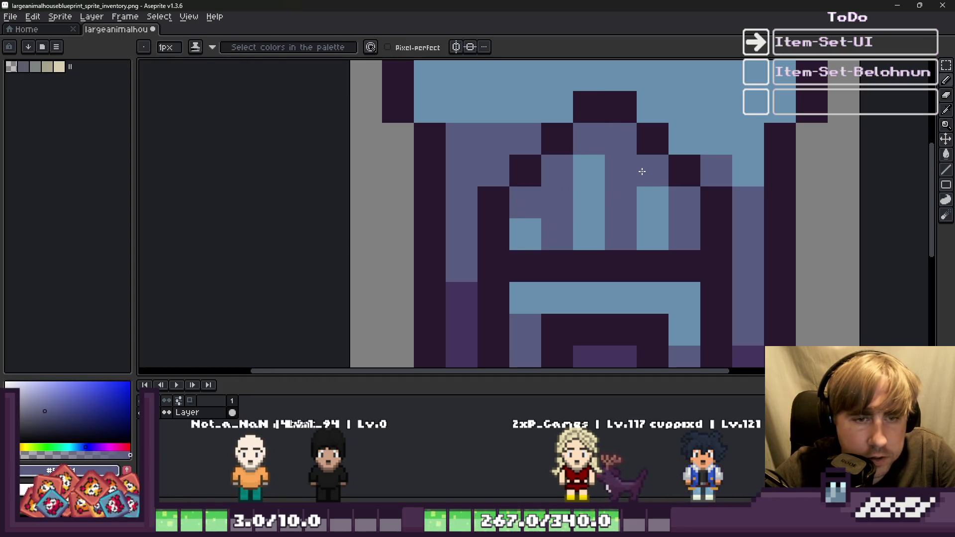
{"action": "left_click", "coordinate": [669, 209], "text": "alt"}
{"action": "left_click", "coordinate": [612, 172]}
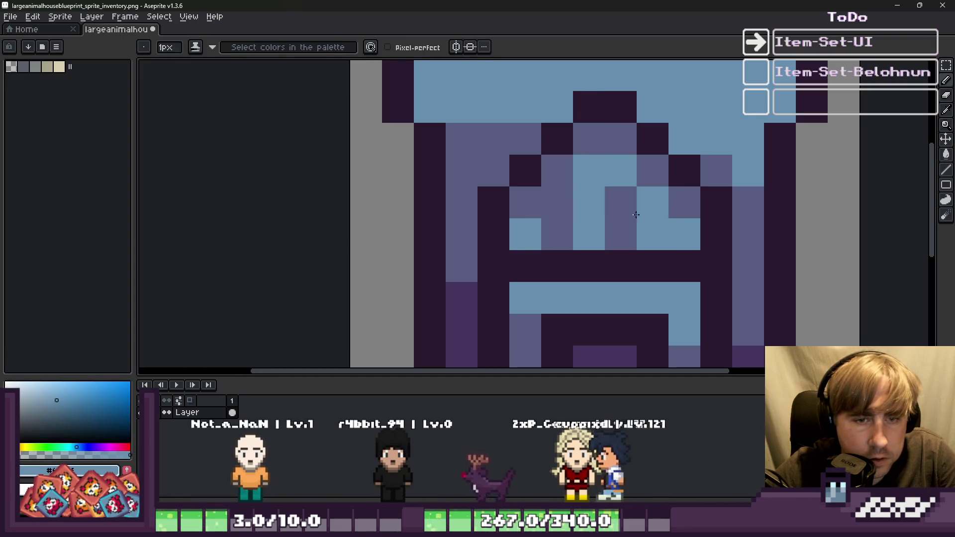
{"action": "left_click", "coordinate": [567, 191]}
{"action": "left_click", "coordinate": [619, 233], "text": "alt"}
{"action": "left_click", "coordinate": [565, 231]}
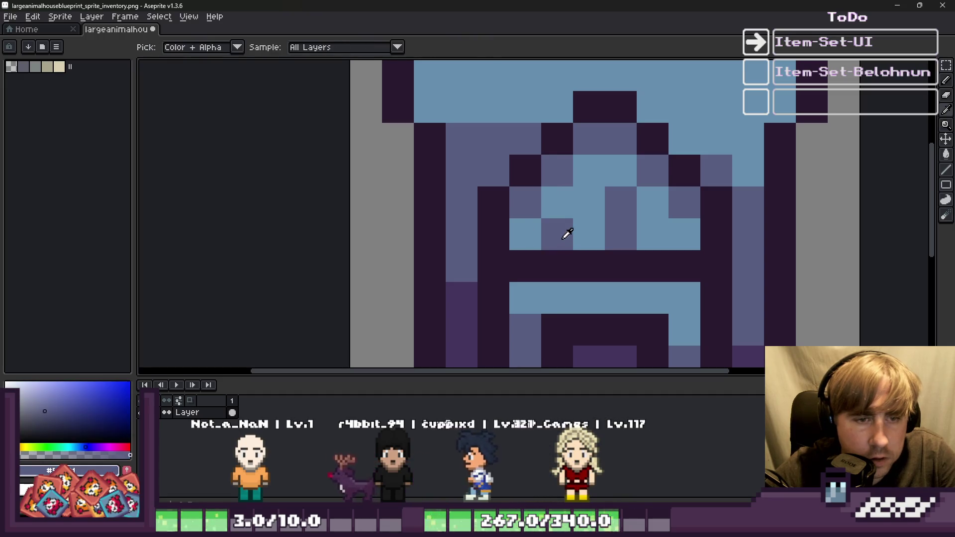
{"action": "left_click", "coordinate": [588, 203]}
{"action": "left_click", "coordinate": [597, 229], "text": "alt"}
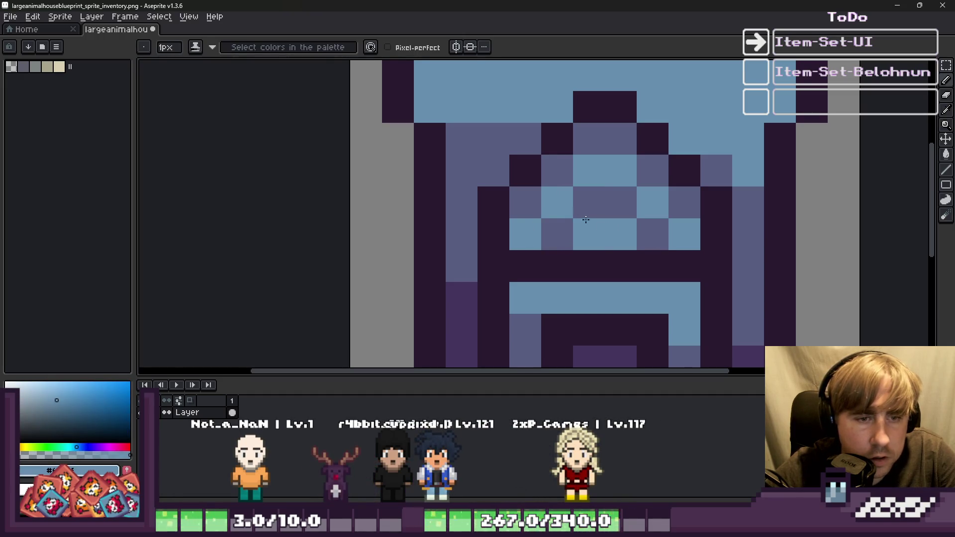
{"action": "scroll", "coordinate": [603, 227], "scroll_direction": "down", "scroll_amount": 8}
{"action": "scroll", "coordinate": [517, 242], "scroll_direction": "up", "scroll_amount": 4}
{"action": "left_click", "coordinate": [519, 242]}
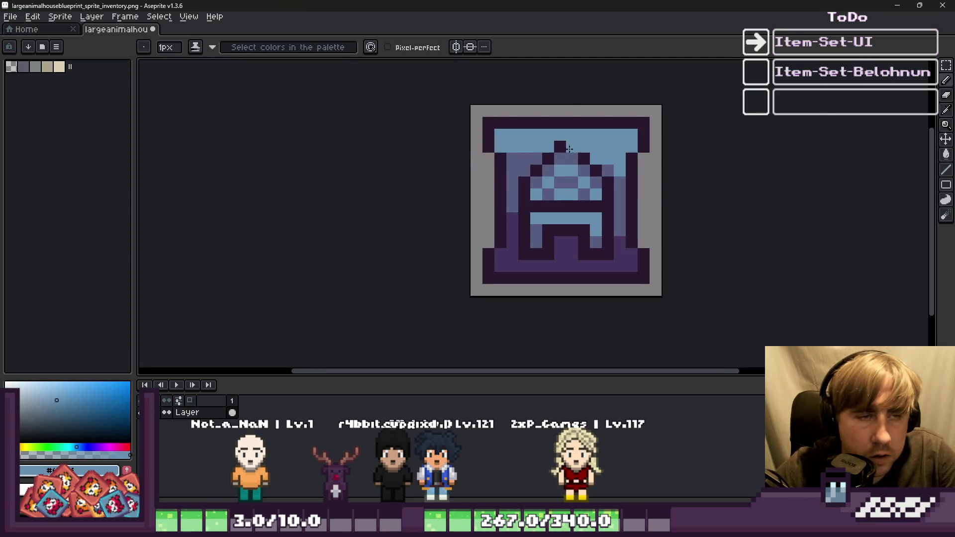
{"action": "key", "text": "ctrl+s"}
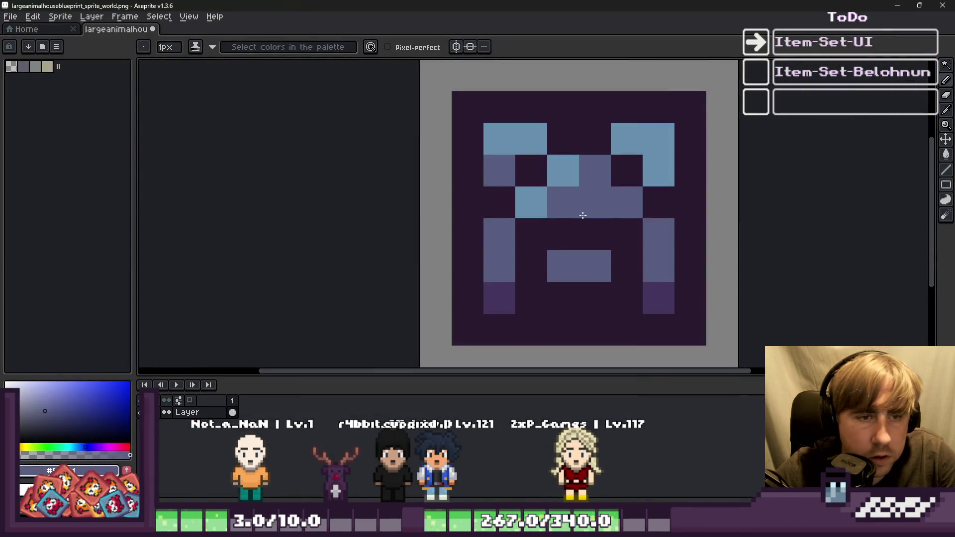
Paint three more light-blue pixels in the world sprite's centre and minimize Aseprite
{"action": "left_click", "coordinate": [571, 160], "text": "alt"}
{"action": "left_click", "coordinate": [601, 171]}
{"action": "left_click", "coordinate": [618, 194]}
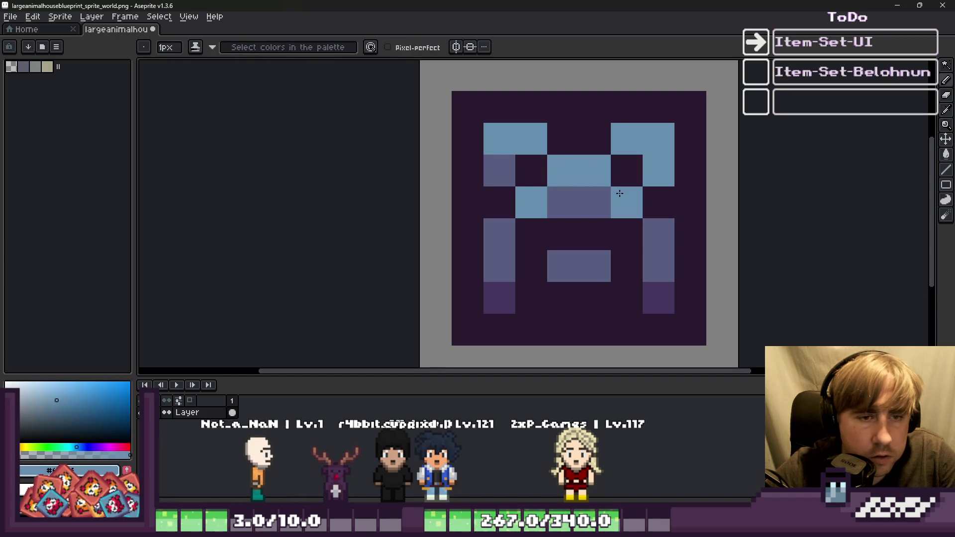
{"action": "scroll", "coordinate": [544, 259], "scroll_direction": "down", "scroll_amount": 5}
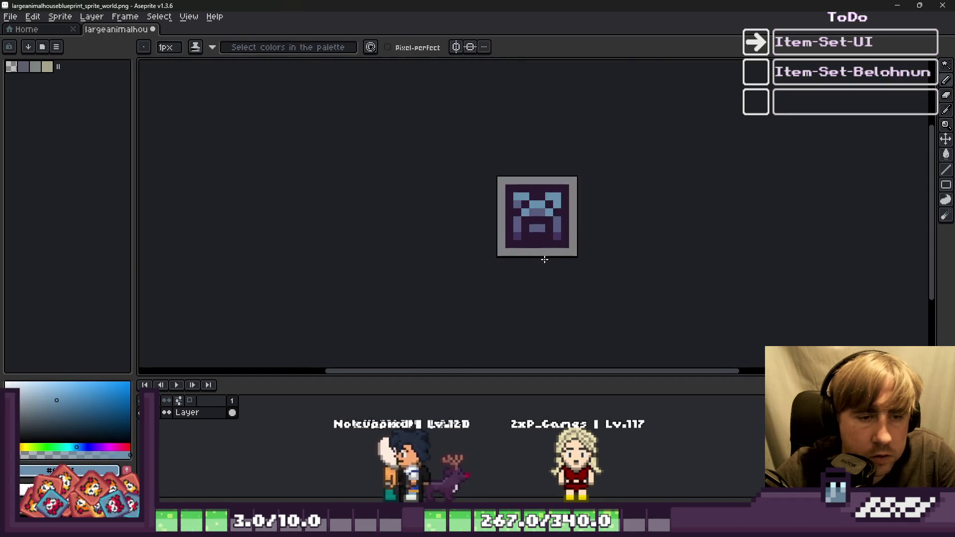
{"action": "scroll", "coordinate": [545, 260], "scroll_direction": "up", "scroll_amount": 3}
{"action": "scroll", "coordinate": [513, 242], "scroll_direction": "down", "scroll_amount": 1}
{"action": "key", "text": "v"}
{"action": "scroll", "coordinate": [552, 254], "scroll_direction": "down", "scroll_amount": 3}
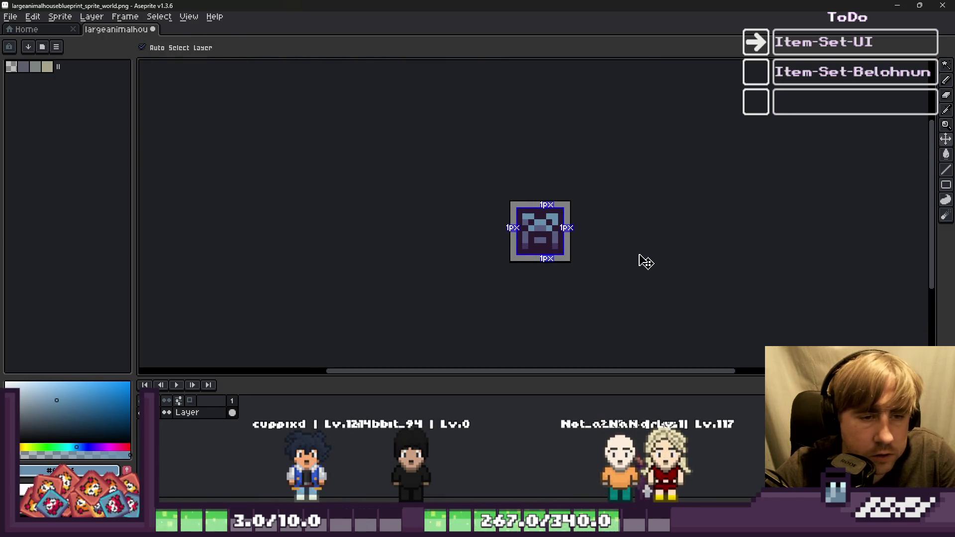
{"action": "left_click", "coordinate": [899, 5]}
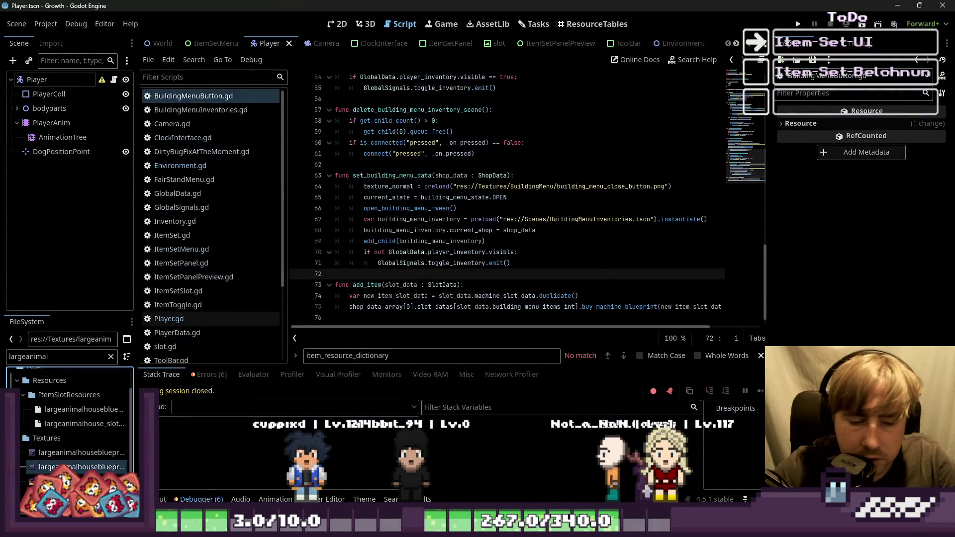
Restore the Aseprite window showing the blueprint inventory sprite from the taskbar
{"action": "mouse_move", "coordinate": [468, 528]}
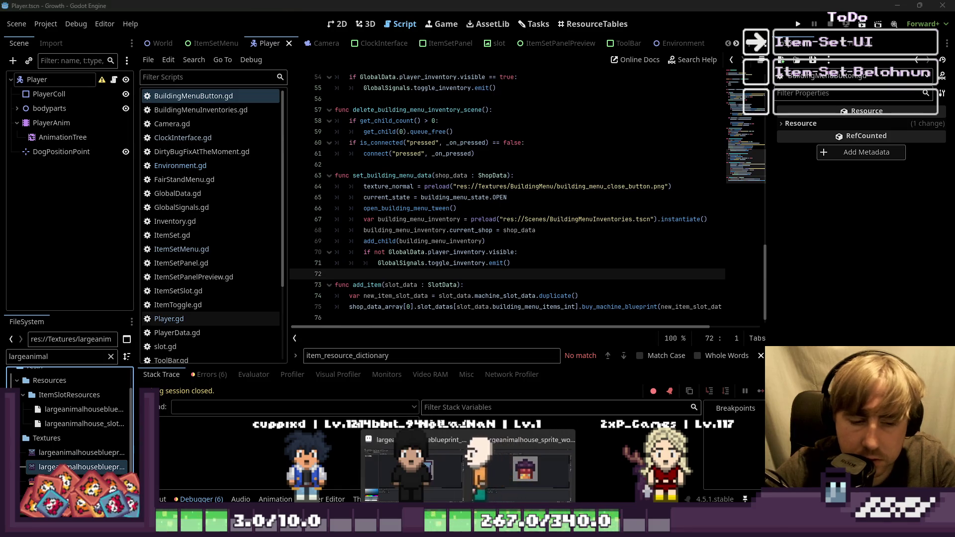
{"action": "left_click", "coordinate": [497, 252]}
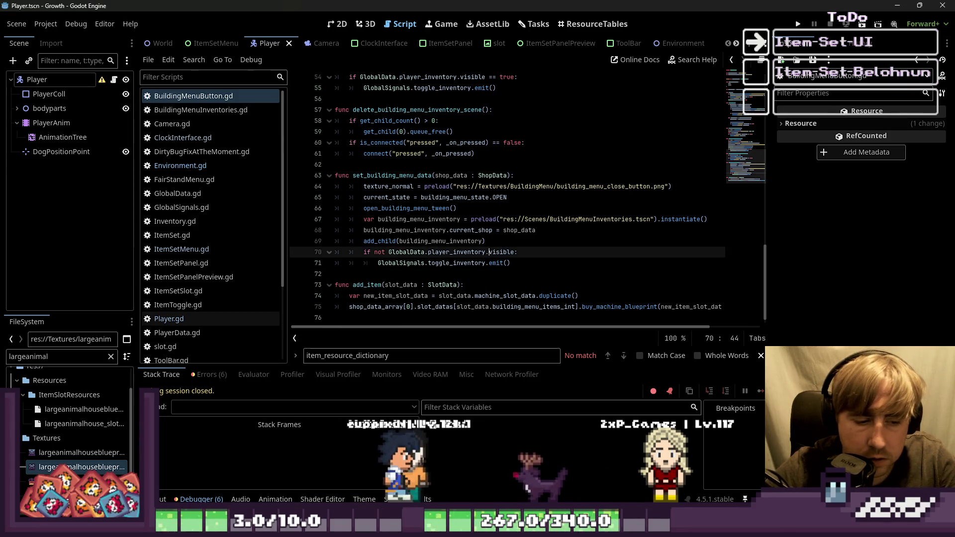
{"action": "left_click", "coordinate": [413, 480]}
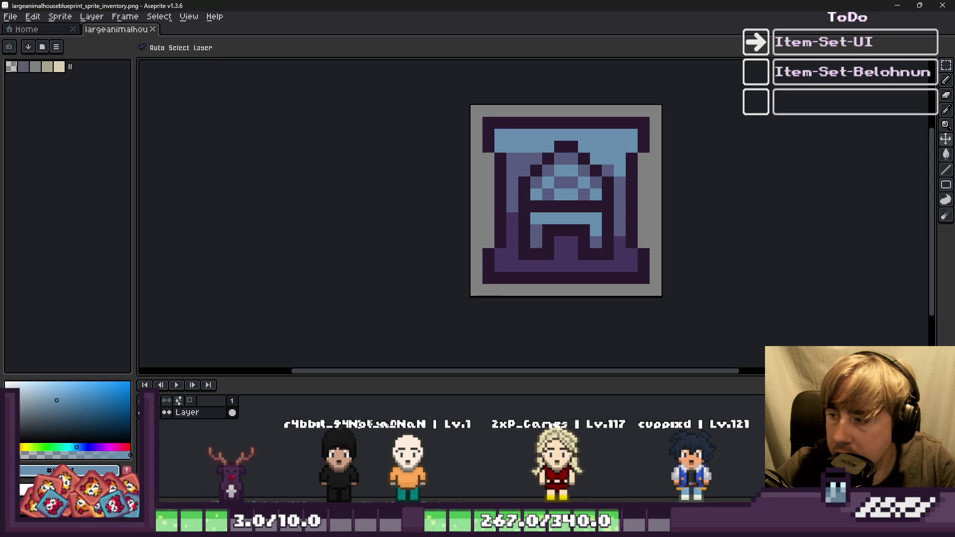
Review the finished blueprint inventory icon, select and deselect all, then switch back to Godot
{"action": "mouse_move", "coordinate": [665, 527]}
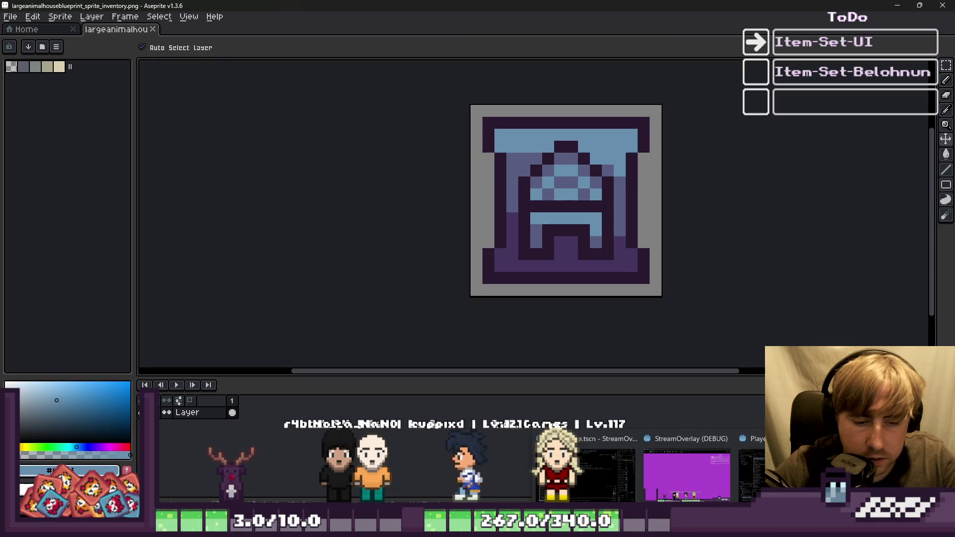
{"action": "mouse_move", "coordinate": [534, 528]}
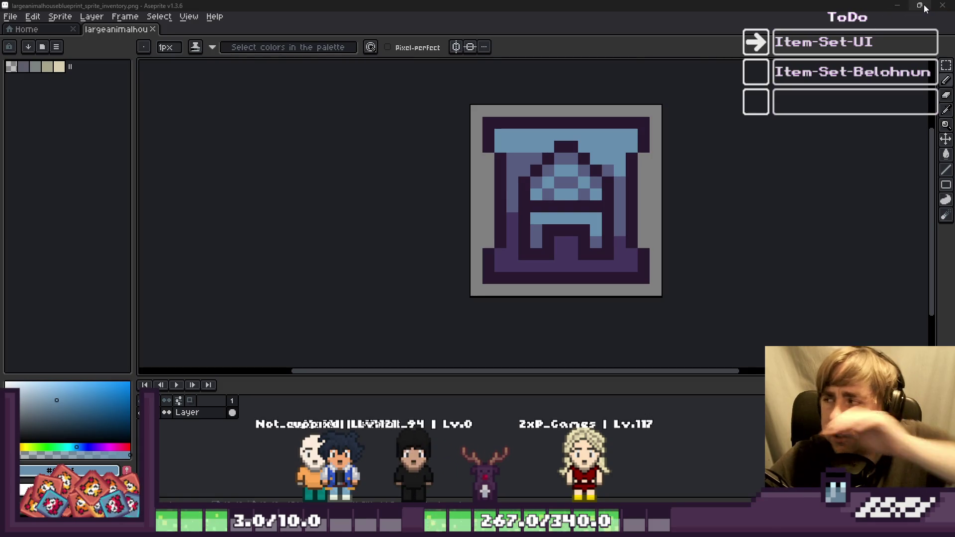
{"action": "mouse_move", "coordinate": [467, 527]}
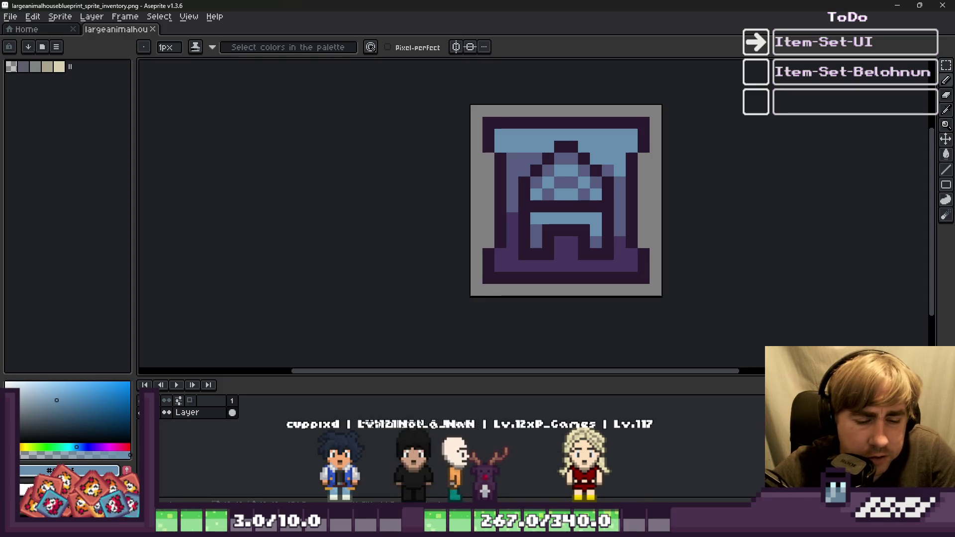
{"action": "mouse_move", "coordinate": [662, 527]}
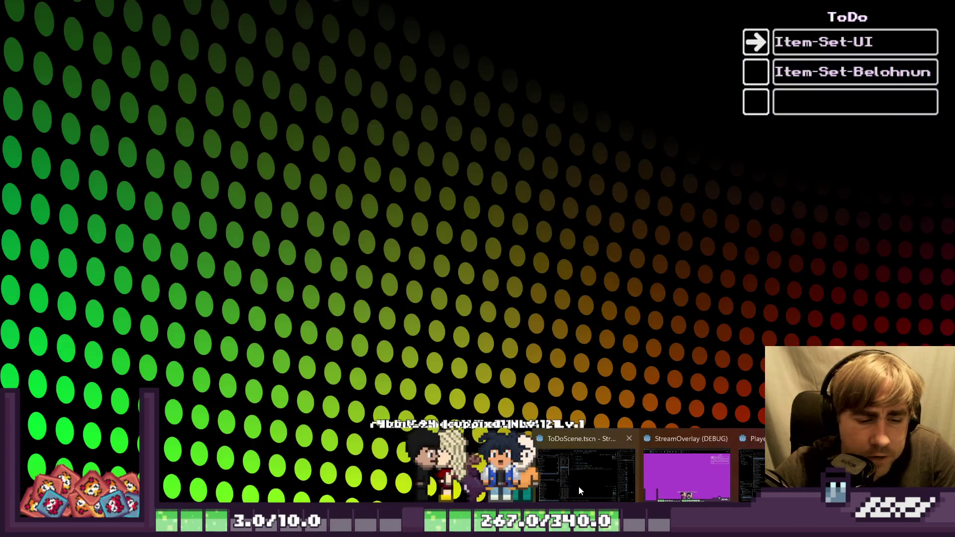
{"action": "mouse_move", "coordinate": [747, 477]}
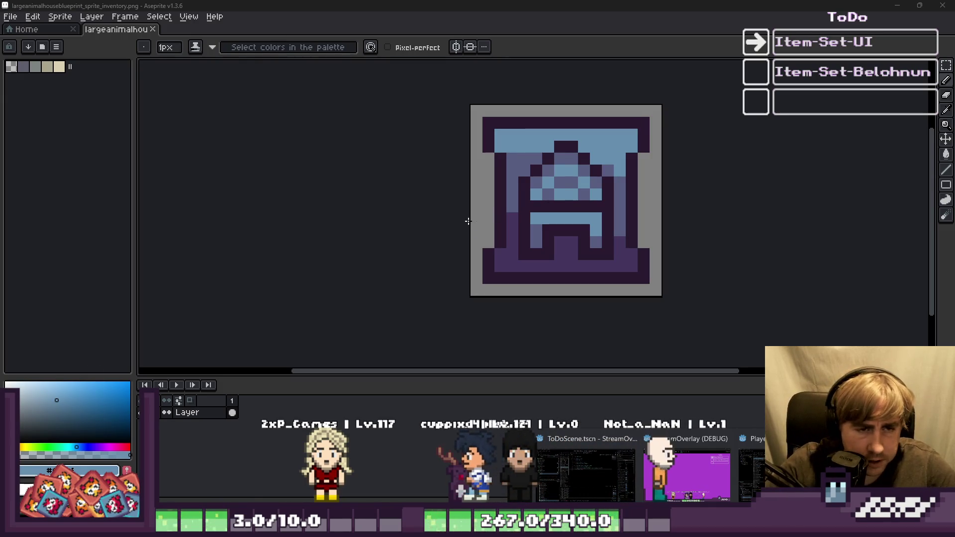
{"action": "key", "text": "ctrl+a"}
{"action": "key", "text": "ctrl+d"}
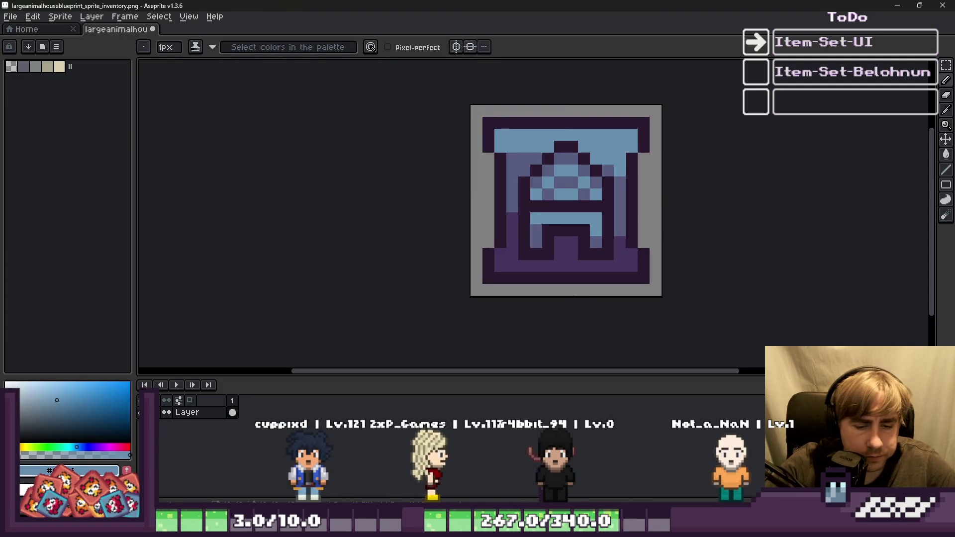
{"action": "key", "text": "alt+Tab"}
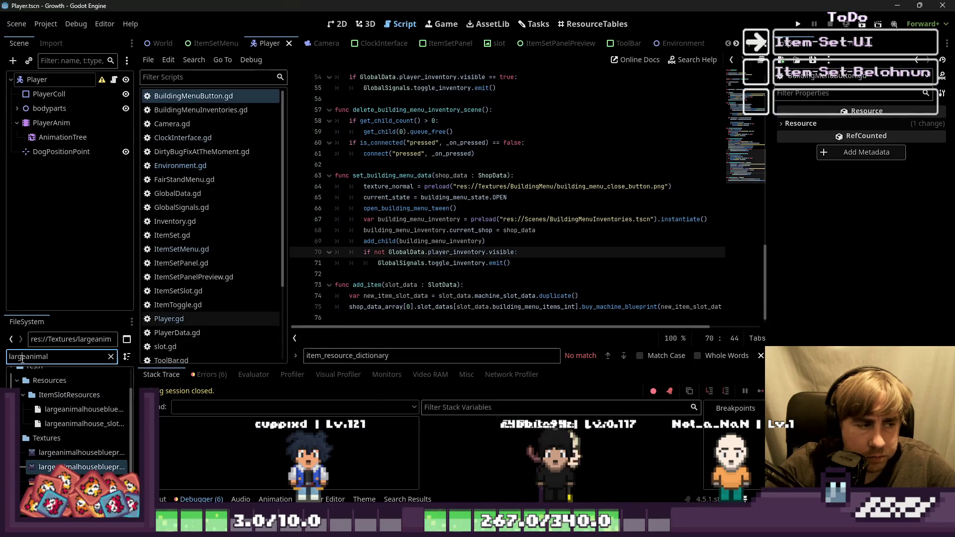
Filter FileSystem for 'vacc' and open the vacuum world sprite externally in Aseprite
{"action": "type", "text": "vacc"}
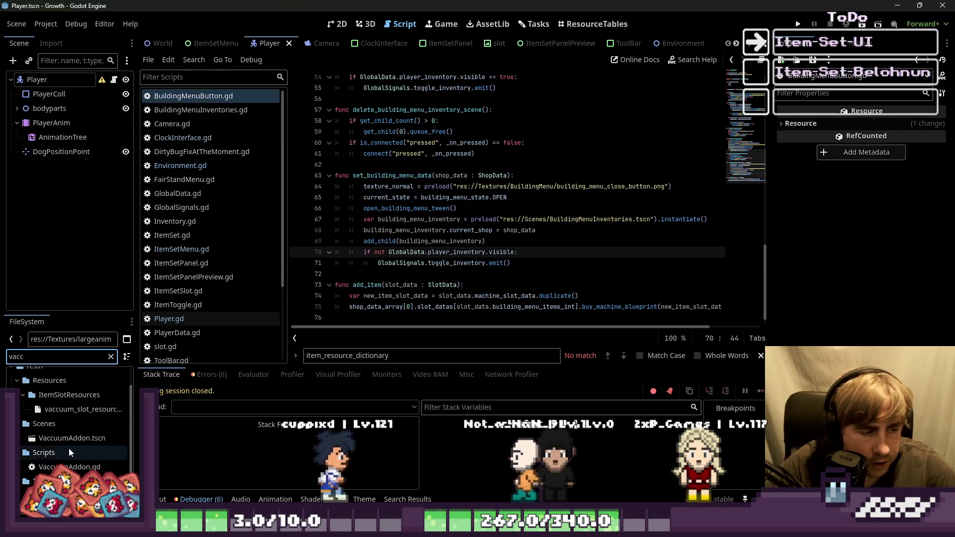
{"action": "scroll", "coordinate": [69, 449], "scroll_direction": "down", "scroll_amount": 1}
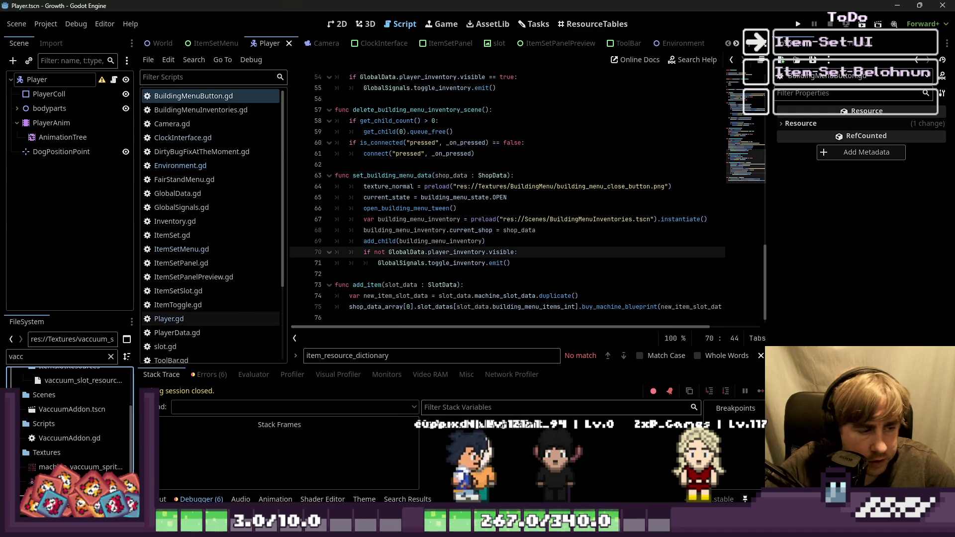
{"action": "right_click", "coordinate": [80, 466]}
{"action": "left_click", "coordinate": [114, 494]}
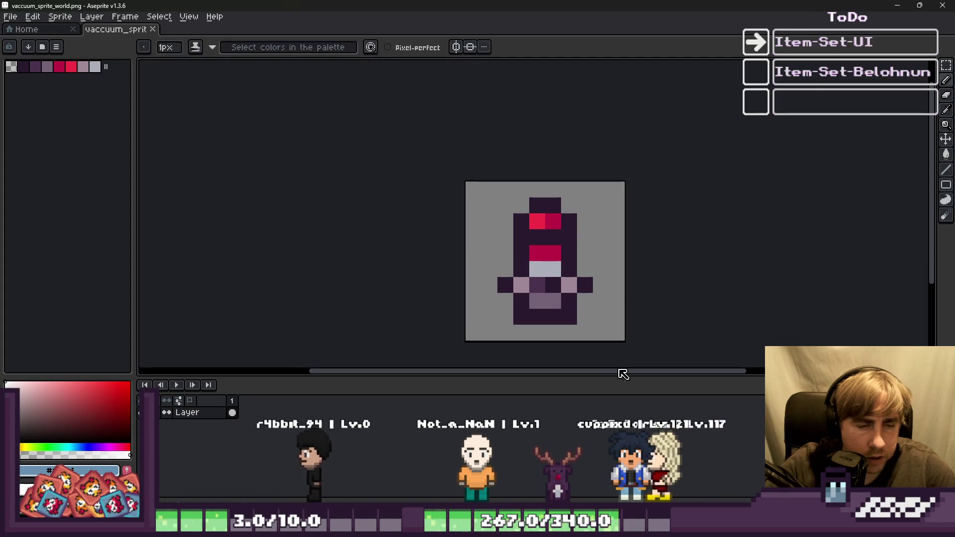
Create a new 16-pixel-wide sprite, plus a second 10x10 sprite
{"action": "left_click", "coordinate": [10, 16]}
{"action": "left_click", "coordinate": [20, 24]}
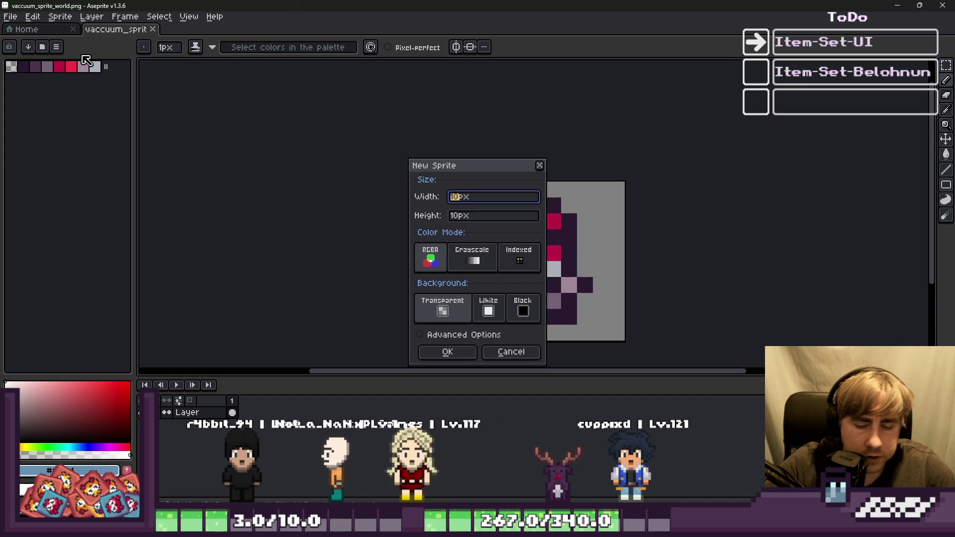
{"action": "key", "text": "Tab"}
{"action": "type", "text": "16"}
{"action": "key", "text": "Return"}
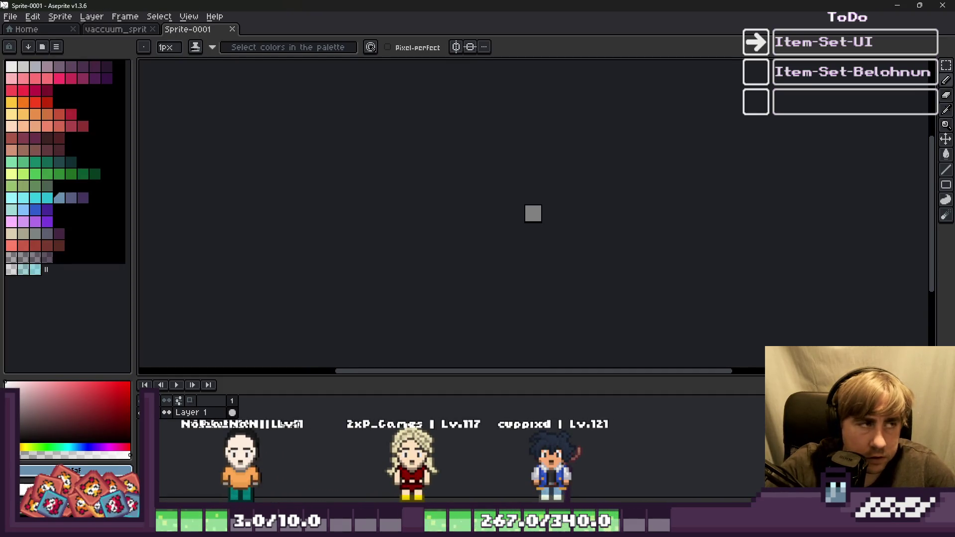
{"action": "double_click", "coordinate": [10, 10]}
{"action": "double_click", "coordinate": [20, 18]}
{"action": "left_click", "coordinate": [10, 17]}
{"action": "left_click", "coordinate": [55, 39]}
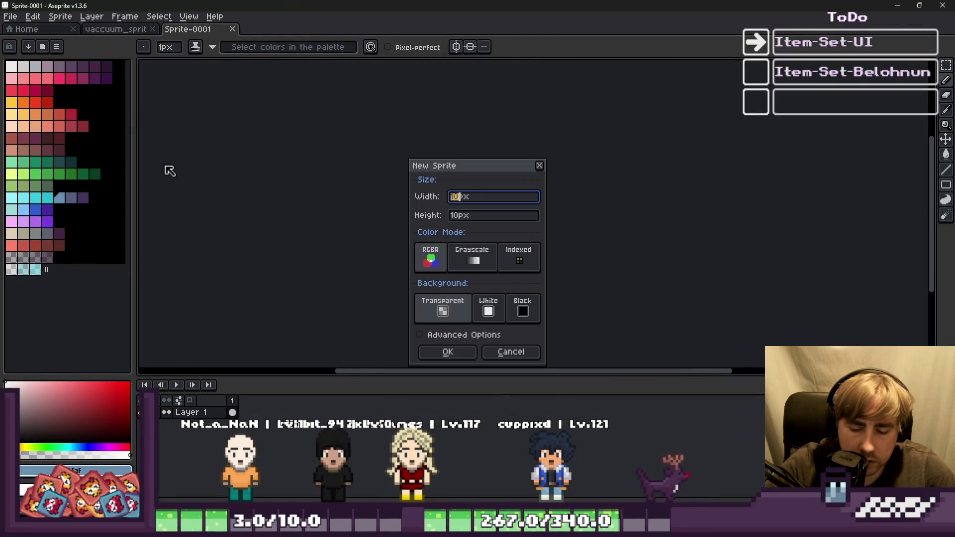
{"action": "key", "text": "Return"}
Paste into Sprite-0001 and cancel the accidental potion paste
{"action": "left_click", "coordinate": [187, 29]}
{"action": "scroll", "coordinate": [494, 222], "scroll_direction": "up", "scroll_amount": 5}
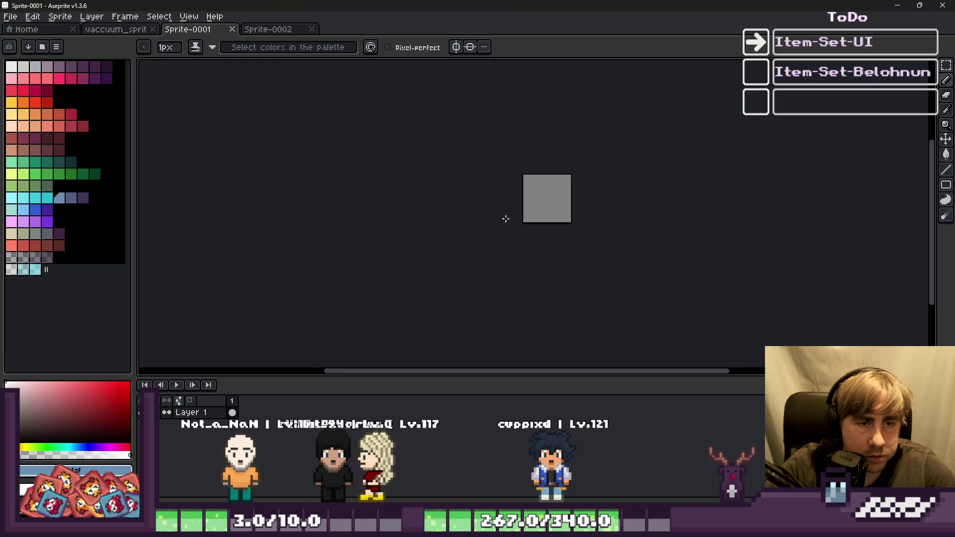
{"action": "key", "text": "ctrl+v"}
{"action": "key", "text": "Escape"}
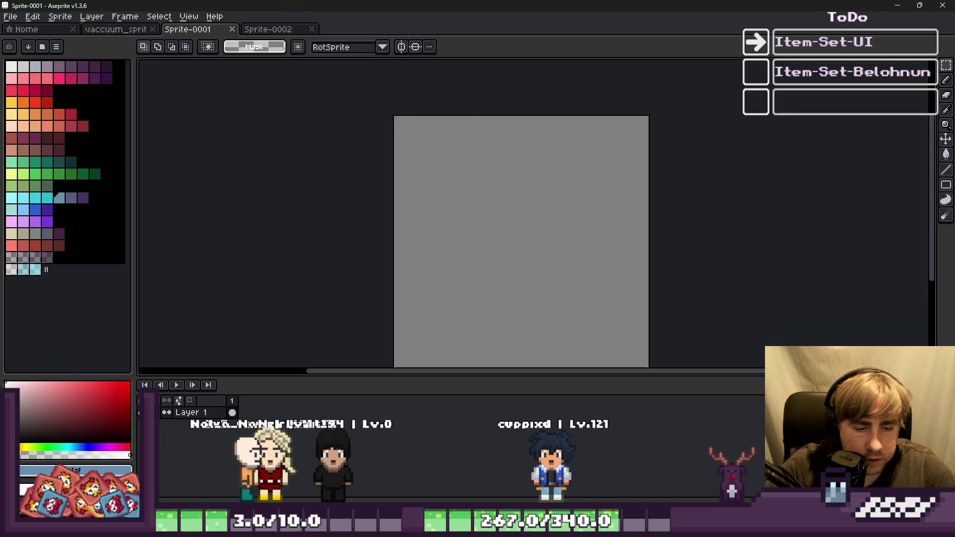
Copy the blueprint inventory icon and paste it into Sprite-0001, committing it in place
{"action": "mouse_move", "coordinate": [469, 491]}
{"action": "left_click", "coordinate": [395, 481]}
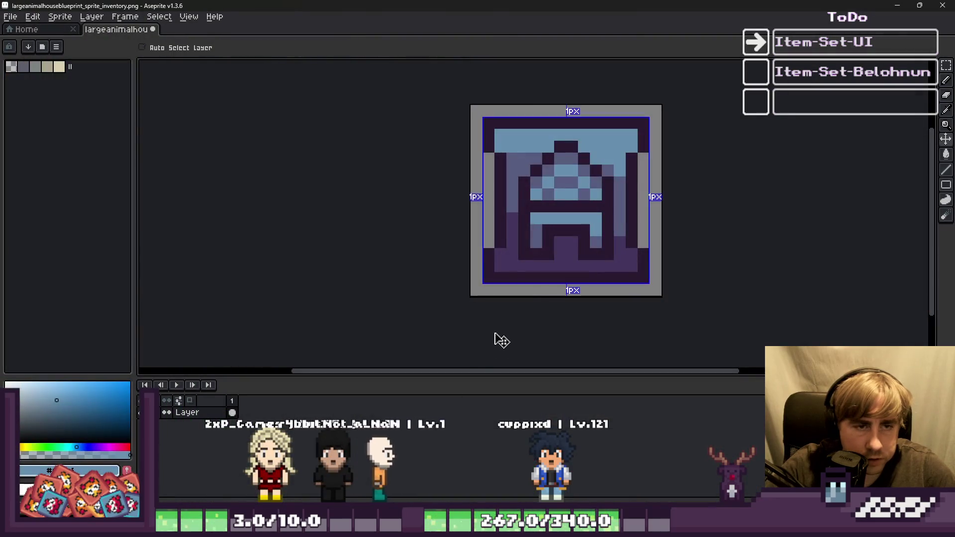
{"action": "key", "text": "ctrl+c"}
{"action": "key", "text": "alt+Tab"}
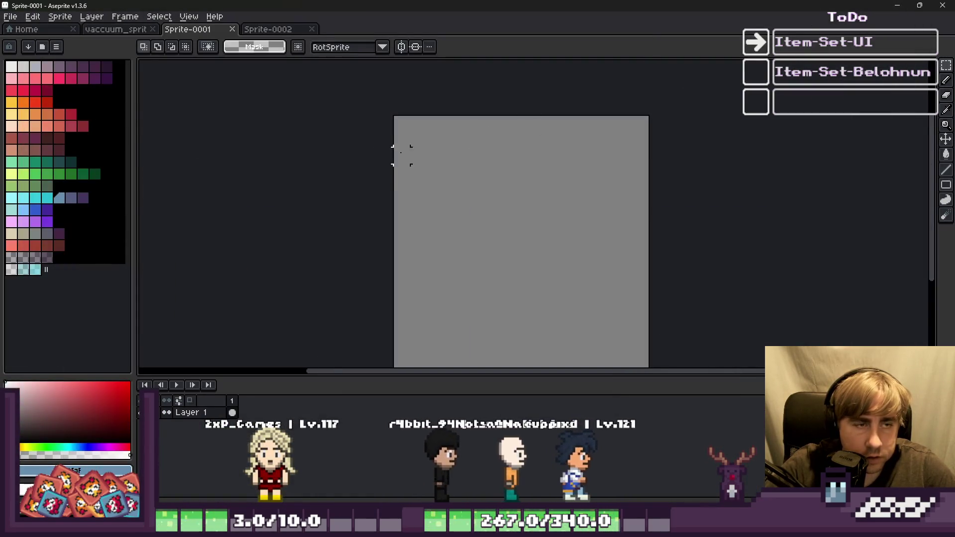
{"action": "key", "text": "ctrl+v"}
{"action": "scroll", "coordinate": [453, 217], "scroll_direction": "up", "scroll_amount": 3}
{"action": "key", "text": "Return"}
{"action": "key", "text": "b"}
{"action": "scroll", "coordinate": [451, 140], "scroll_direction": "up", "scroll_amount": 4}
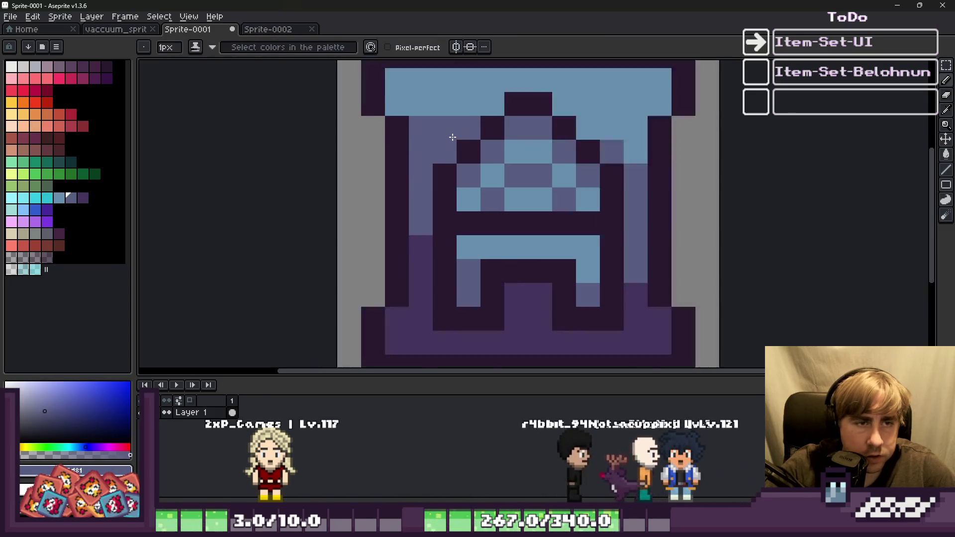
Repaint the icon's dark pixels light blue near the top and purple-grey/purple along inner lines and bottom
{"action": "left_click", "coordinate": [587, 85], "text": "alt"}
{"action": "mouse_move", "coordinate": [552, 92]}
{"action": "left_mouse_down"}
{"action": "mouse_move", "coordinate": [535, 118]}
{"action": "mouse_move", "coordinate": [512, 113]}
{"action": "left_mouse_up"}
{"action": "left_click", "coordinate": [651, 152], "text": "alt"}
{"action": "mouse_move", "coordinate": [631, 154]}
{"action": "left_mouse_down"}
{"action": "mouse_move", "coordinate": [438, 184]}
{"action": "mouse_move", "coordinate": [657, 207]}
{"action": "mouse_move", "coordinate": [414, 226]}
{"action": "mouse_move", "coordinate": [562, 247]}
{"action": "mouse_move", "coordinate": [670, 297]}
{"action": "mouse_move", "coordinate": [473, 303]}
{"action": "mouse_move", "coordinate": [505, 306]}
{"action": "mouse_move", "coordinate": [527, 284]}
{"action": "left_mouse_up"}
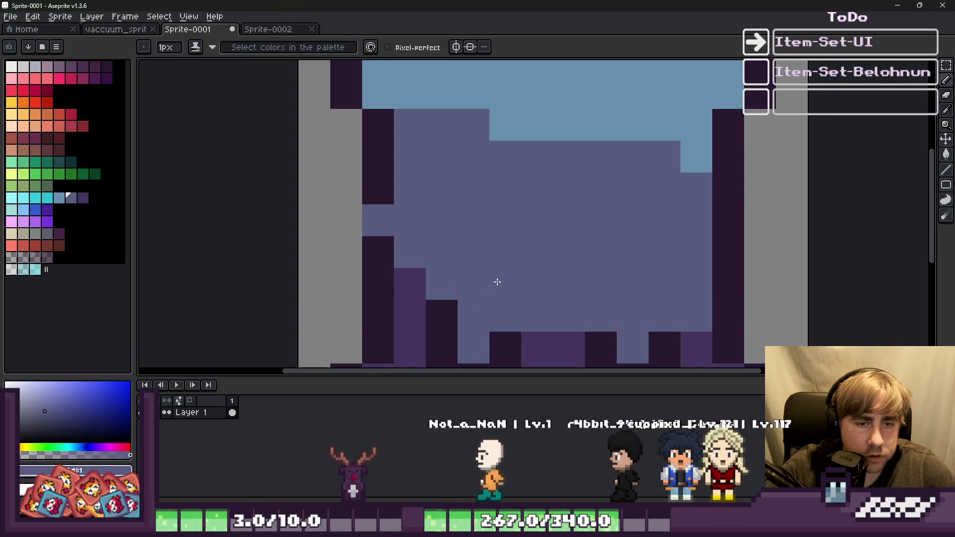
{"action": "scroll", "coordinate": [460, 260], "scroll_direction": "down", "scroll_amount": 1}
{"action": "scroll", "coordinate": [459, 260], "scroll_direction": "up", "scroll_amount": 1}
{"action": "mouse_move", "coordinate": [443, 279]}
{"action": "left_mouse_down"}
{"action": "mouse_move", "coordinate": [505, 305]}
{"action": "mouse_move", "coordinate": [640, 296]}
{"action": "left_mouse_up"}
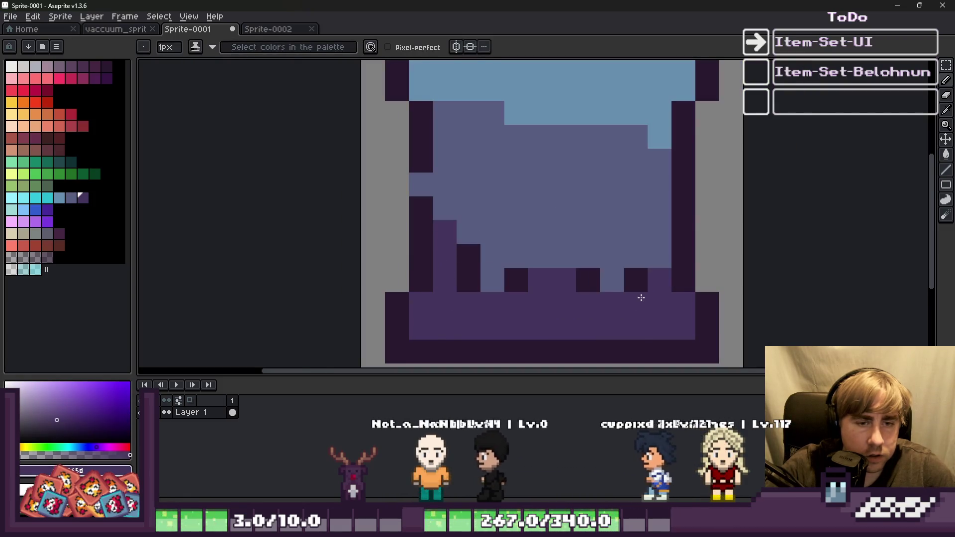
{"action": "scroll", "coordinate": [536, 288], "scroll_direction": "down", "scroll_amount": 2}
{"action": "scroll", "coordinate": [537, 287], "scroll_direction": "up", "scroll_amount": 2}
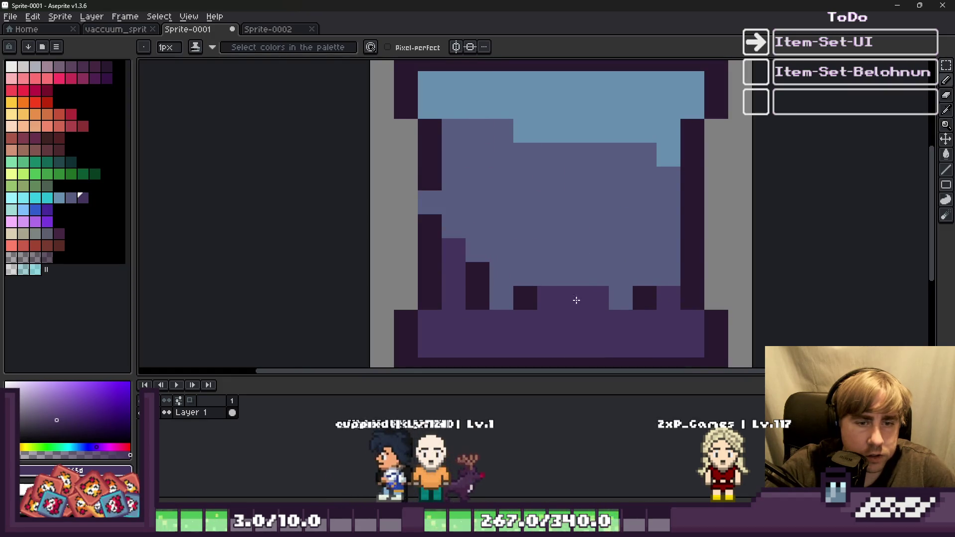
{"action": "left_click_drag", "start_coordinate": [581, 301], "coordinate": [478, 296]}
Paint a remaining dark pixel blue-grey, then bring up the vaccuum_sprite_world document
{"action": "left_click", "coordinate": [481, 227], "text": "alt"}
{"action": "left_click", "coordinate": [485, 274]}
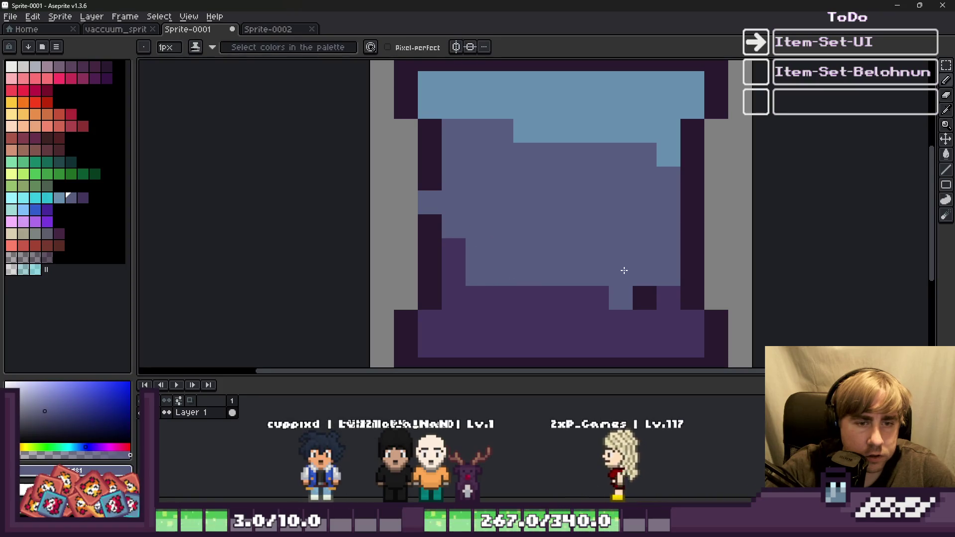
{"action": "scroll", "coordinate": [644, 283], "scroll_direction": "down", "scroll_amount": 3}
{"action": "scroll", "coordinate": [490, 223], "scroll_direction": "up", "scroll_amount": 2}
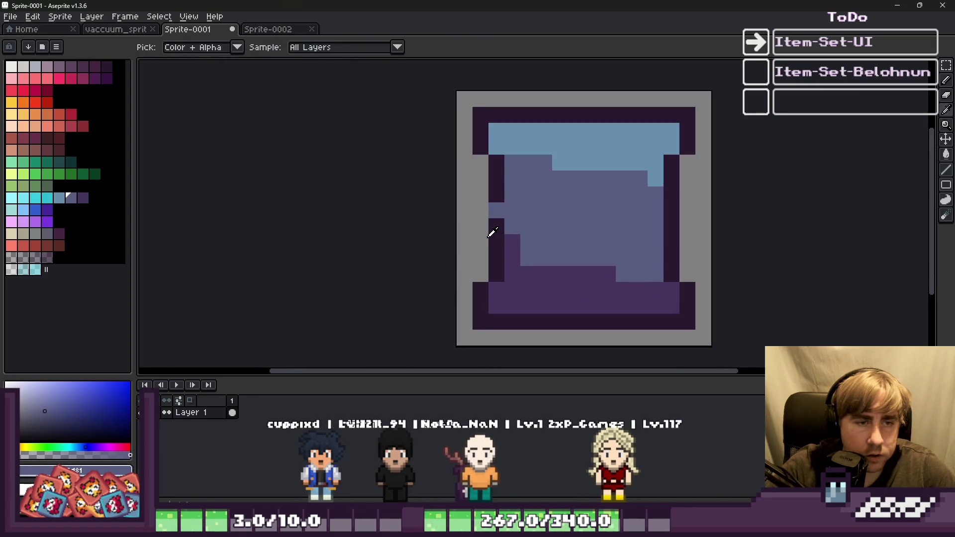
{"action": "left_click", "coordinate": [489, 235], "text": "alt"}
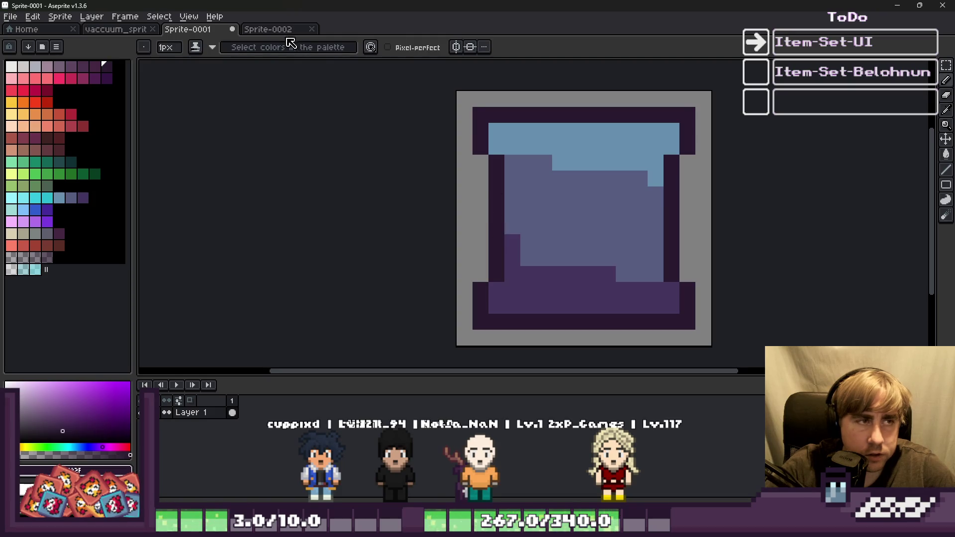
{"action": "left_click", "coordinate": [269, 29]}
{"action": "scroll", "coordinate": [537, 222], "scroll_direction": "up", "scroll_amount": 3}
{"action": "left_click", "coordinate": [115, 29]}
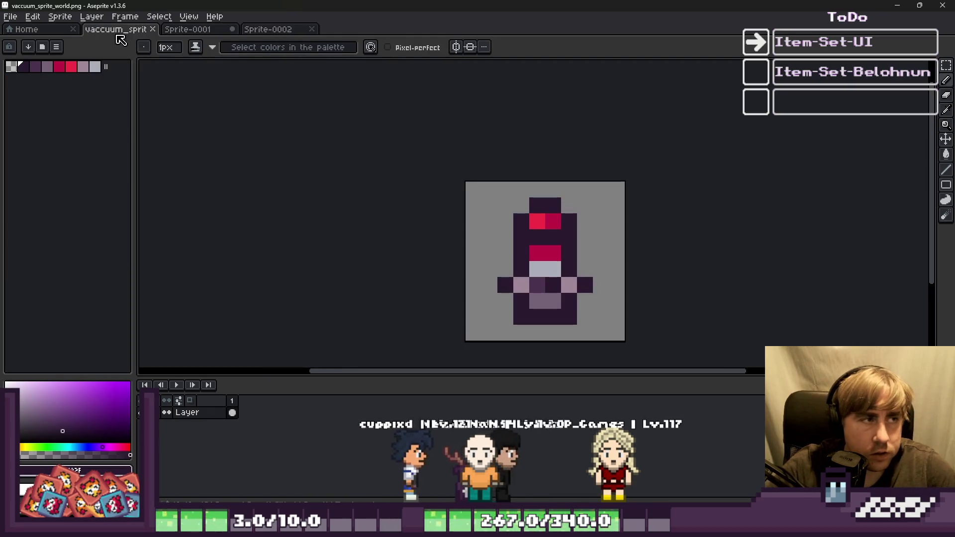
Paste the vacuum world sprite into Sprite-0001 and centre it in the blueprint frame
{"action": "key", "text": "ctrl+c"}
{"action": "left_click", "coordinate": [189, 29]}
{"action": "key", "text": "ctrl+v"}
{"action": "scroll", "coordinate": [571, 219], "scroll_direction": "up", "scroll_amount": 3}
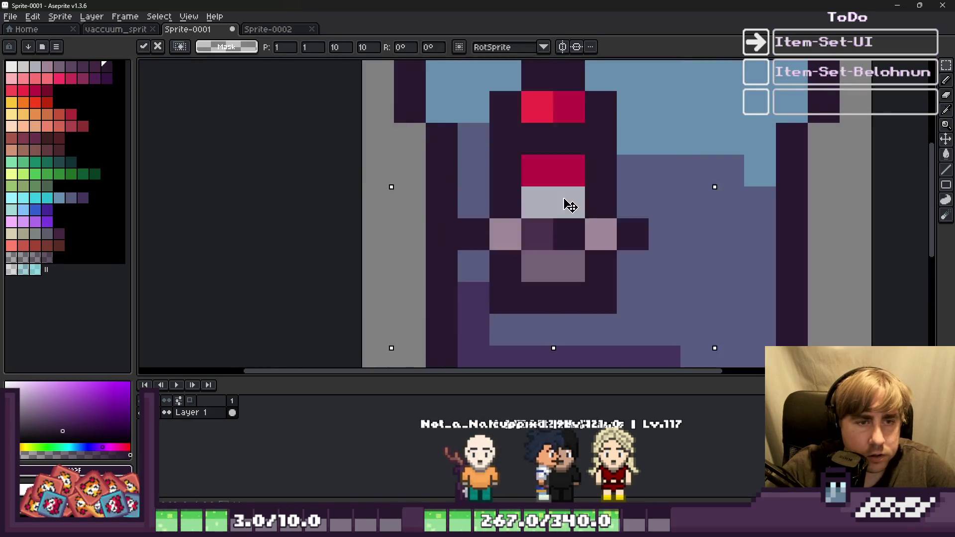
{"action": "scroll", "coordinate": [581, 194], "scroll_direction": "down", "scroll_amount": 2}
{"action": "mouse_move", "coordinate": [601, 217]}
{"action": "left_mouse_down"}
{"action": "mouse_move", "coordinate": [604, 235]}
{"action": "mouse_move", "coordinate": [604, 221]}
{"action": "left_mouse_up"}
{"action": "key", "text": "Return"}
Paint the pixels beside the vacuum and its centre face dark with the Pencil
{"action": "scroll", "coordinate": [584, 252], "scroll_direction": "up", "scroll_amount": 2}
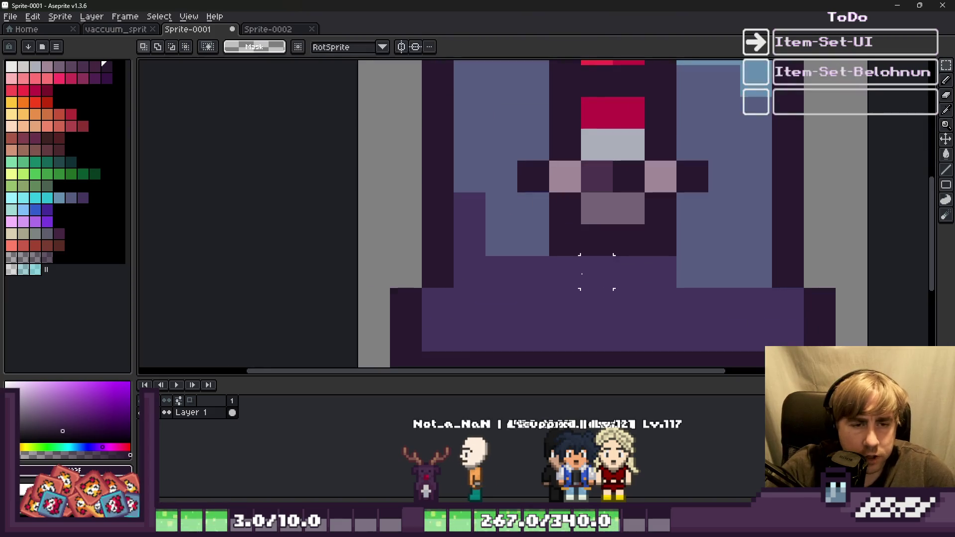
{"action": "key", "text": "b"}
{"action": "left_click_drag", "start_coordinate": [613, 276], "coordinate": [657, 277]}
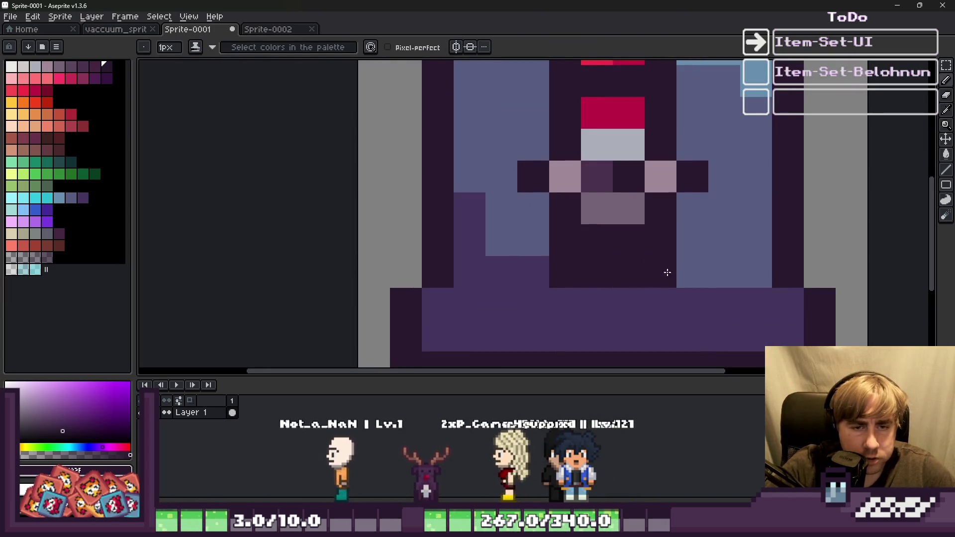
{"action": "key", "text": "i"}
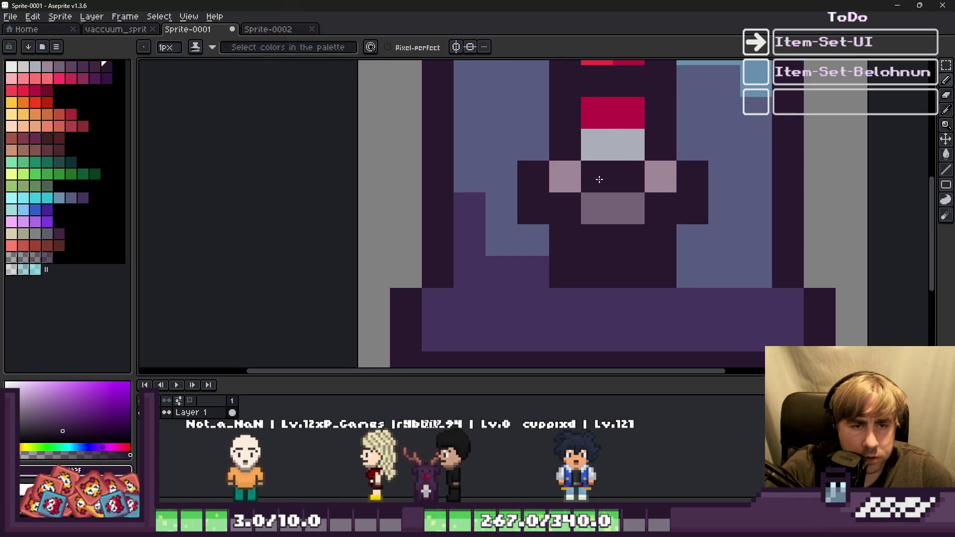
{"action": "left_click_drag", "start_coordinate": [599, 177], "coordinate": [588, 196]}
{"action": "left_click", "coordinate": [567, 174], "text": "alt"}
{"action": "scroll", "coordinate": [491, 225], "scroll_direction": "down", "scroll_amount": 3}
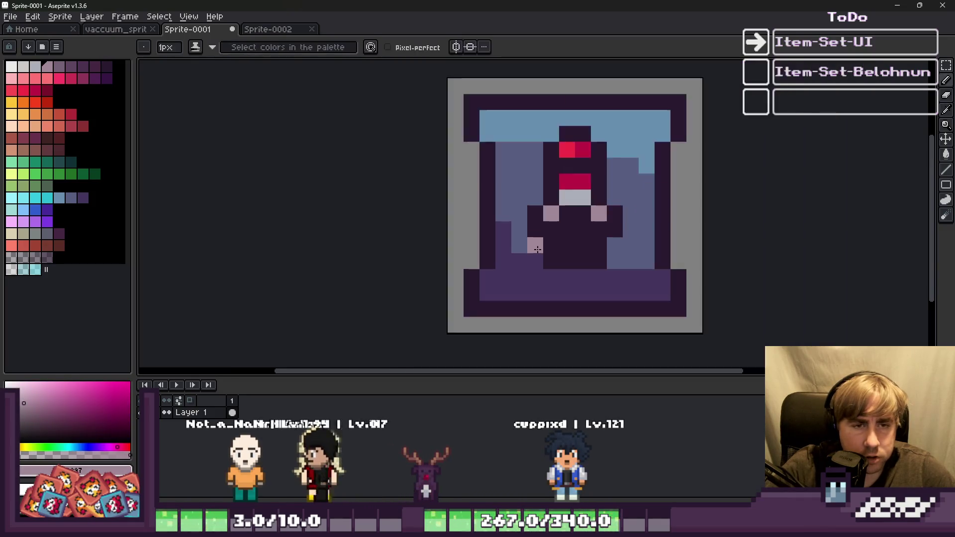
Compare against the original vacuum world sprite before returning to the framed icon
{"action": "left_click", "coordinate": [275, 31]}
{"action": "left_click", "coordinate": [142, 30]}
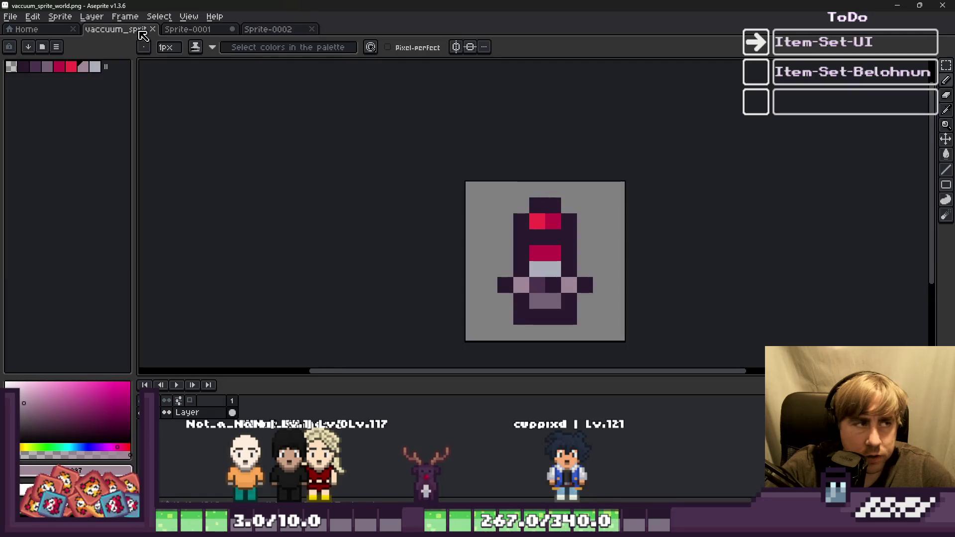
{"action": "left_click", "coordinate": [195, 46]}
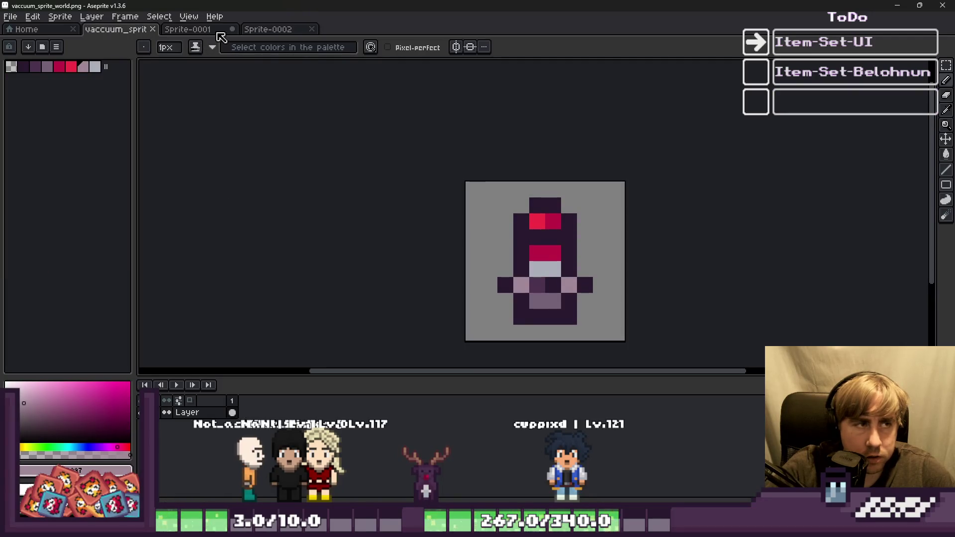
{"action": "left_click", "coordinate": [219, 30]}
Repaint the vacuum's pink and red pixels in blue-greys, then marquee-select the base ring
{"action": "left_click", "coordinate": [60, 199]}
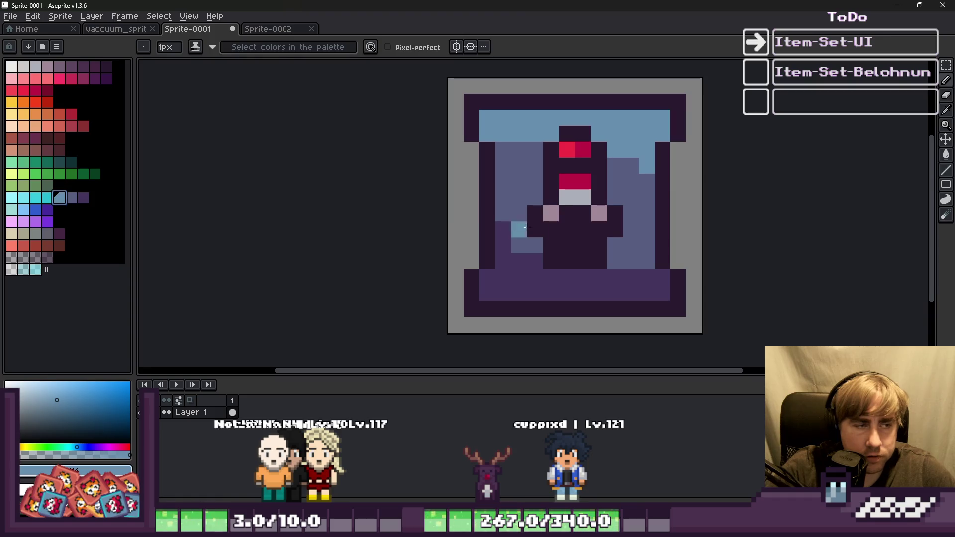
{"action": "key", "text": "g"}
{"action": "left_click", "coordinate": [548, 218]}
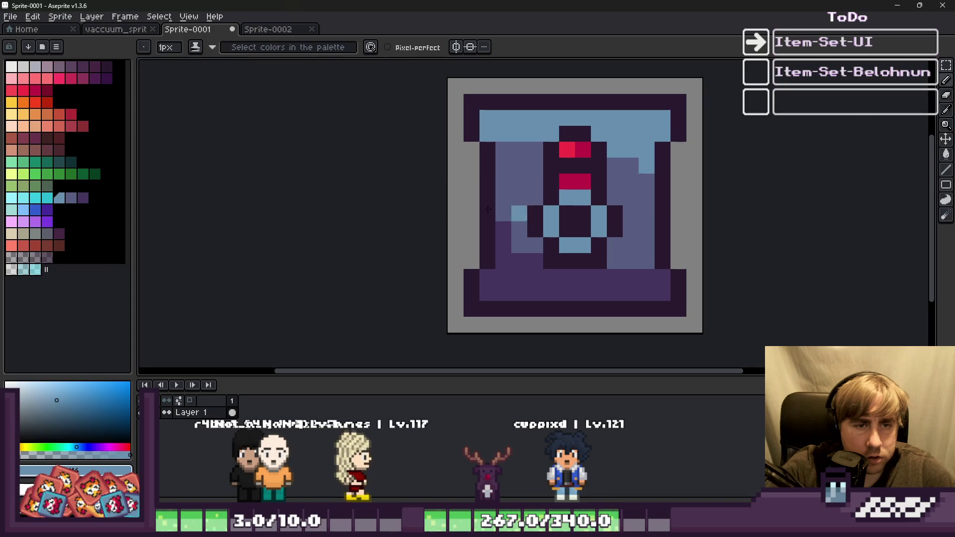
{"action": "left_click", "coordinate": [71, 198]}
{"action": "scroll", "coordinate": [533, 180], "scroll_direction": "up", "scroll_amount": 3}
{"action": "mouse_move", "coordinate": [601, 185]}
{"action": "left_mouse_down"}
{"action": "mouse_move", "coordinate": [603, 194]}
{"action": "mouse_move", "coordinate": [625, 145]}
{"action": "left_mouse_up"}
{"action": "scroll", "coordinate": [458, 261], "scroll_direction": "down", "scroll_amount": 5}
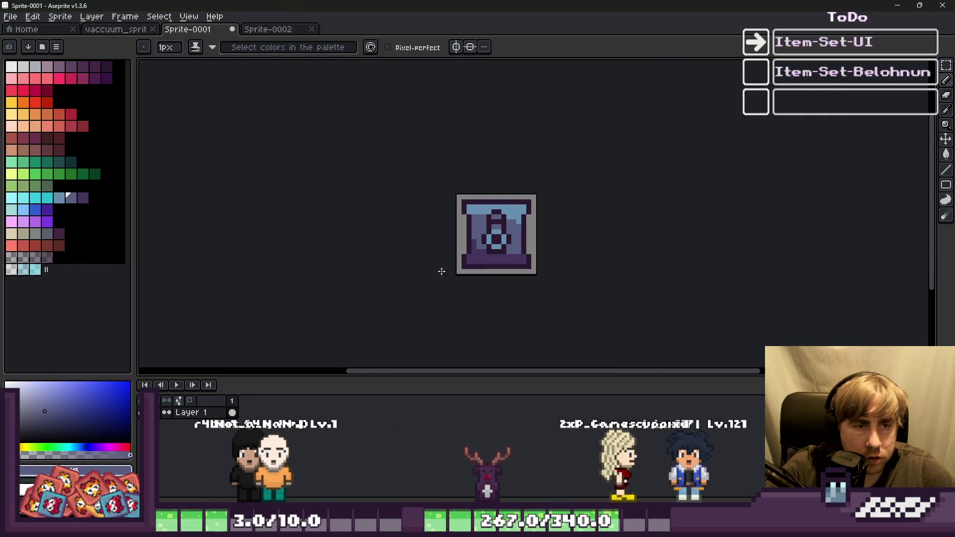
{"action": "scroll", "coordinate": [458, 261], "scroll_direction": "up", "scroll_amount": 2}
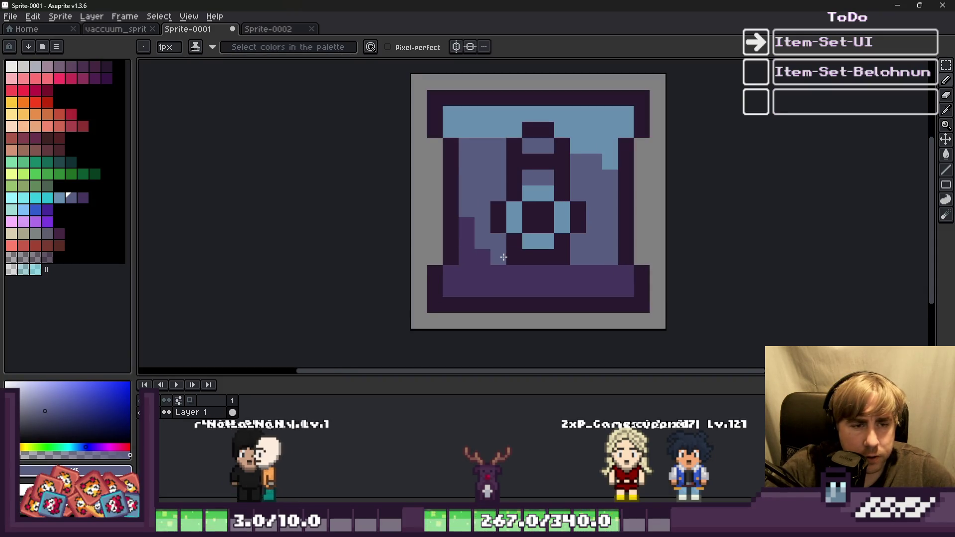
{"action": "key", "text": "m"}
{"action": "left_click_drag", "start_coordinate": [490, 185], "coordinate": [585, 264]}
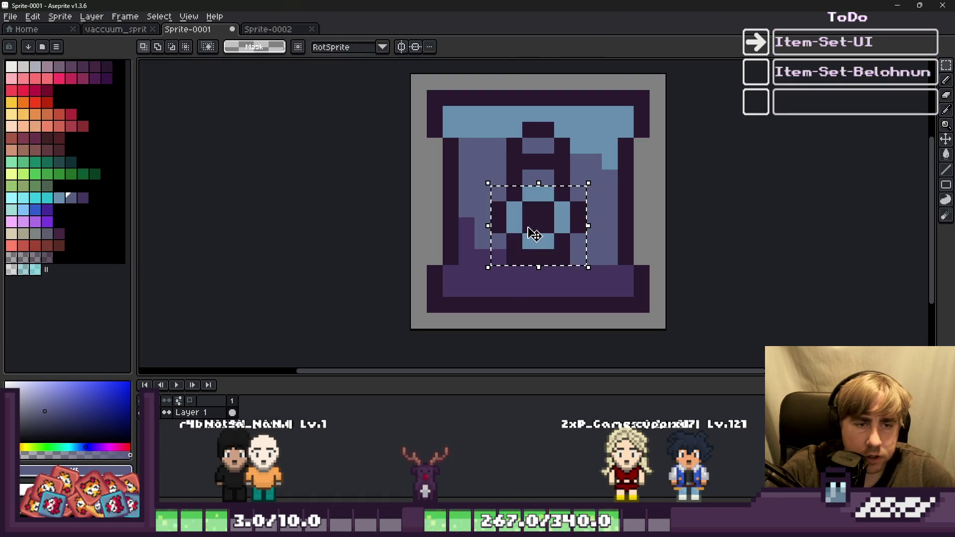
Move the ring down one pixel and extend the dark purple outline below it
{"action": "left_click_drag", "start_coordinate": [532, 229], "coordinate": [533, 245]}
{"action": "key", "text": "ctrl+d"}
{"action": "key", "text": "b"}
{"action": "left_click", "coordinate": [489, 264], "text": "alt"}
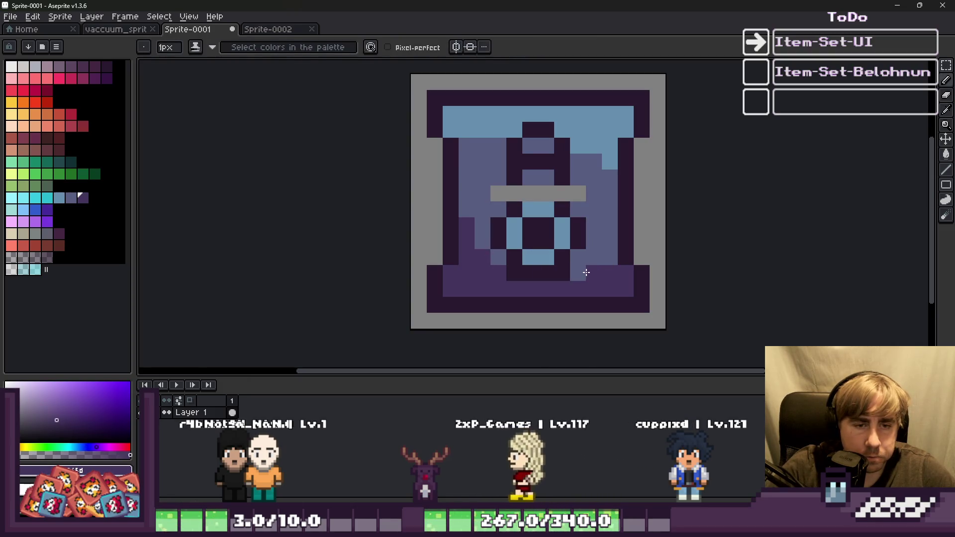
{"action": "left_click", "coordinate": [482, 254], "text": "alt"}
{"action": "left_click", "coordinate": [497, 258]}
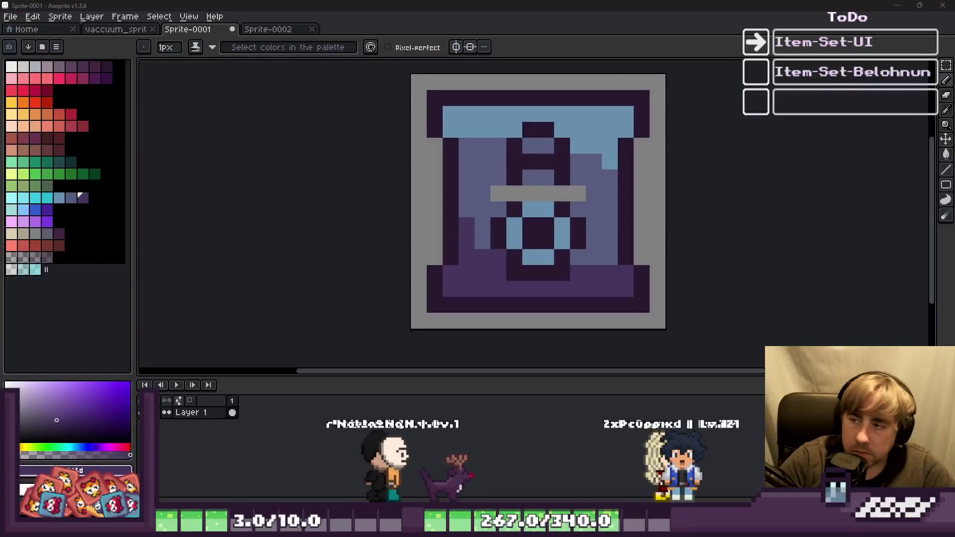
{"action": "scroll", "coordinate": [514, 179], "scroll_direction": "down", "scroll_amount": 4}
{"action": "scroll", "coordinate": [514, 179], "scroll_direction": "up", "scroll_amount": 6}
Fill the remaining gap pixels with dark purple, blue-grey and light blue
{"action": "key", "text": "alt"}
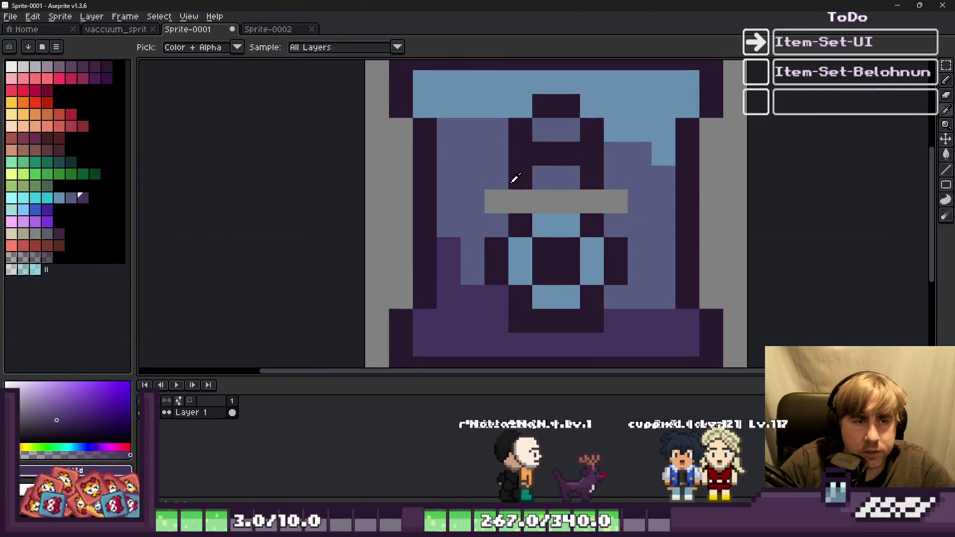
{"action": "left_click", "coordinate": [514, 179], "text": "alt"}
{"action": "left_click", "coordinate": [524, 208]}
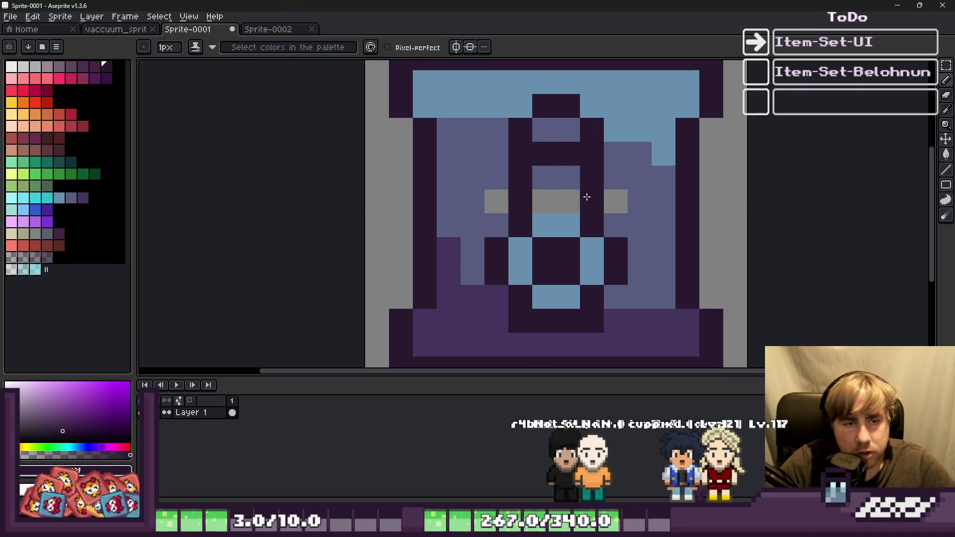
{"action": "left_click", "coordinate": [550, 174], "text": "alt"}
{"action": "left_click", "coordinate": [550, 196]}
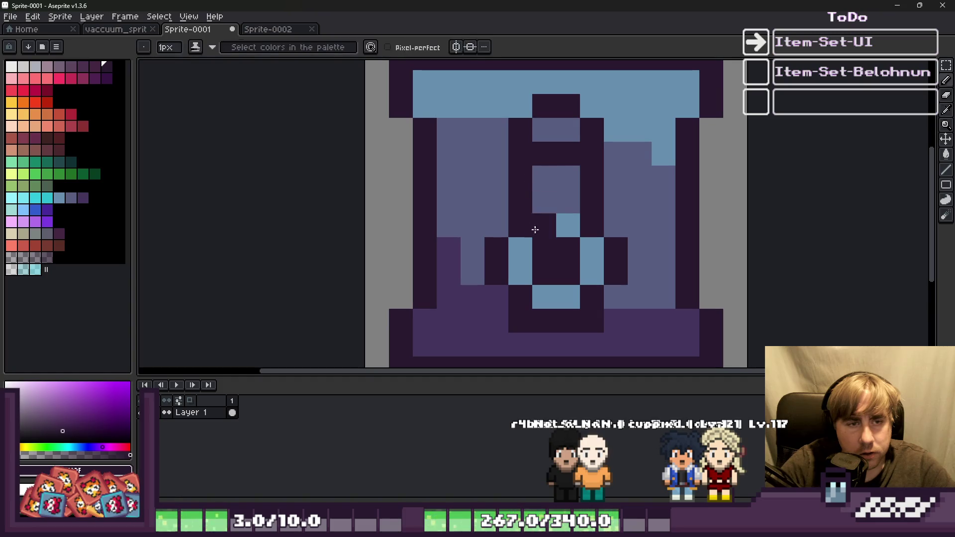
{"action": "left_click", "coordinate": [567, 227], "text": "alt"}
{"action": "left_click", "coordinate": [544, 225]}
{"action": "left_click", "coordinate": [550, 178]}
{"action": "scroll", "coordinate": [492, 155], "scroll_direction": "down", "scroll_amount": 5}
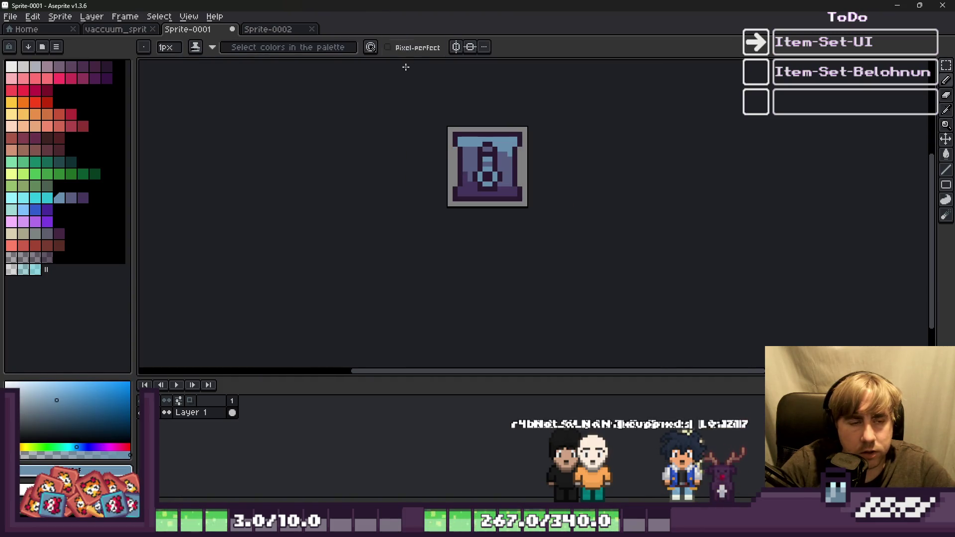
{"action": "scroll", "coordinate": [494, 190], "scroll_direction": "up", "scroll_amount": 3}
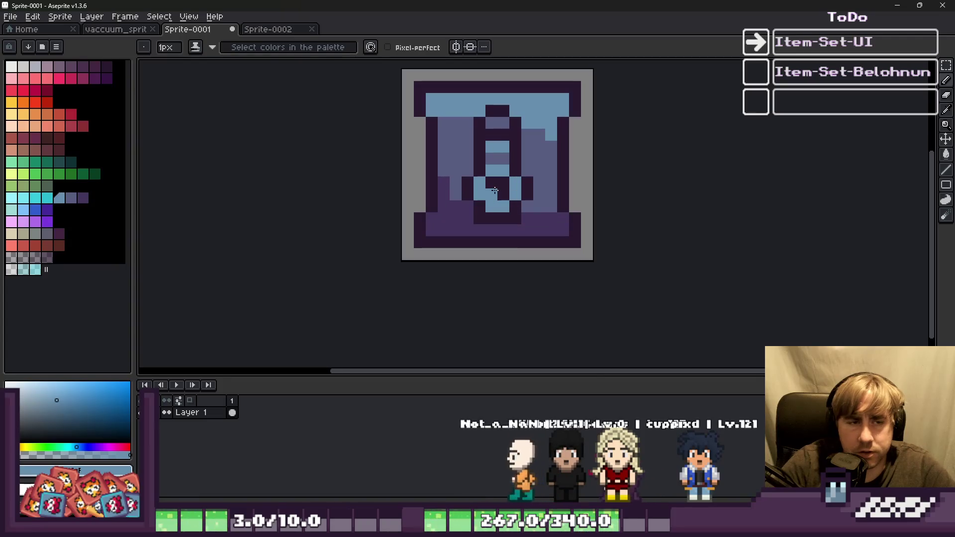
{"action": "key", "text": "ctrl"}
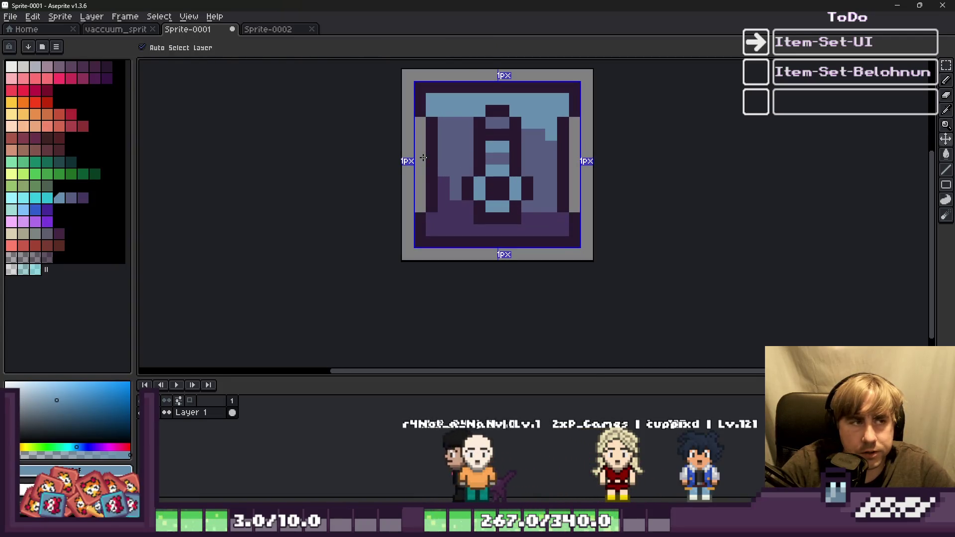
Start saving under a 'vaccuum' file name, searching the folder for 'vaccu'
{"action": "key", "text": "ctrl+s"}
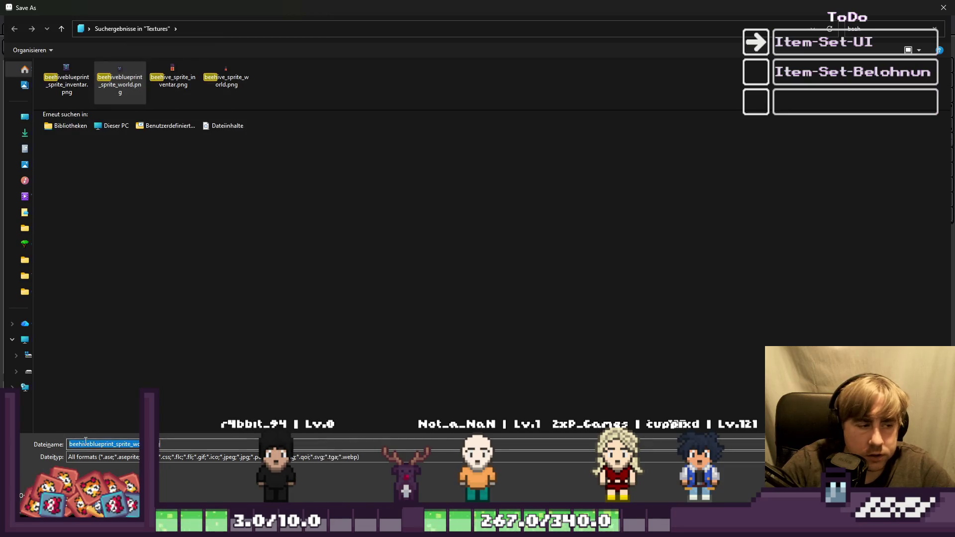
{"action": "key", "text": "shift+Home"}
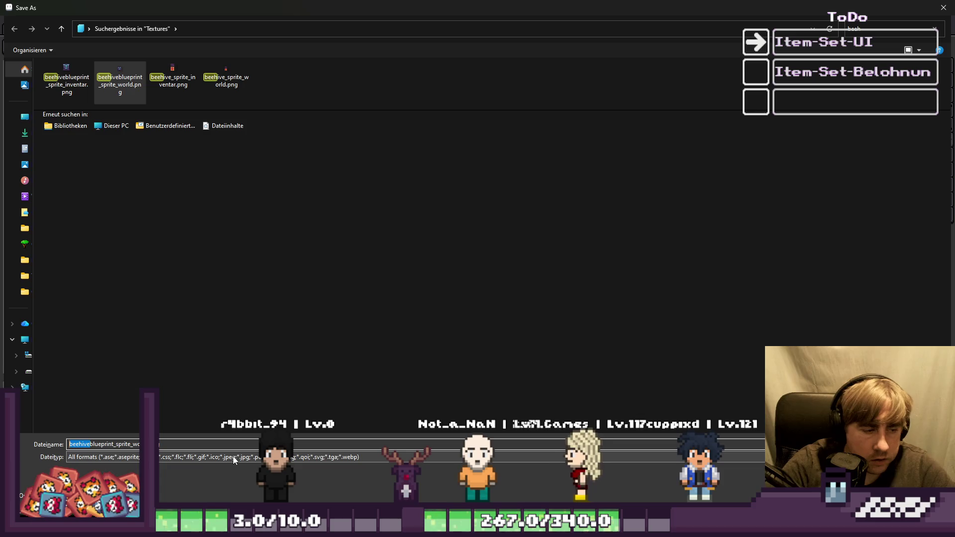
{"action": "type", "text": "vaccuum"}
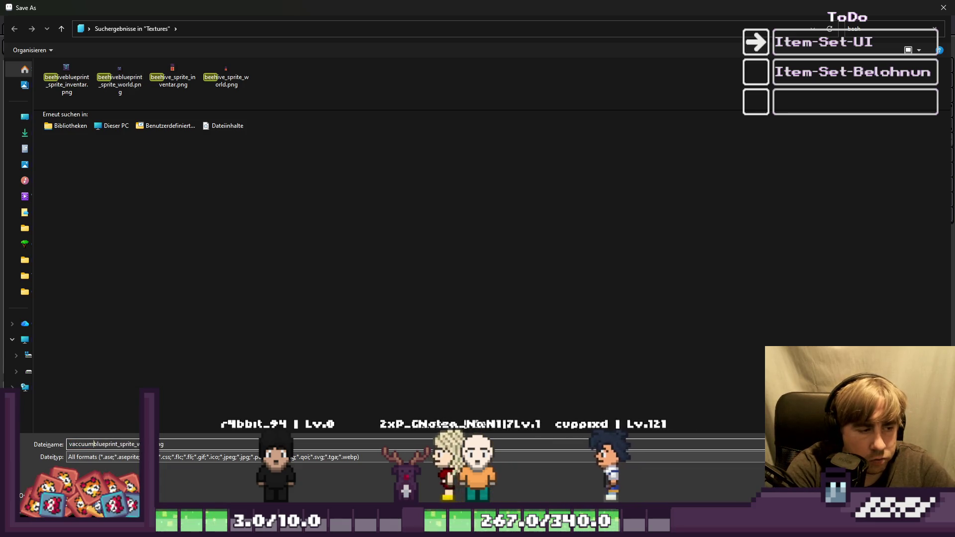
{"action": "left_click", "coordinate": [879, 25]}
{"action": "type", "text": "vaccu"}
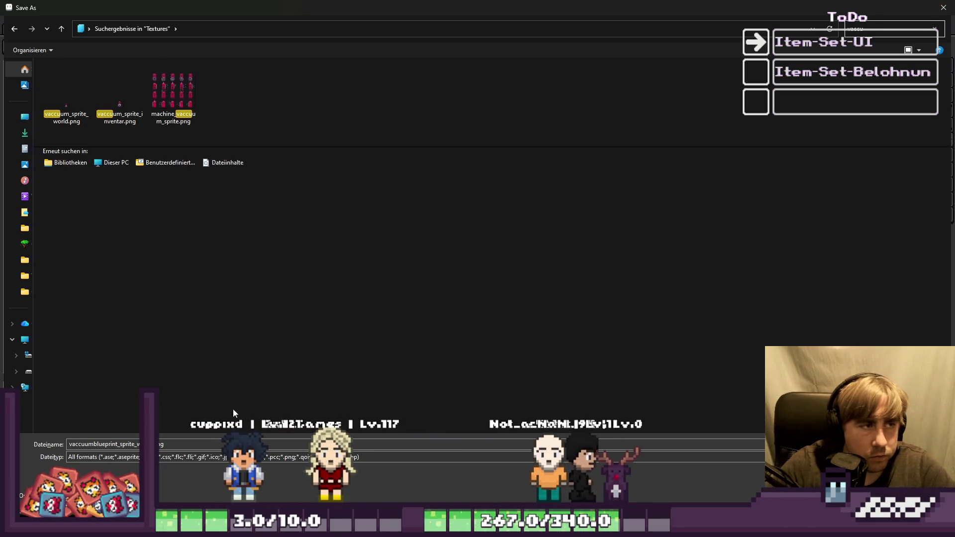
Change part of the file name to 'inv', dismiss the cannot-save warning and cancel
{"action": "left_click", "coordinate": [89, 444]}
{"action": "key", "text": "BackSpace"}
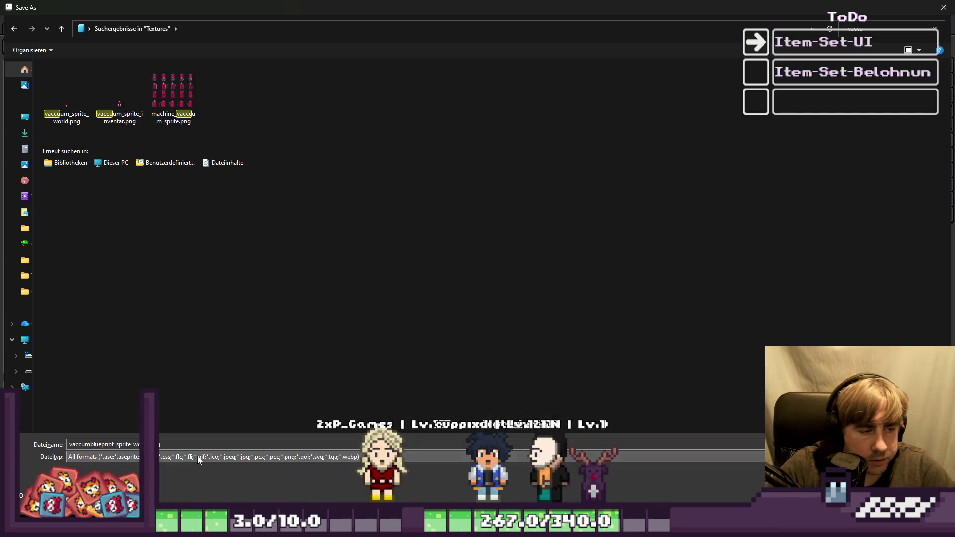
{"action": "double_click", "coordinate": [127, 445]}
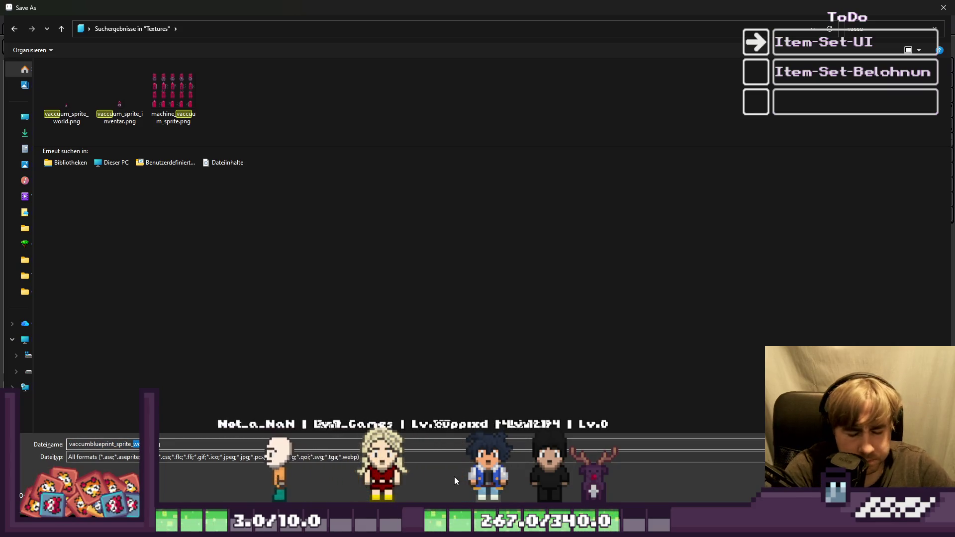
{"action": "type", "text": "inv"}
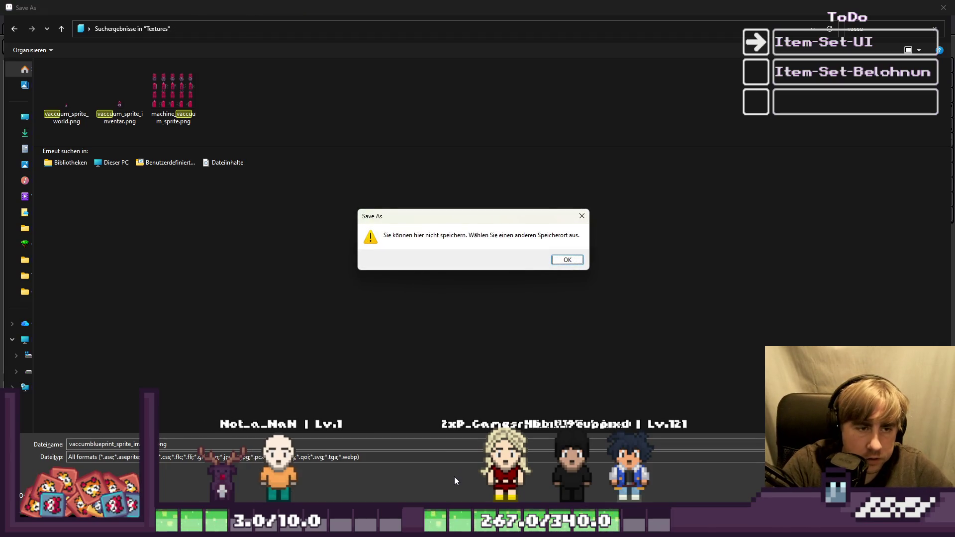
{"action": "key", "text": "Return"}
{"action": "key", "text": "Return"}
{"action": "key", "text": "Return"}
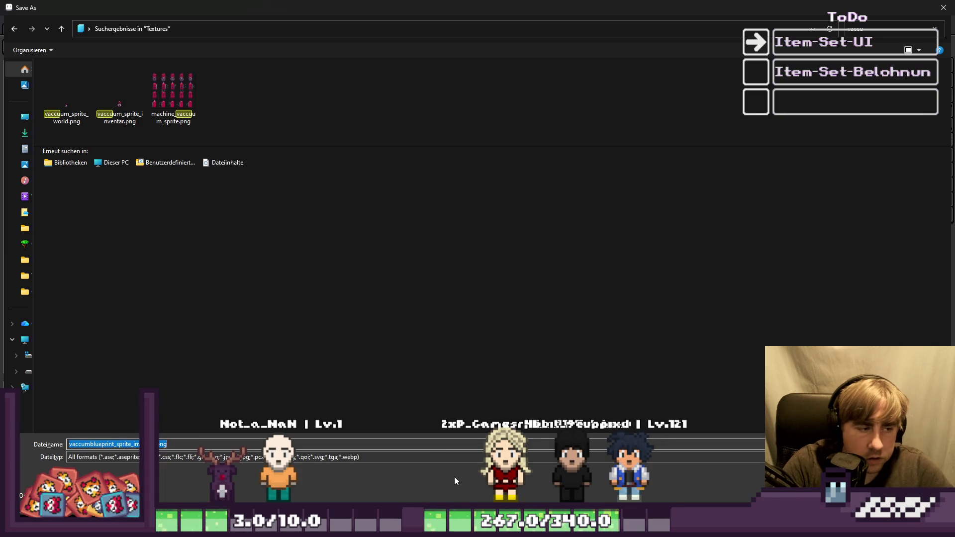
{"action": "key", "text": "Escape"}
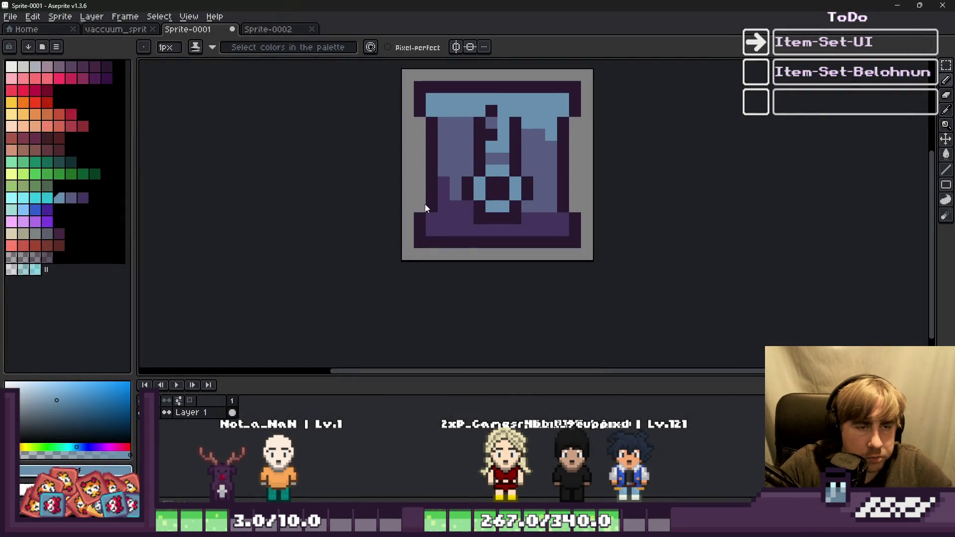
Paste the blueprint inventory file name and retry saving, dismissing repeated cannot-save warnings
{"action": "key", "text": "ctrl+s"}
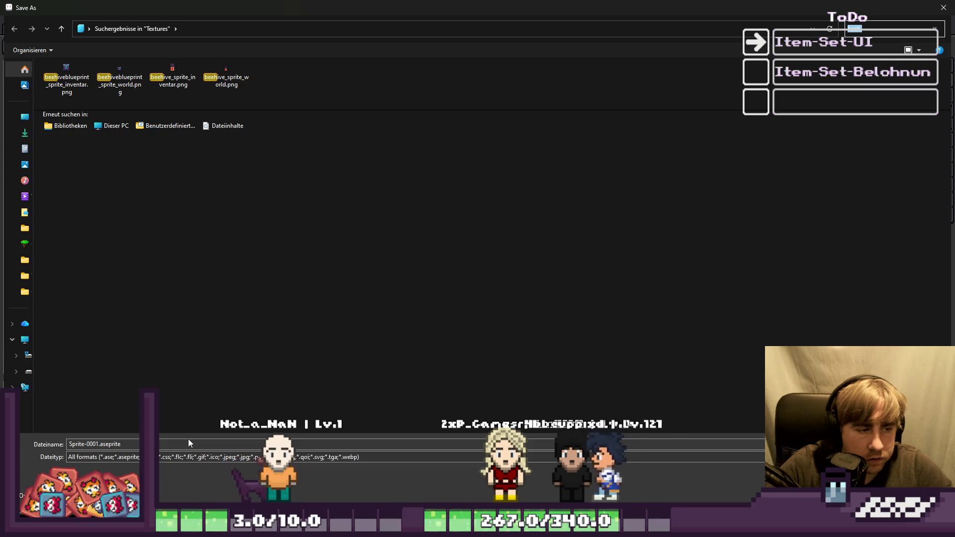
{"action": "key", "text": "ctrl+v"}
{"action": "key", "text": "Return"}
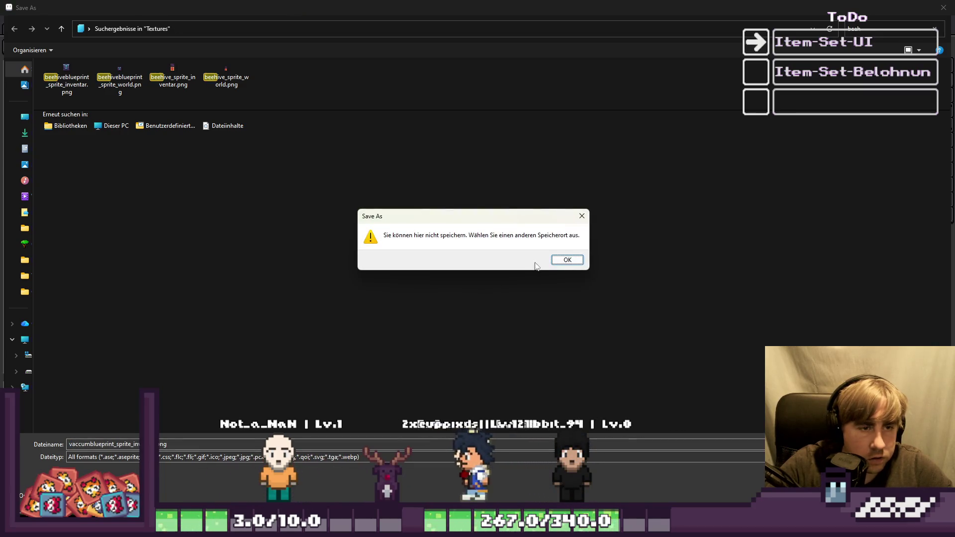
{"action": "key", "text": "Return"}
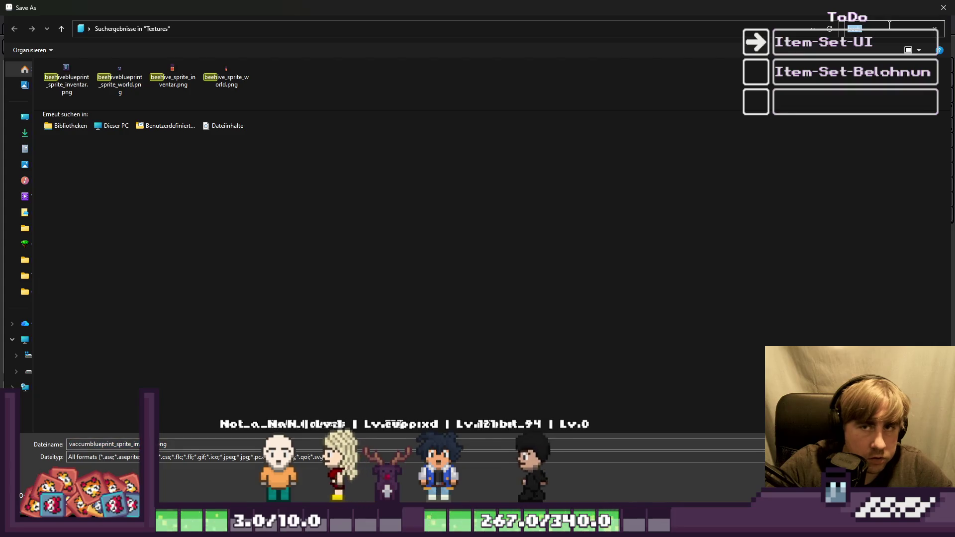
{"action": "key", "text": "BackSpace"}
{"action": "key", "text": "BackSpace"}
{"action": "key", "text": "BackSpace"}
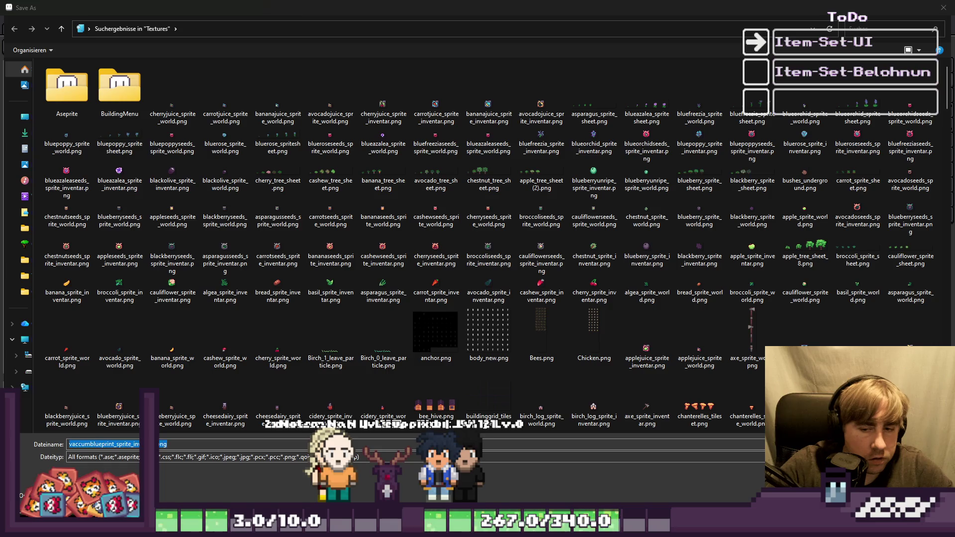
{"action": "key", "text": "Return"}
{"action": "left_click", "coordinate": [570, 259]}
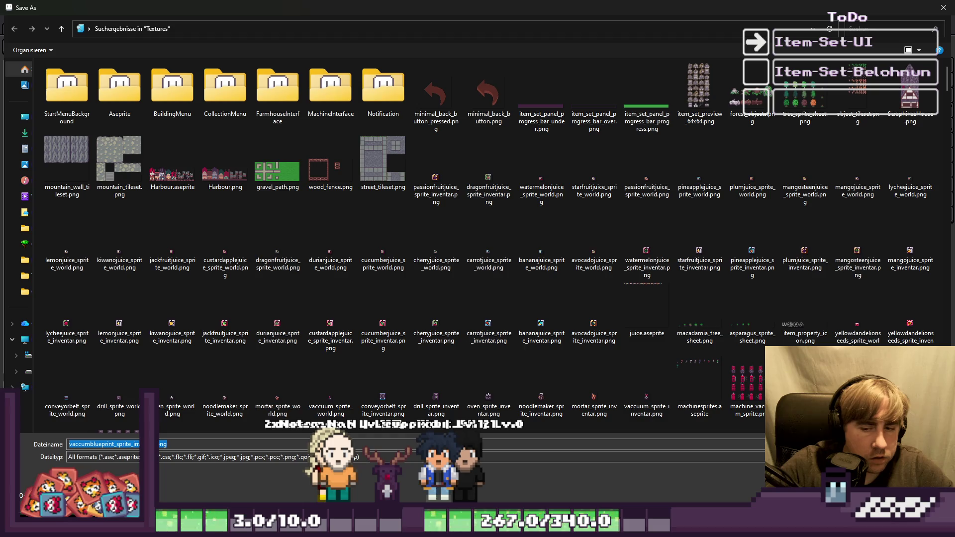
{"action": "key", "text": "Return"}
{"action": "left_click", "coordinate": [575, 263]}
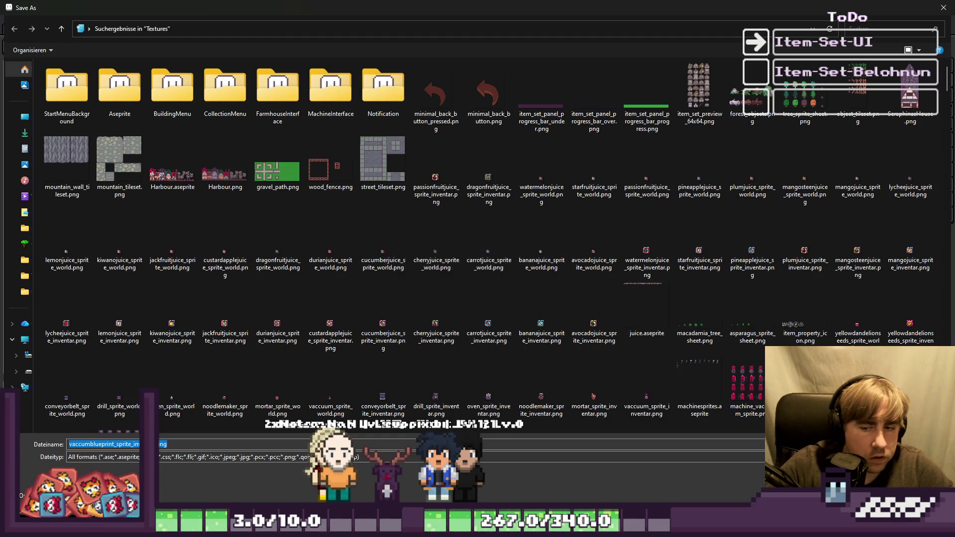
{"action": "key", "text": "Escape"}
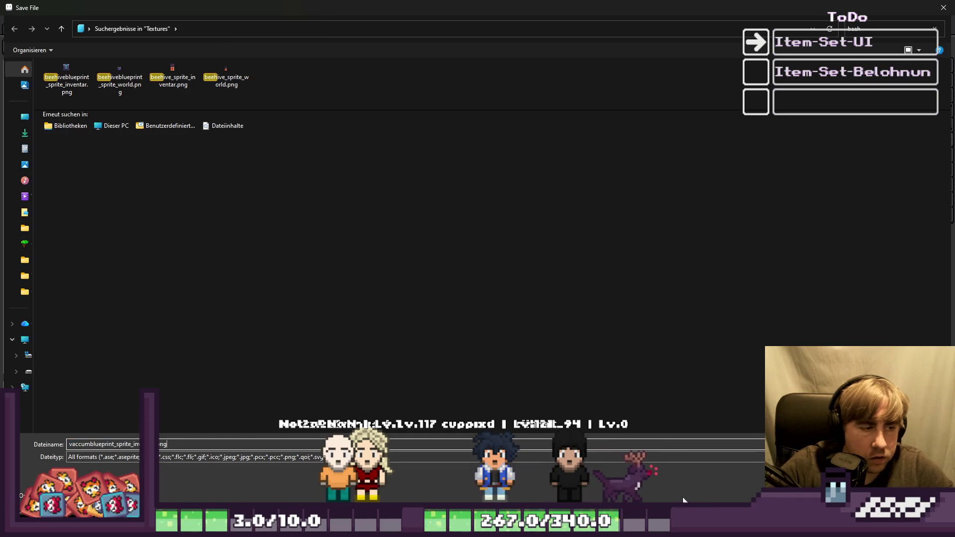
Retry once more, close the dialog, then reopen the save dialog for Sprite-0001
{"action": "key", "text": "Return"}
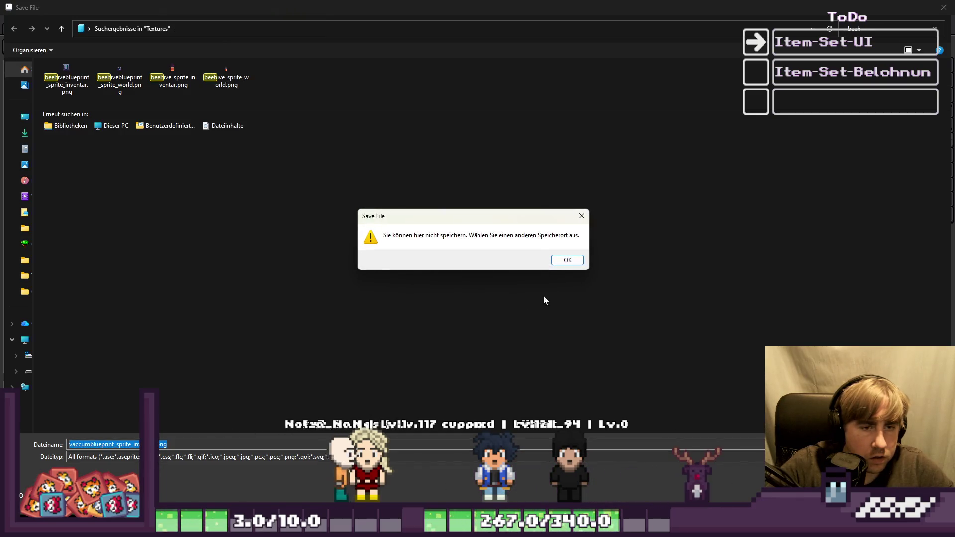
{"action": "left_click", "coordinate": [567, 260]}
{"action": "key", "text": "Escape"}
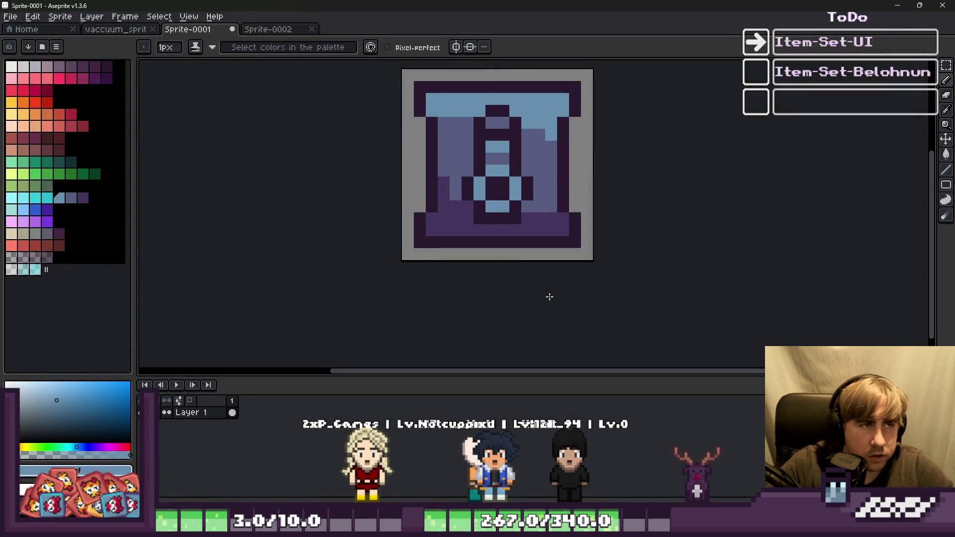
{"action": "scroll", "coordinate": [627, 248], "scroll_direction": "up", "scroll_amount": 2}
{"action": "scroll", "coordinate": [618, 248], "scroll_direction": "down", "scroll_amount": 3}
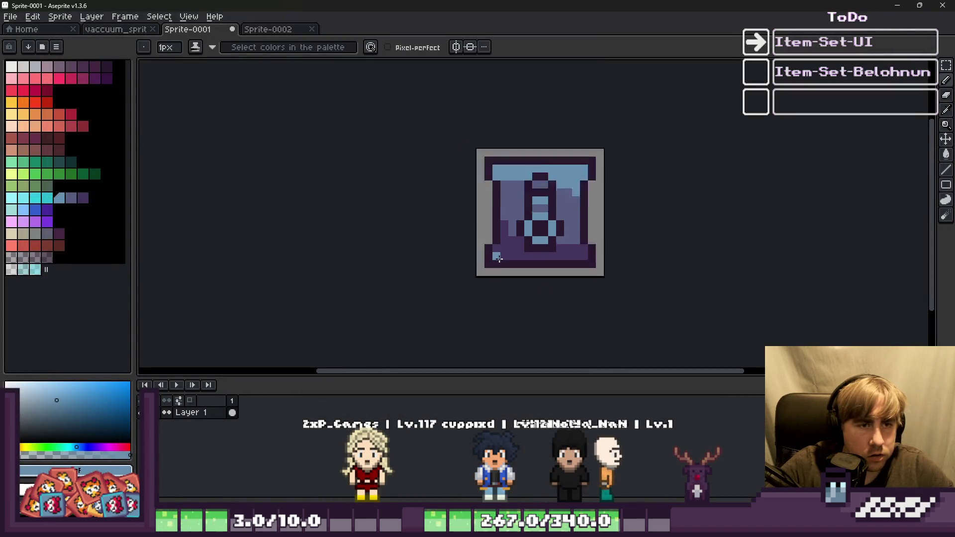
{"action": "key", "text": "v"}
{"action": "scroll", "coordinate": [499, 263], "scroll_direction": "up", "scroll_amount": 1}
{"action": "key", "text": "ctrl+s"}
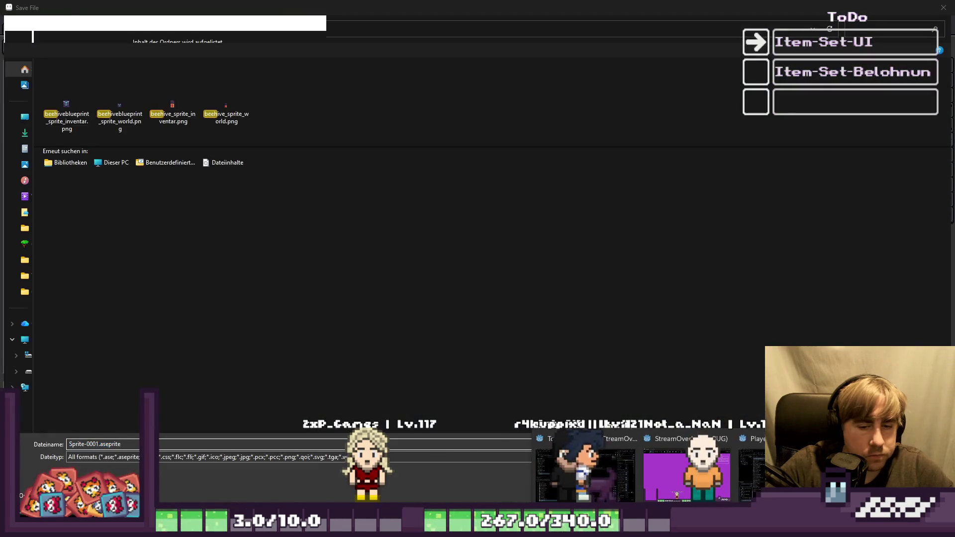
Set the file type to PNG and try saving; dismiss the cannot-save-here warning and cancel
{"action": "left_click", "coordinate": [890, 30]}
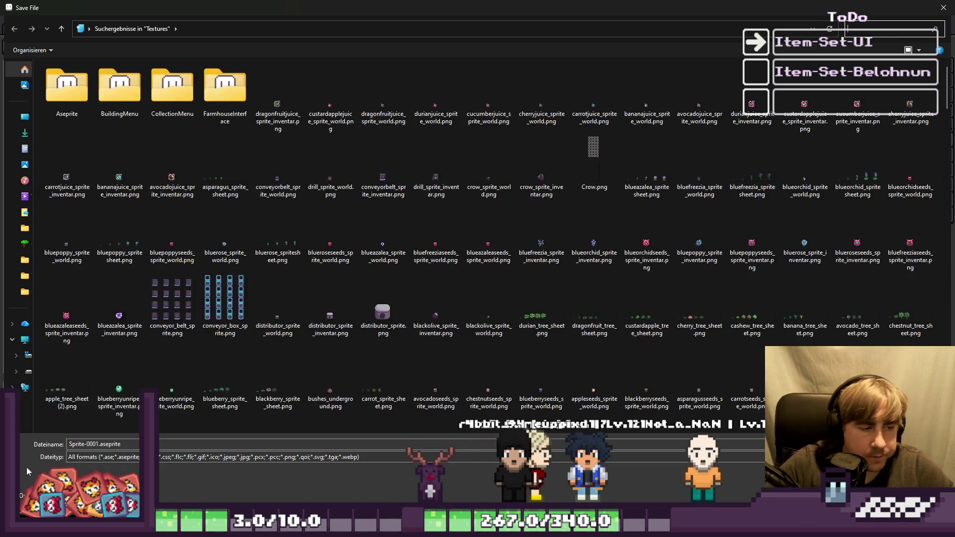
{"action": "left_click", "coordinate": [114, 444]}
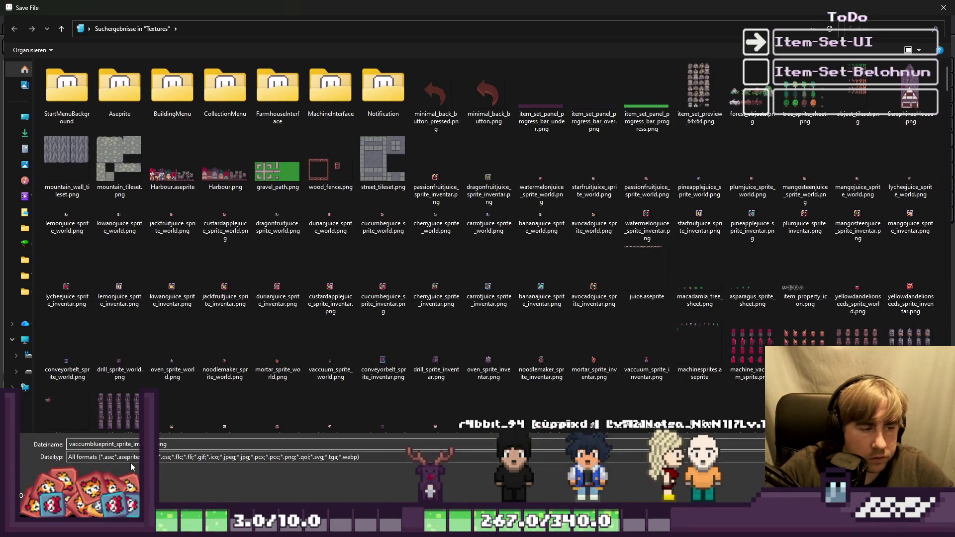
{"action": "left_click", "coordinate": [132, 456]}
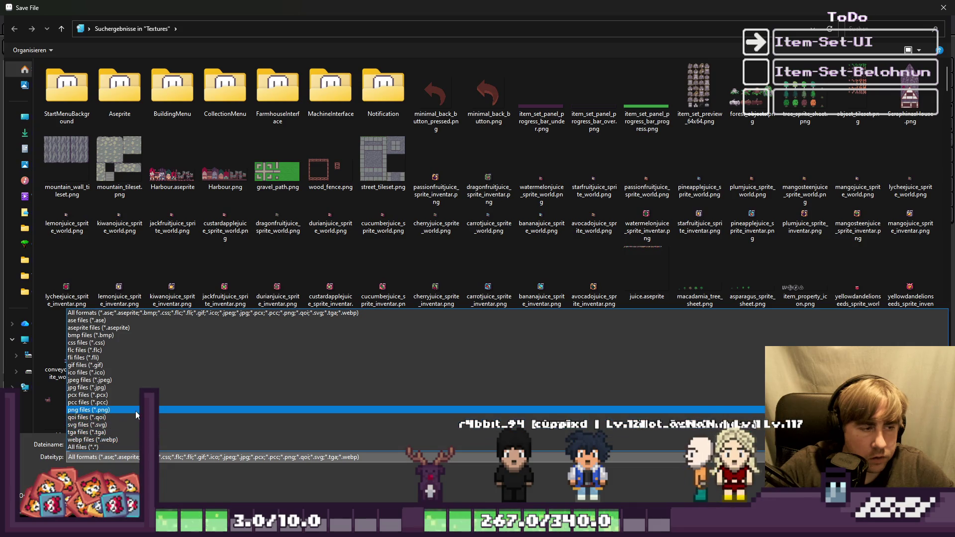
{"action": "left_click", "coordinate": [136, 414]}
{"action": "key", "text": "Return"}
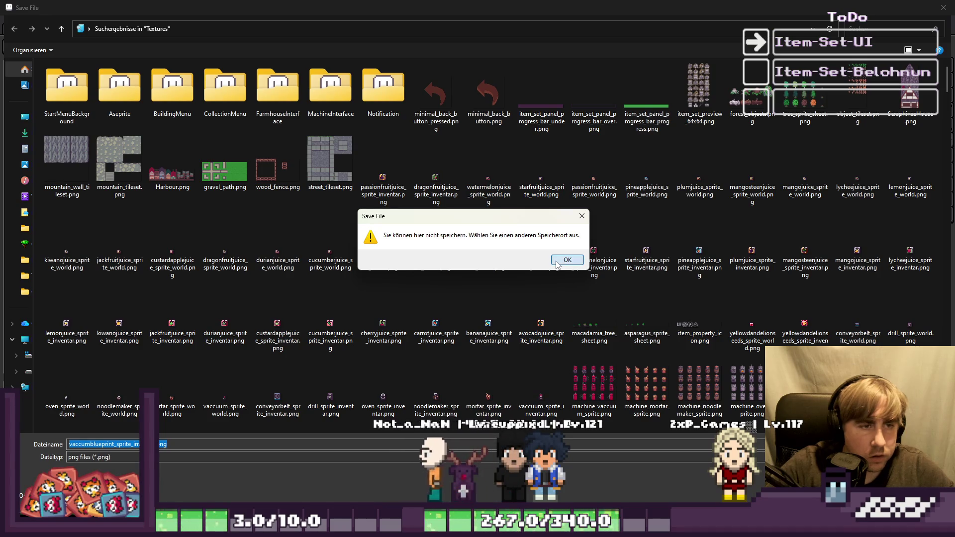
{"action": "left_click", "coordinate": [556, 264]}
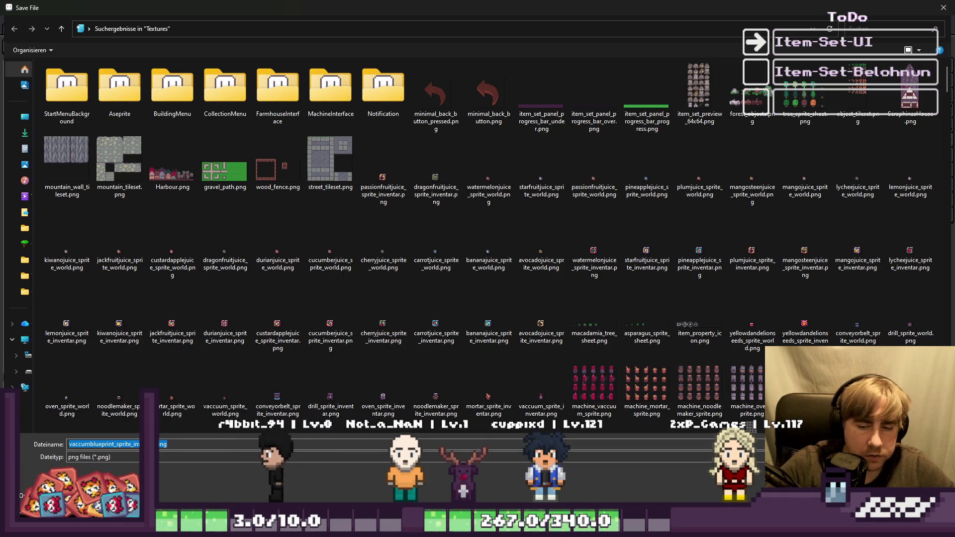
{"action": "key", "text": "Escape"}
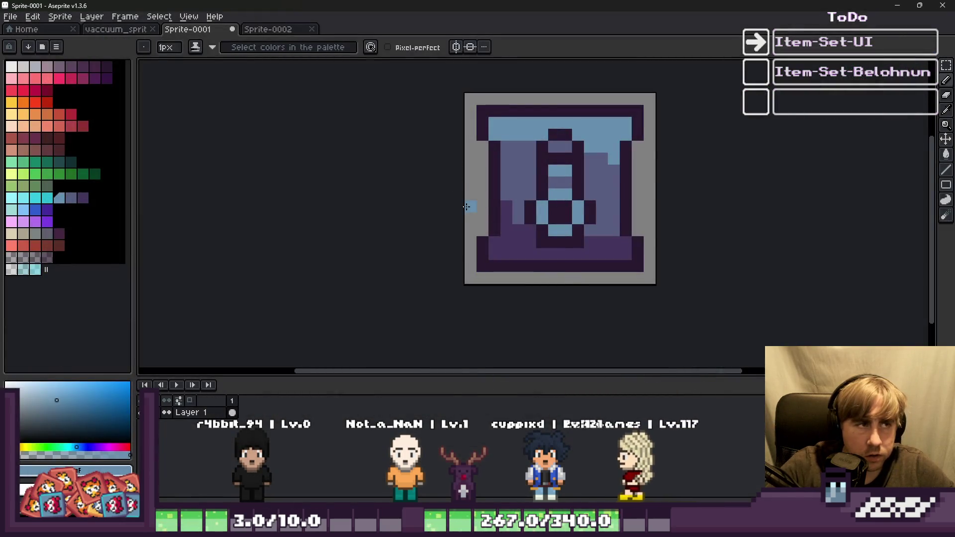
Save the icon as vaccumblueprint_sprite_inventar.png in the Growth > Textures folder
{"action": "key", "text": "ctrl+s"}
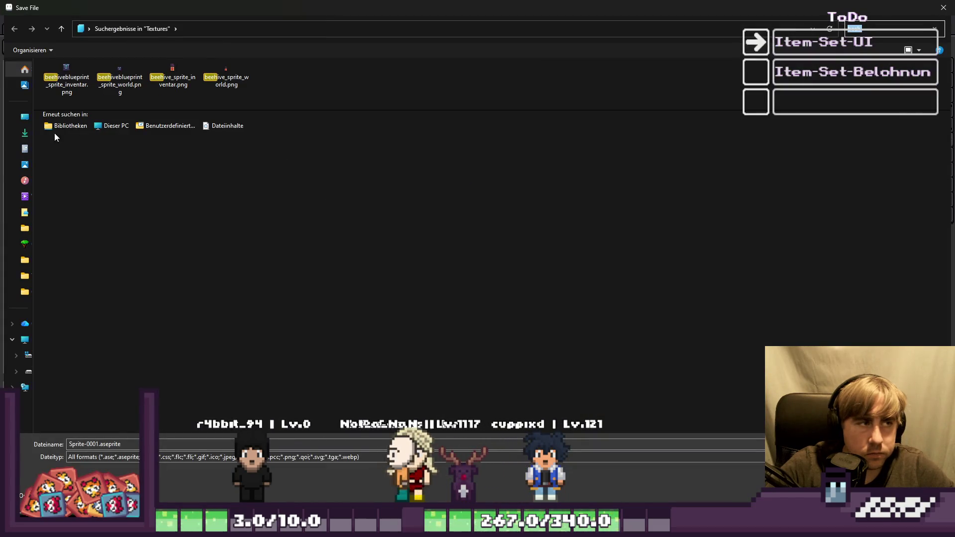
{"action": "left_click", "coordinate": [25, 244]}
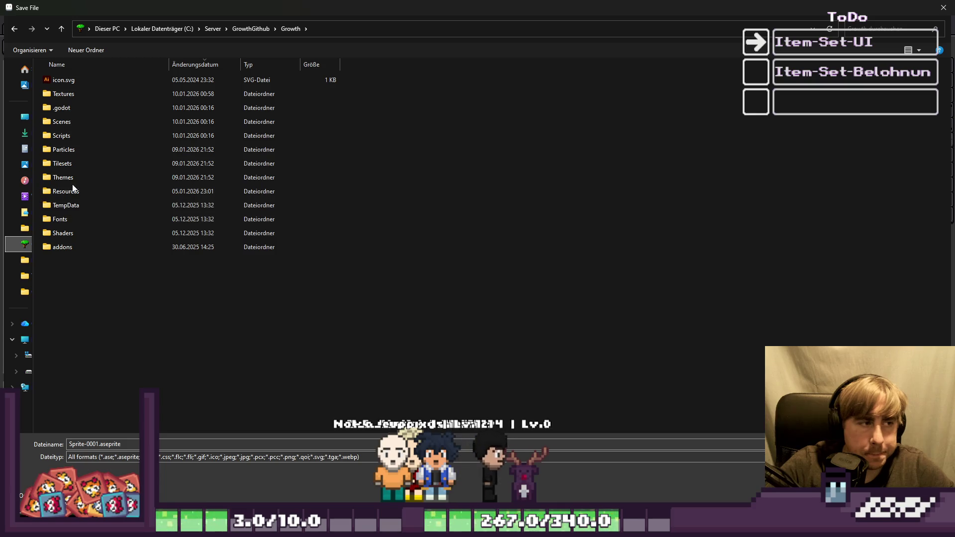
{"action": "left_click", "coordinate": [72, 93]}
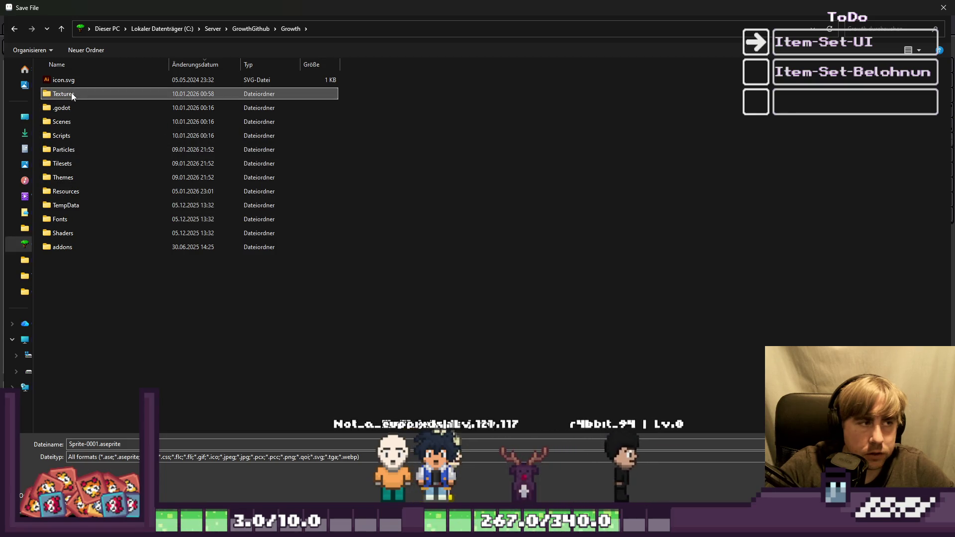
{"action": "key", "text": "Return"}
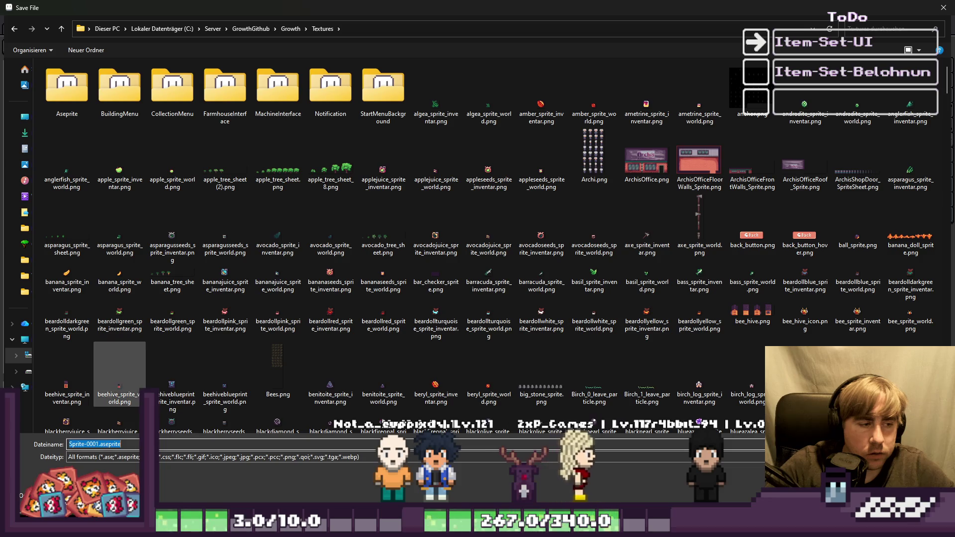
{"action": "key", "text": "Return"}
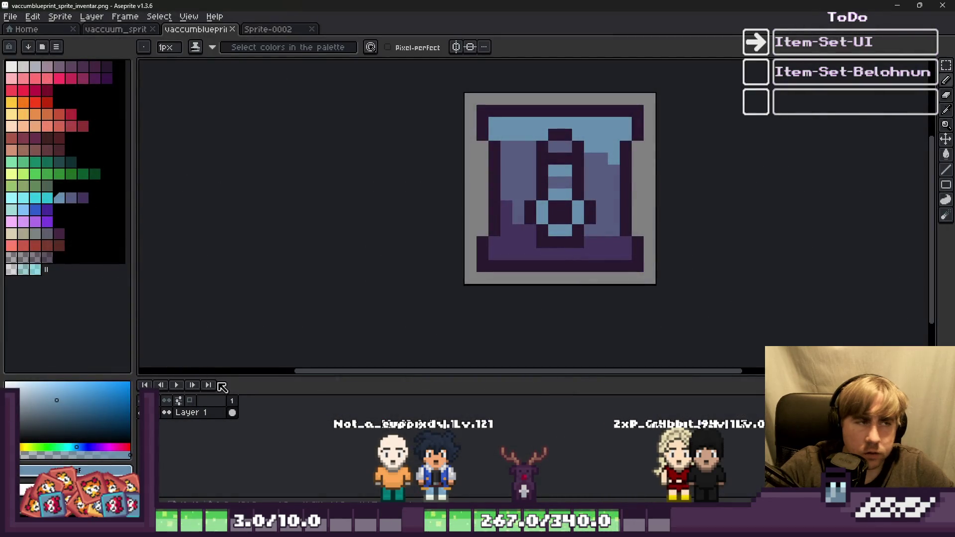
Copy the blueprint inventory sprite into Sprite-0002 and scale it down to fit the small canvas
{"action": "left_click", "coordinate": [267, 29]}
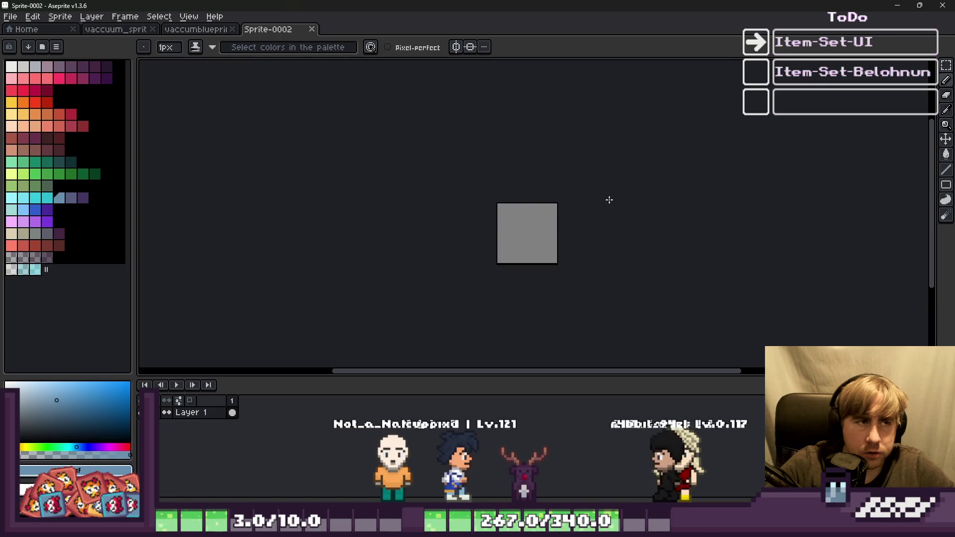
{"action": "scroll", "coordinate": [532, 189], "scroll_direction": "up", "scroll_amount": 3}
{"action": "left_click", "coordinate": [134, 32]}
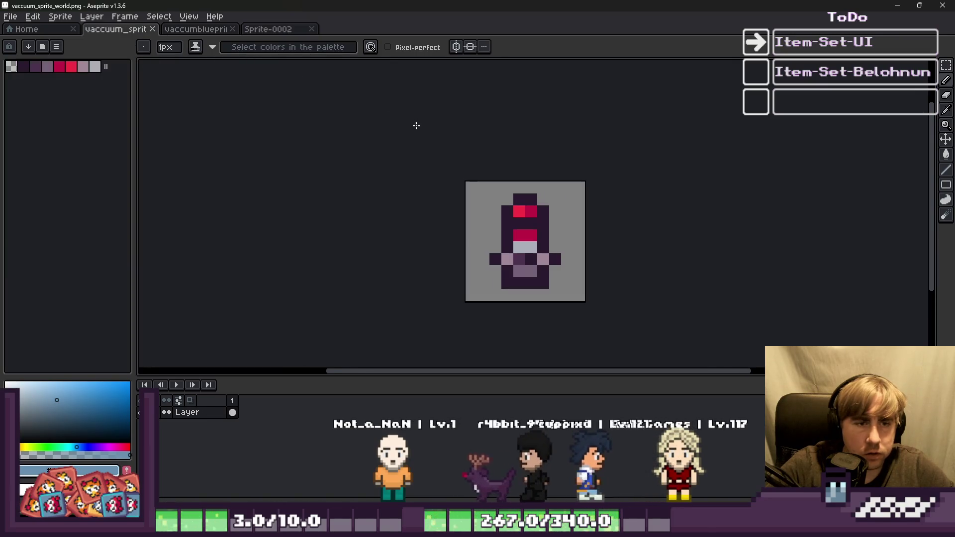
{"action": "left_click", "coordinate": [251, 29]}
{"action": "left_click", "coordinate": [214, 31]}
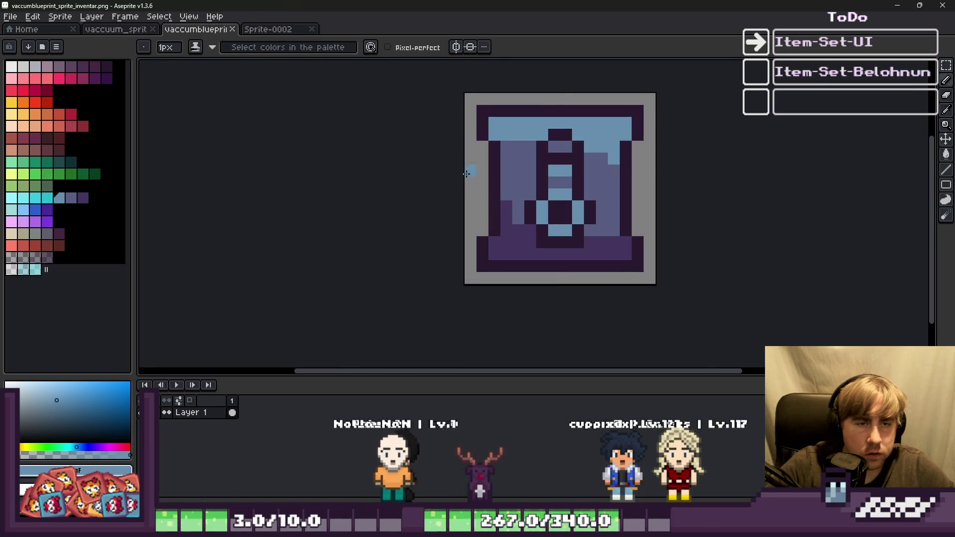
{"action": "key", "text": "ctrl+a"}
{"action": "key", "text": "ctrl+c"}
{"action": "left_click", "coordinate": [278, 31]}
{"action": "key", "text": "ctrl+v"}
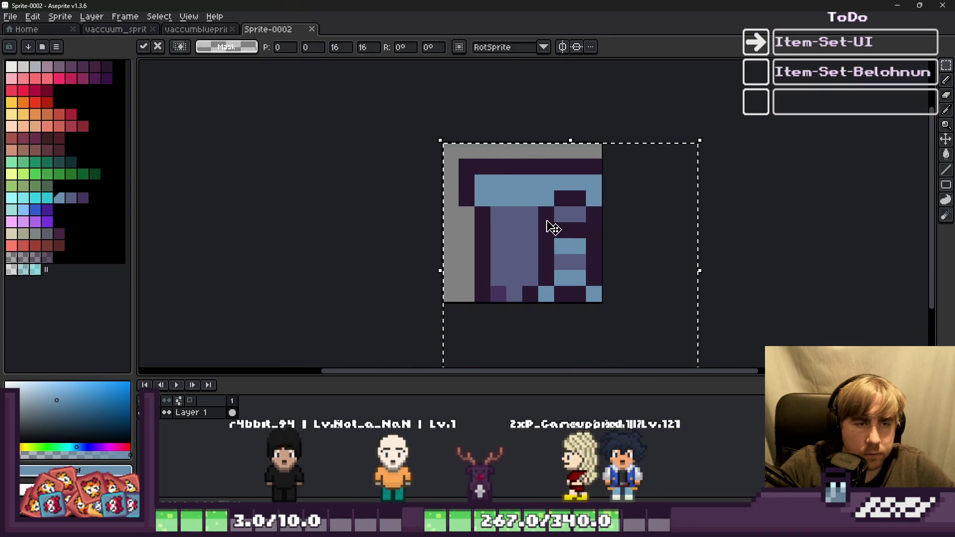
{"action": "scroll", "coordinate": [496, 158], "scroll_direction": "down", "scroll_amount": 1}
{"action": "left_click_drag", "start_coordinate": [647, 340], "coordinate": [577, 258]}
{"action": "left_click", "coordinate": [509, 225]}
With the Pencil, paint the bottom row and a diagonal dark purple and a lower-left block light blue
{"action": "scroll", "coordinate": [487, 219], "scroll_direction": "up", "scroll_amount": 2}
{"action": "key", "text": "b"}
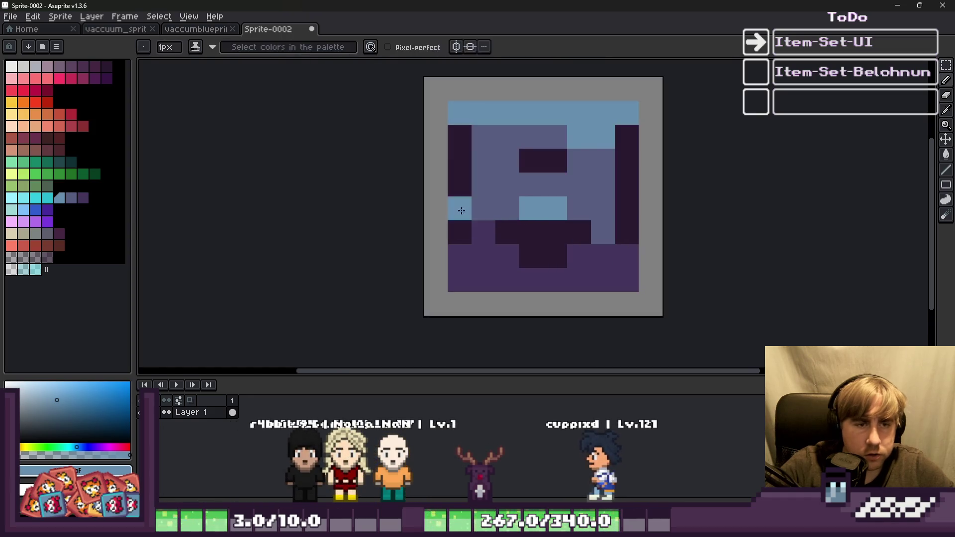
{"action": "left_click", "coordinate": [462, 247], "text": "alt"}
{"action": "left_click_drag", "start_coordinate": [520, 290], "coordinate": [624, 270]}
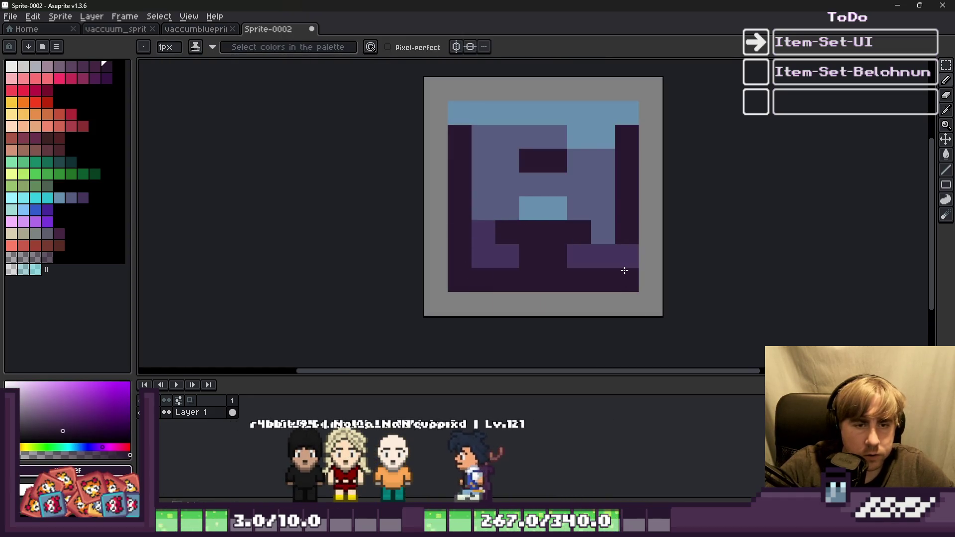
{"action": "left_click", "coordinate": [532, 203], "text": "alt"}
{"action": "left_click", "coordinate": [512, 233]}
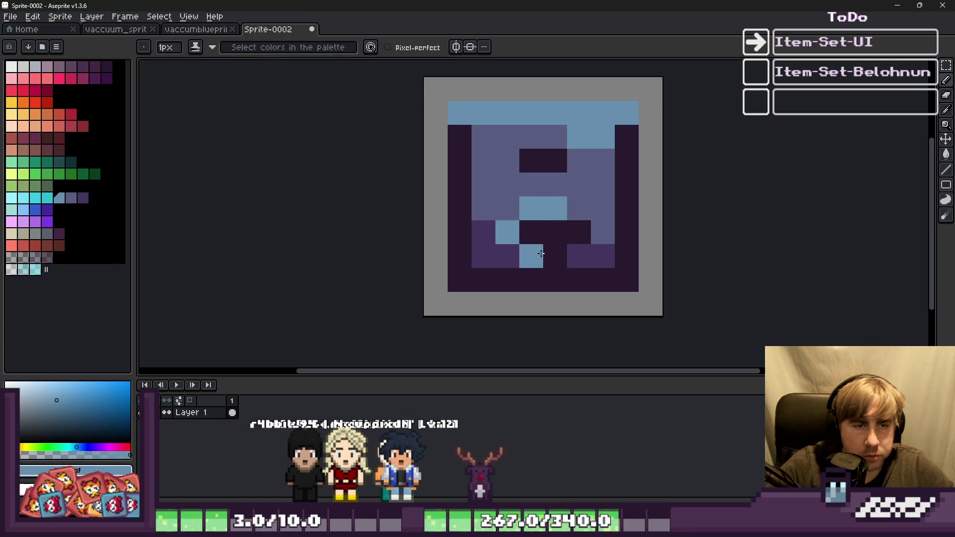
{"action": "scroll", "coordinate": [553, 235], "scroll_direction": "down", "scroll_amount": 2}
{"action": "scroll", "coordinate": [589, 236], "scroll_direction": "up", "scroll_amount": 2}
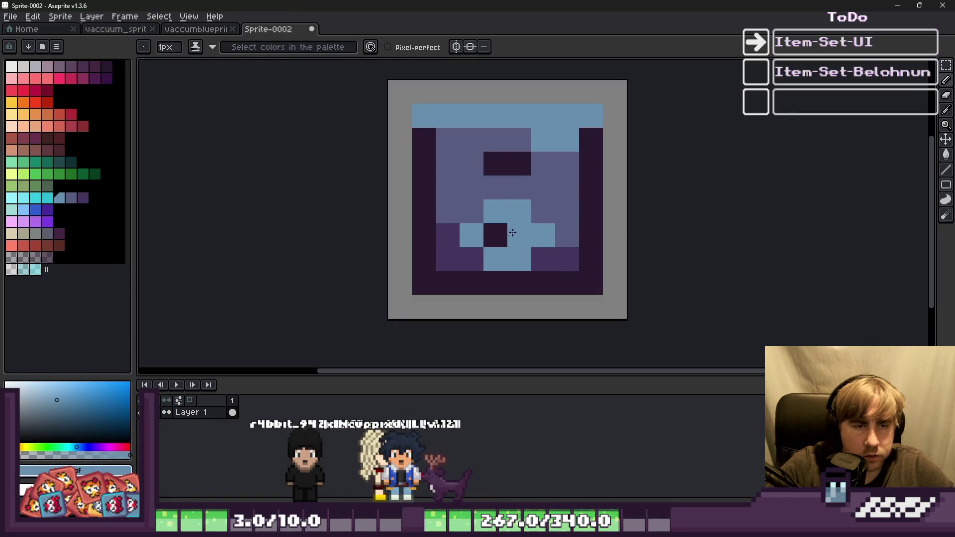
{"action": "left_click", "coordinate": [495, 235], "text": "alt"}
{"action": "left_click_drag", "start_coordinate": [519, 235], "coordinate": [467, 257]}
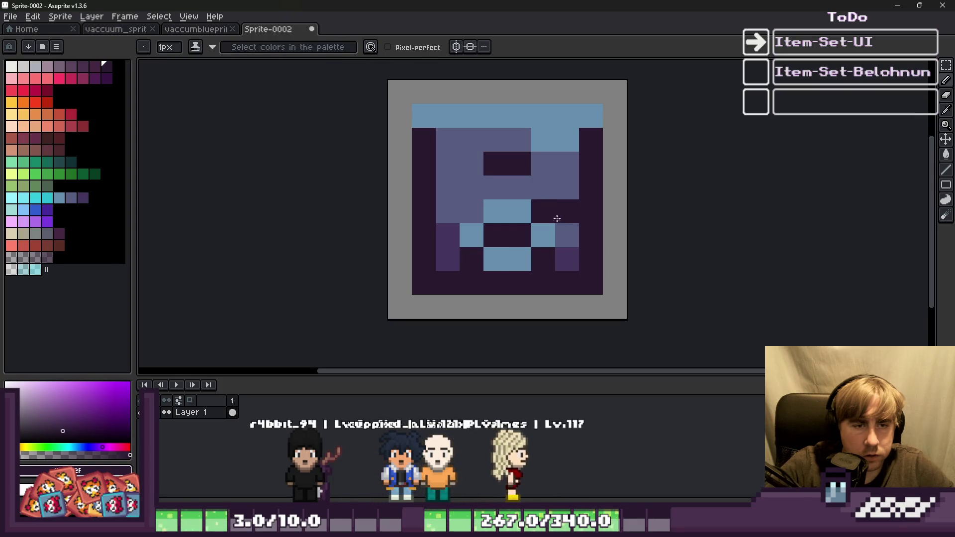
{"action": "mouse_move", "coordinate": [421, 233]}
{"action": "left_mouse_down"}
{"action": "mouse_move", "coordinate": [443, 232]}
{"action": "mouse_move", "coordinate": [500, 191]}
{"action": "mouse_move", "coordinate": [490, 144]}
{"action": "left_mouse_up"}
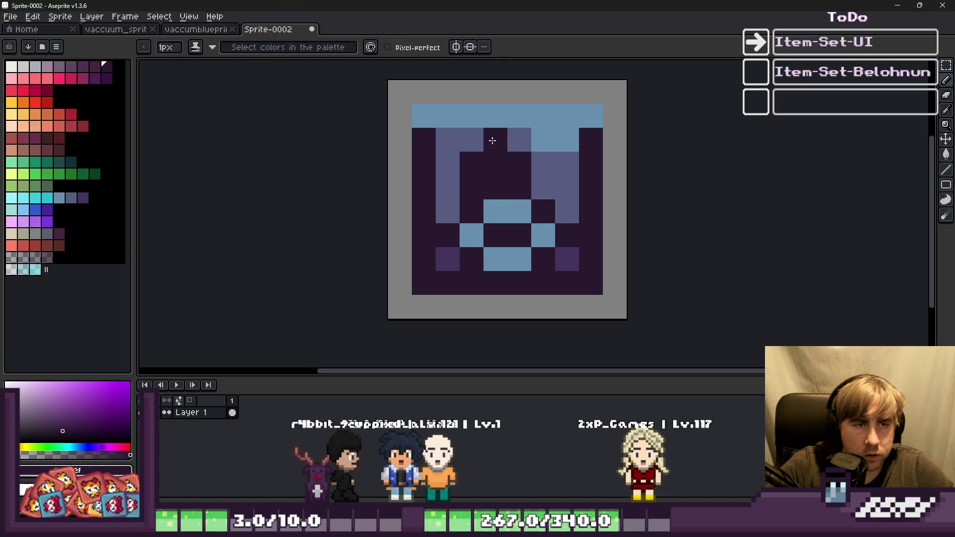
{"action": "left_click", "coordinate": [541, 169]}
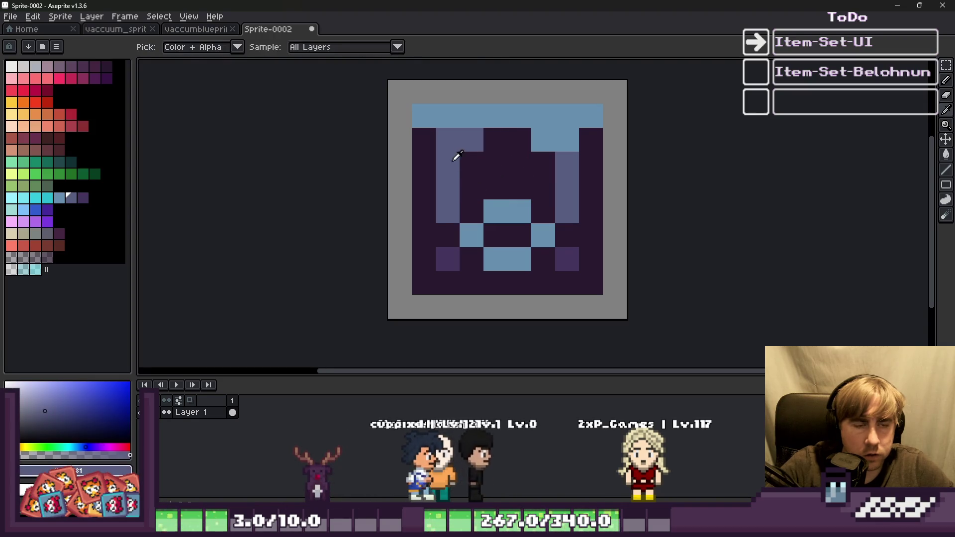
Paint the four centre cells medium purple, the top corners dark purple, and an upper-left cell light blue
{"action": "left_click", "coordinate": [499, 211], "text": "alt"}
{"action": "left_click", "coordinate": [215, 30]}
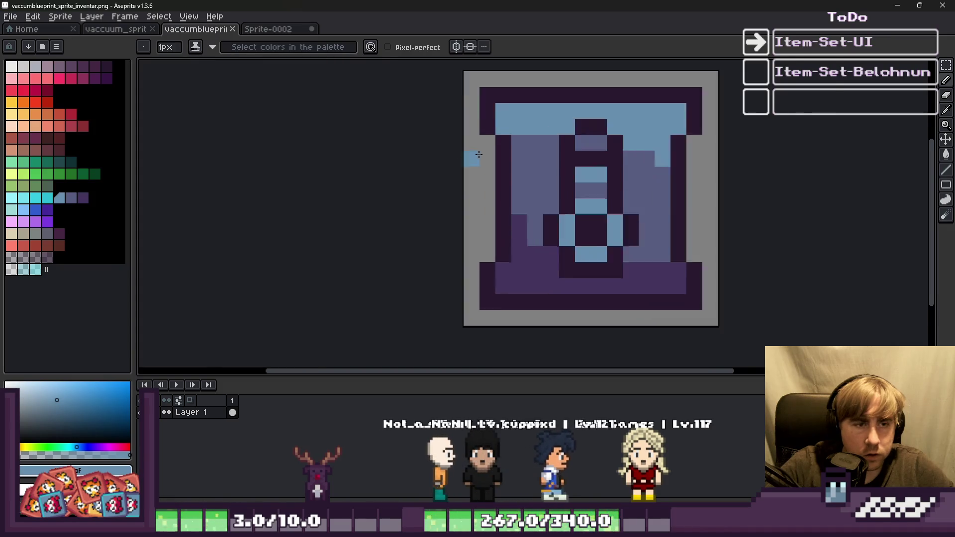
{"action": "scroll", "coordinate": [472, 153], "scroll_direction": "up", "scroll_amount": 1}
{"action": "key", "text": "ctrl+Tab"}
{"action": "mouse_move", "coordinate": [519, 189]}
{"action": "left_mouse_down"}
{"action": "mouse_move", "coordinate": [512, 175]}
{"action": "mouse_move", "coordinate": [484, 171]}
{"action": "left_mouse_up"}
{"action": "scroll", "coordinate": [478, 178], "scroll_direction": "down", "scroll_amount": 3}
{"action": "scroll", "coordinate": [469, 171], "scroll_direction": "up", "scroll_amount": 3}
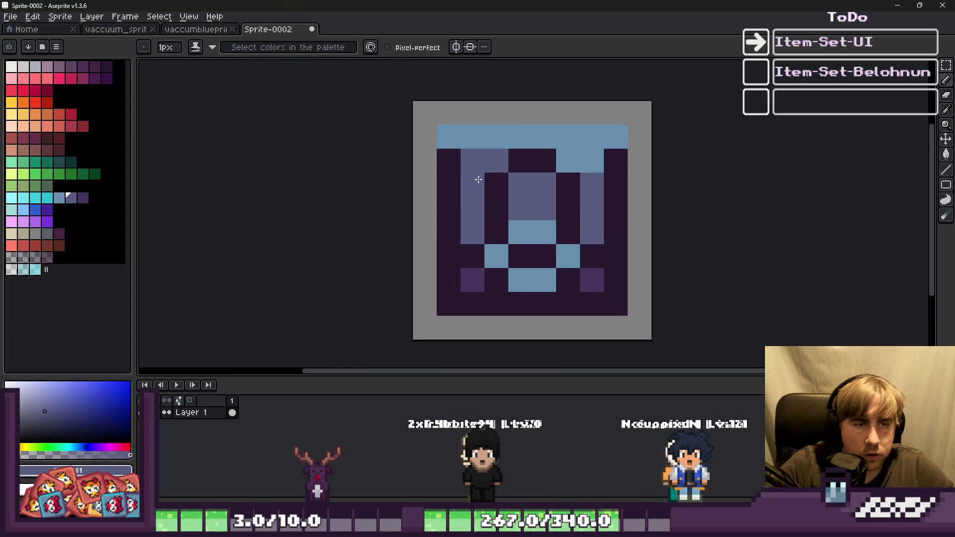
{"action": "left_click", "coordinate": [505, 203], "text": "alt"}
{"action": "left_click_drag", "start_coordinate": [610, 152], "coordinate": [570, 130]}
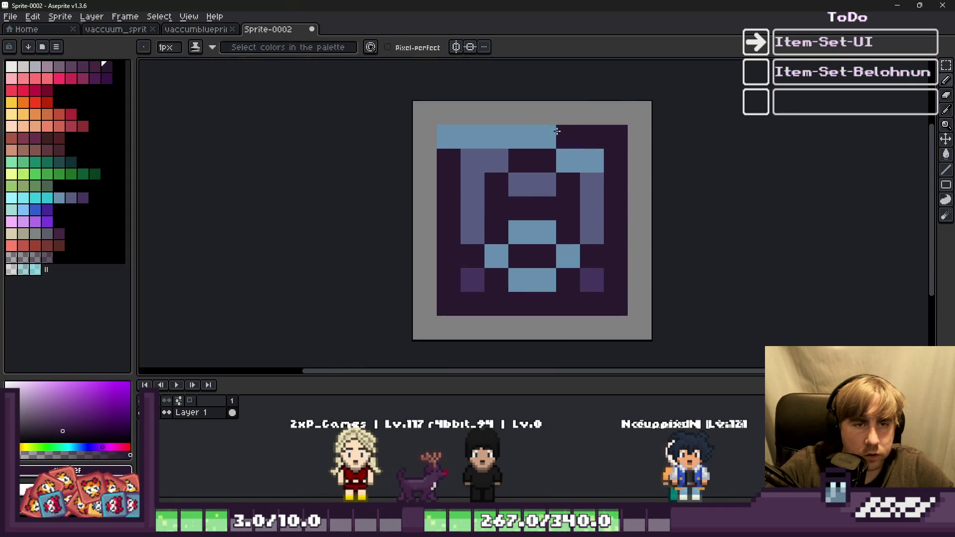
{"action": "left_click", "coordinate": [450, 136]}
{"action": "left_click", "coordinate": [562, 159], "text": "alt"}
{"action": "left_click", "coordinate": [476, 163]}
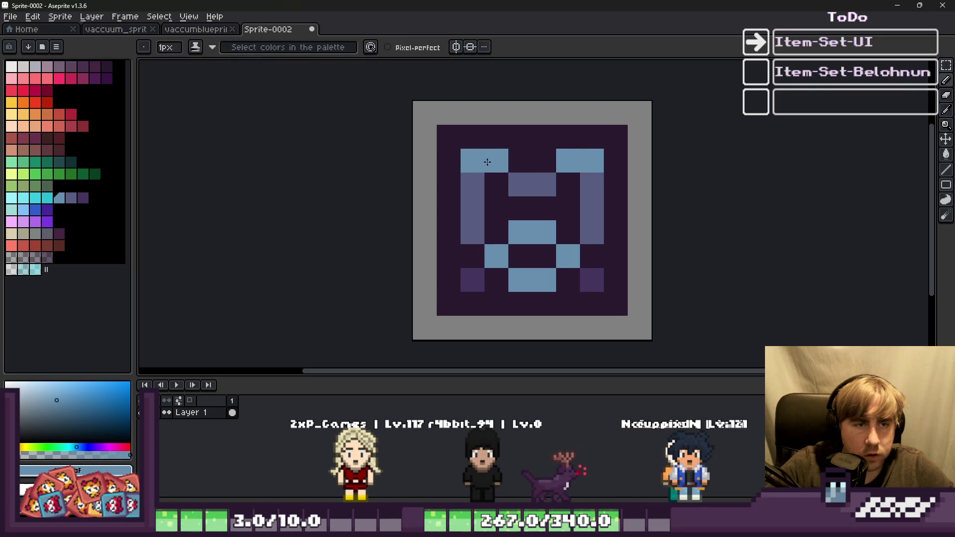
{"action": "left_click", "coordinate": [472, 254], "text": "alt"}
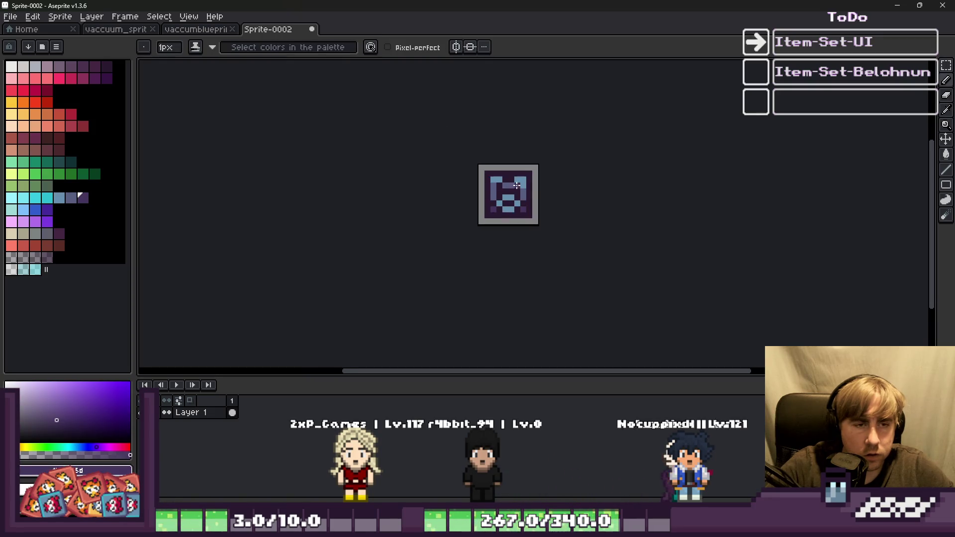
{"action": "scroll", "coordinate": [578, 202], "scroll_direction": "down", "scroll_amount": 4}
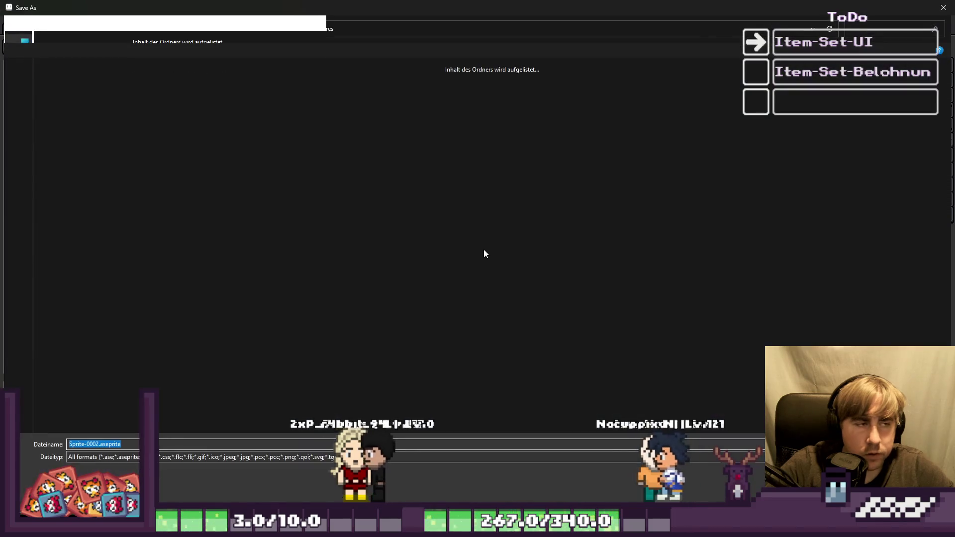
Try saving the sprite as vaccumblueprint_sprite_world.png from a 'vaccu' search in Textures; dismiss the refusal warning
{"action": "key", "text": "alt+Tab"}
{"action": "key", "text": "ctrl+s"}
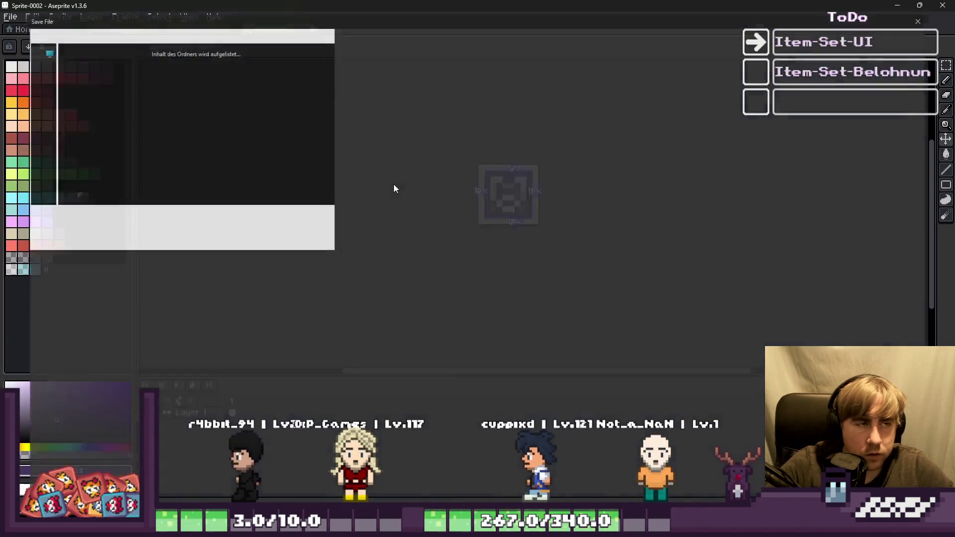
{"action": "left_click", "coordinate": [870, 28]}
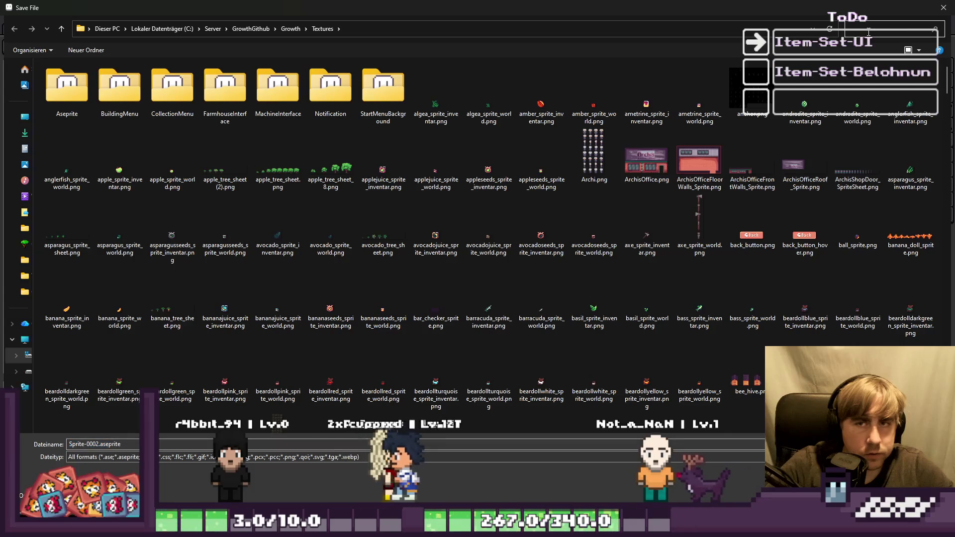
{"action": "type", "text": "vaccu"}
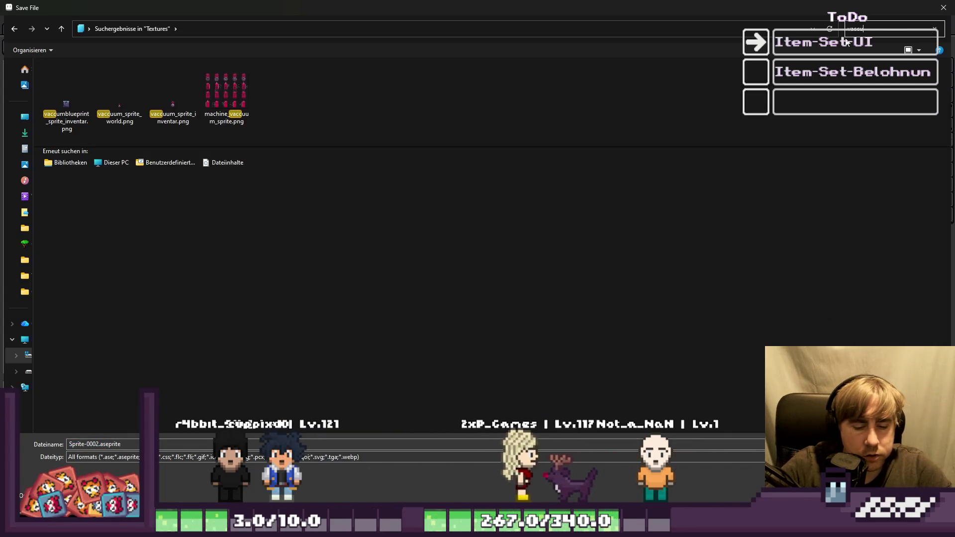
{"action": "left_click", "coordinate": [94, 442]}
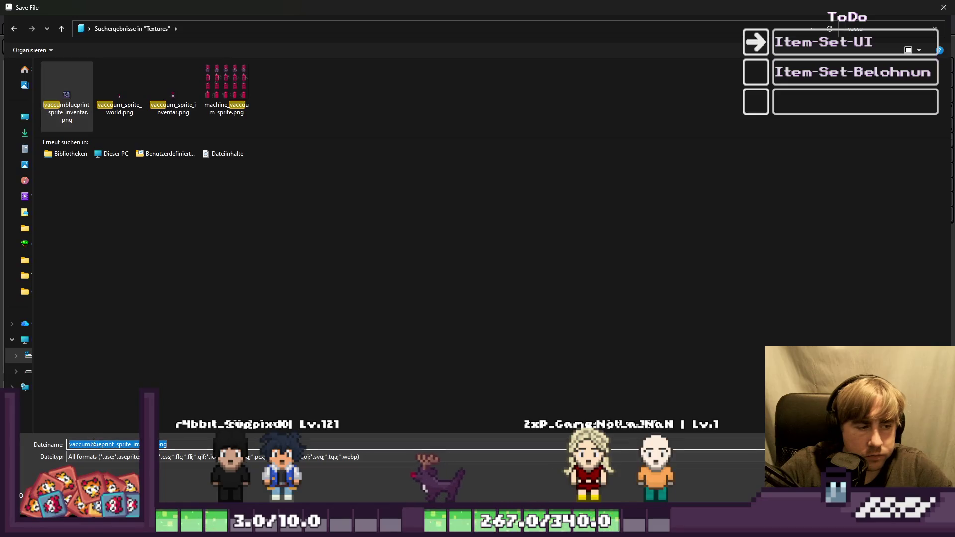
{"action": "key", "text": "ctrl+shift+Right"}
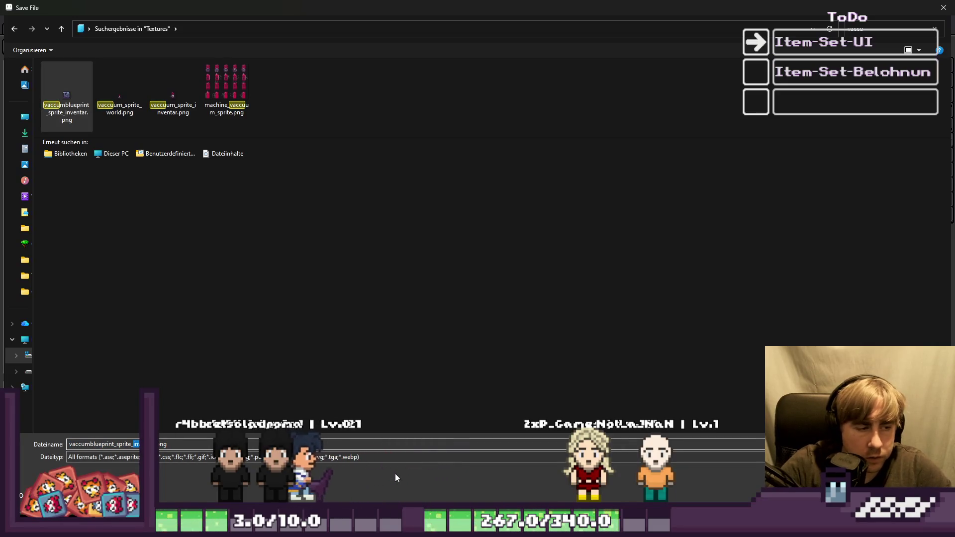
{"action": "type", "text": "wo"}
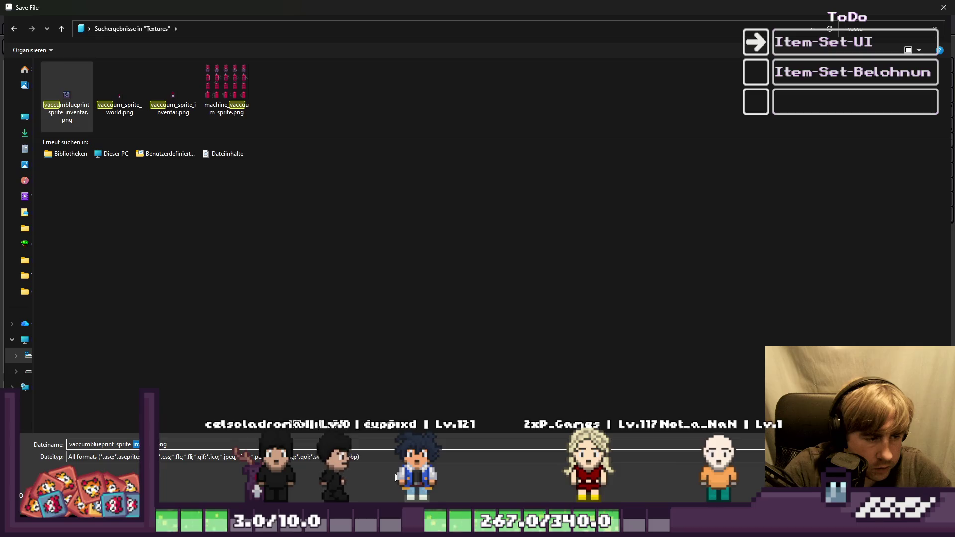
{"action": "key", "text": "Return"}
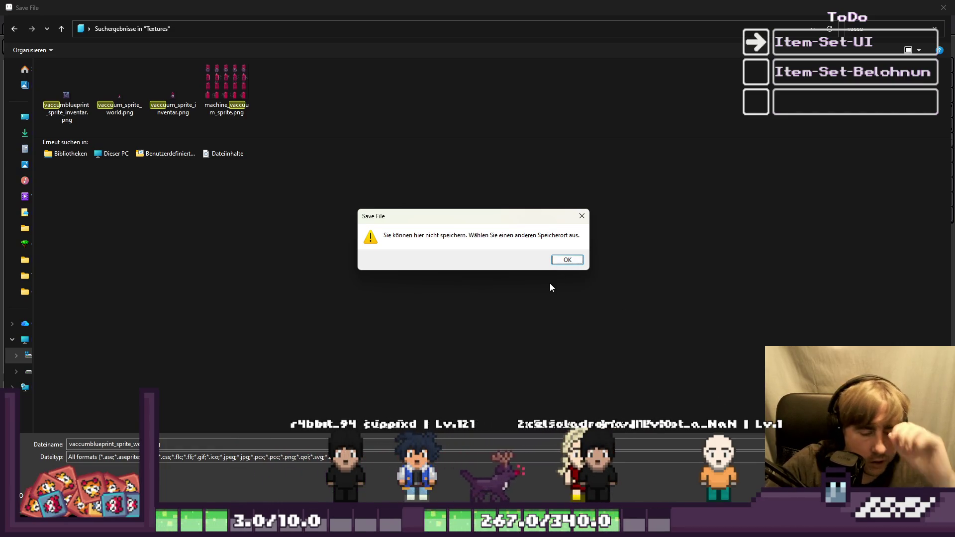
{"action": "left_click", "coordinate": [565, 260]}
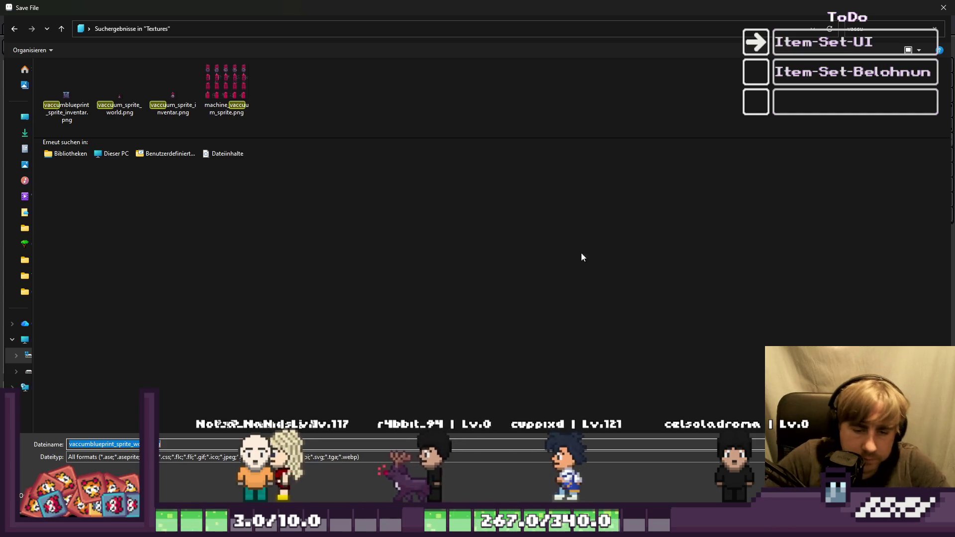
Run the Growth game from the Godot editor with F5
{"action": "mouse_move", "coordinate": [696, 527]}
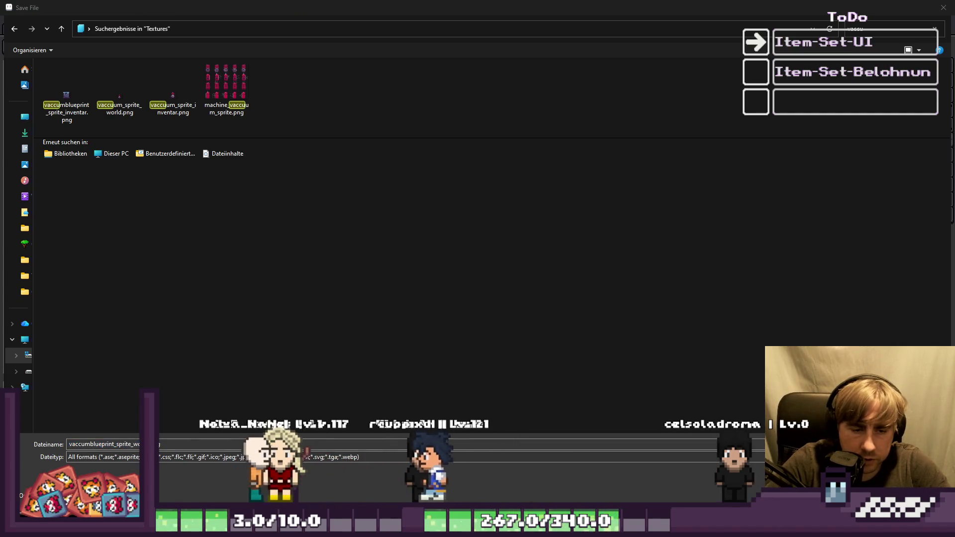
{"action": "left_click", "coordinate": [803, 472]}
{"action": "key", "text": "F5"}
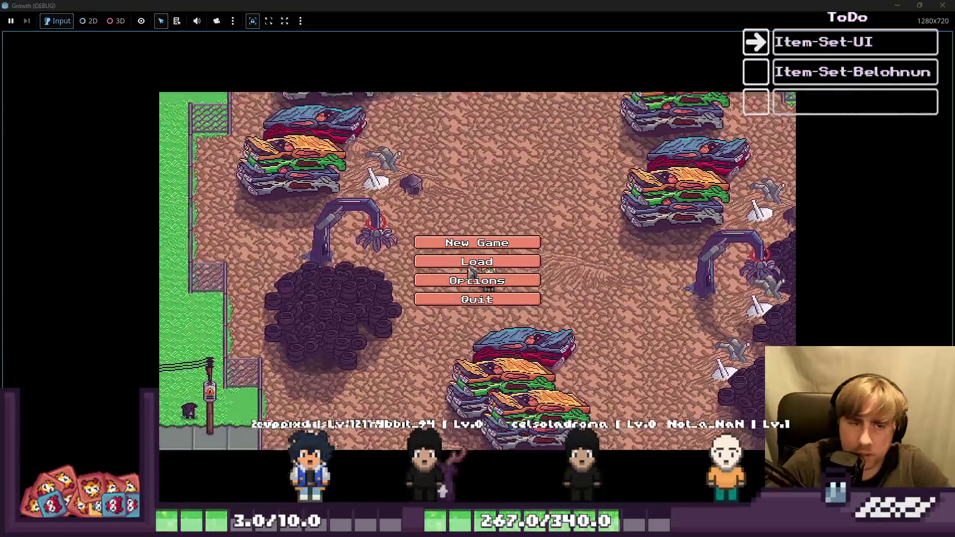
Load the save slot, open Collections with C, and page through to the Automation Machines set
{"action": "left_click", "coordinate": [469, 272]}
{"action": "left_click", "coordinate": [498, 275]}
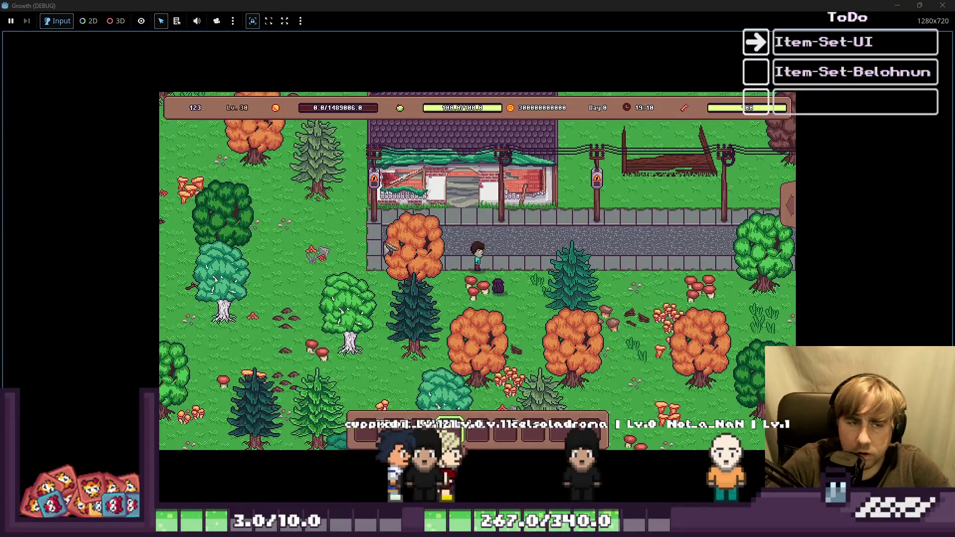
{"action": "key", "text": "c"}
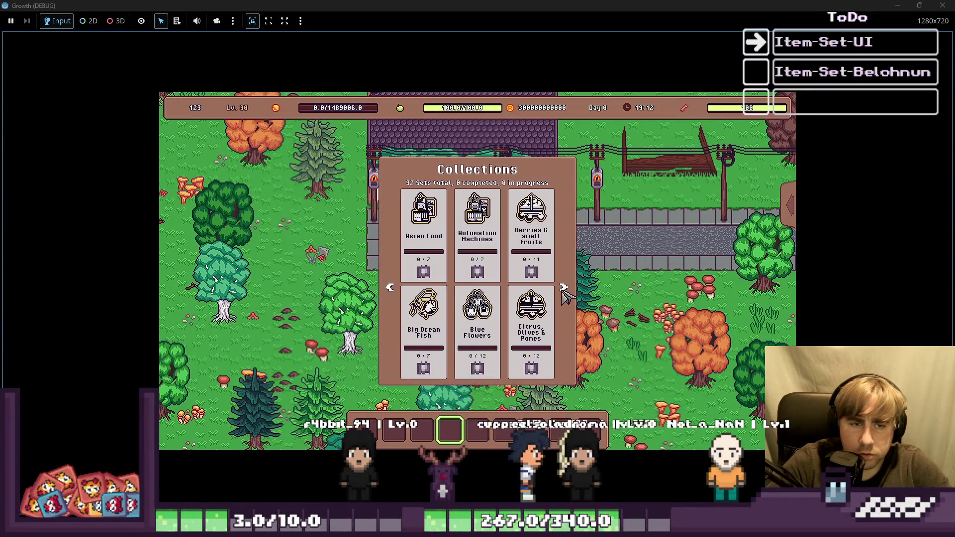
{"action": "left_click", "coordinate": [563, 289]}
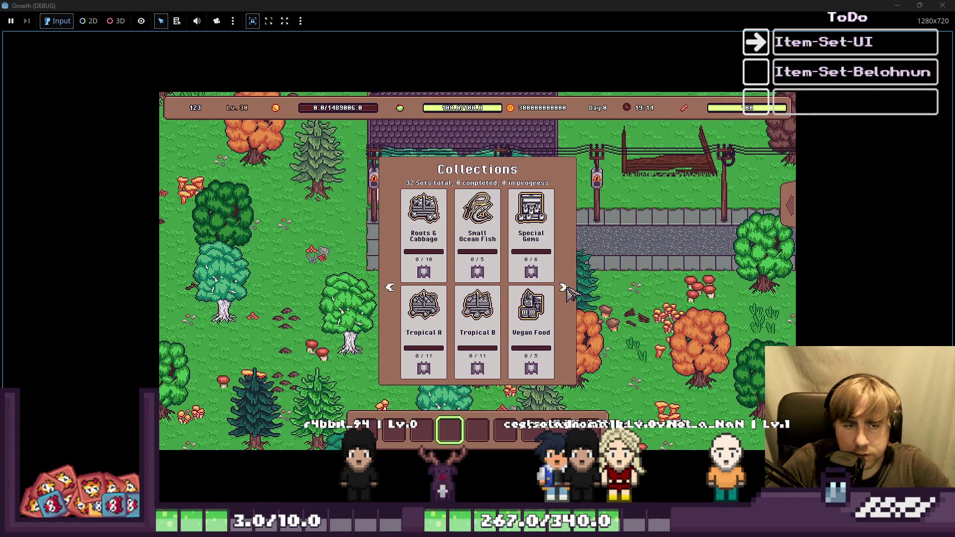
{"action": "left_click", "coordinate": [563, 287]}
{"action": "left_click", "coordinate": [562, 288]}
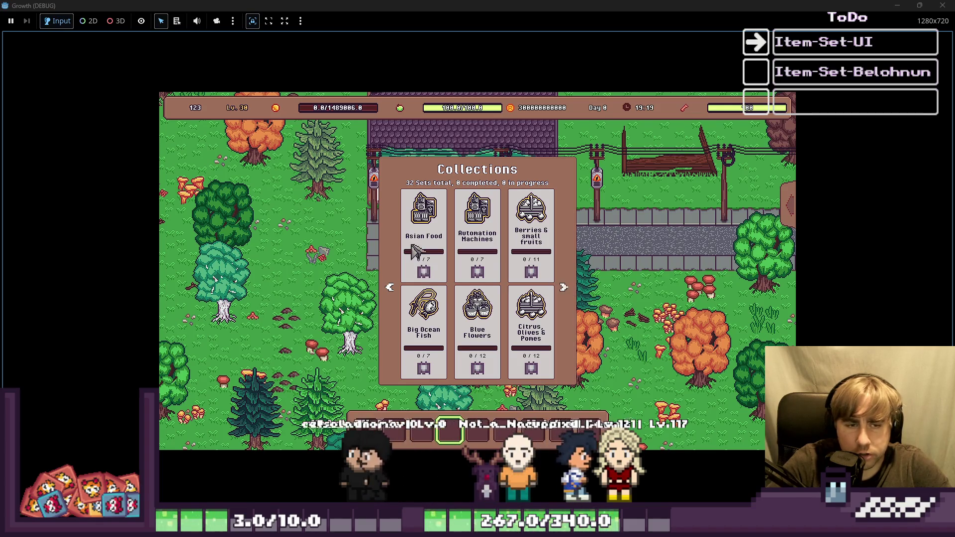
{"action": "left_click", "coordinate": [492, 243]}
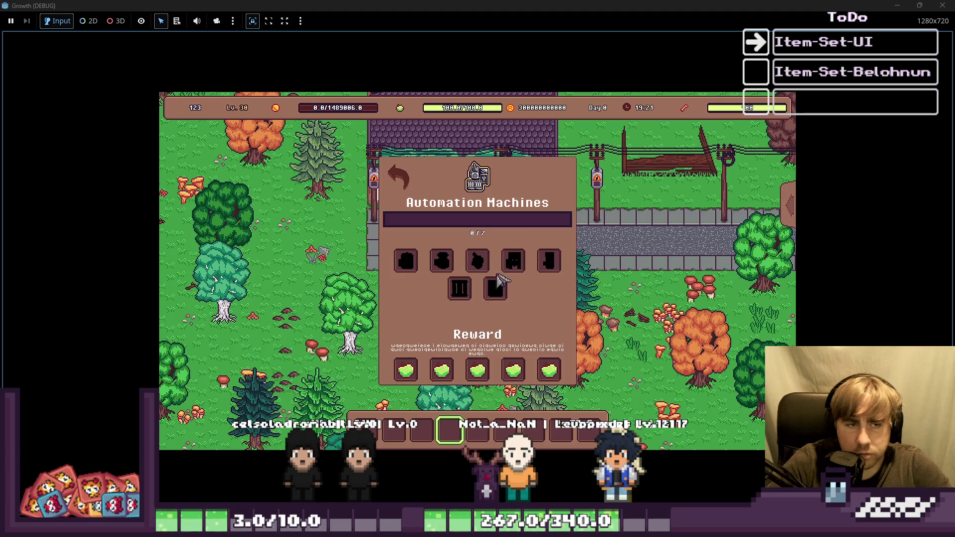
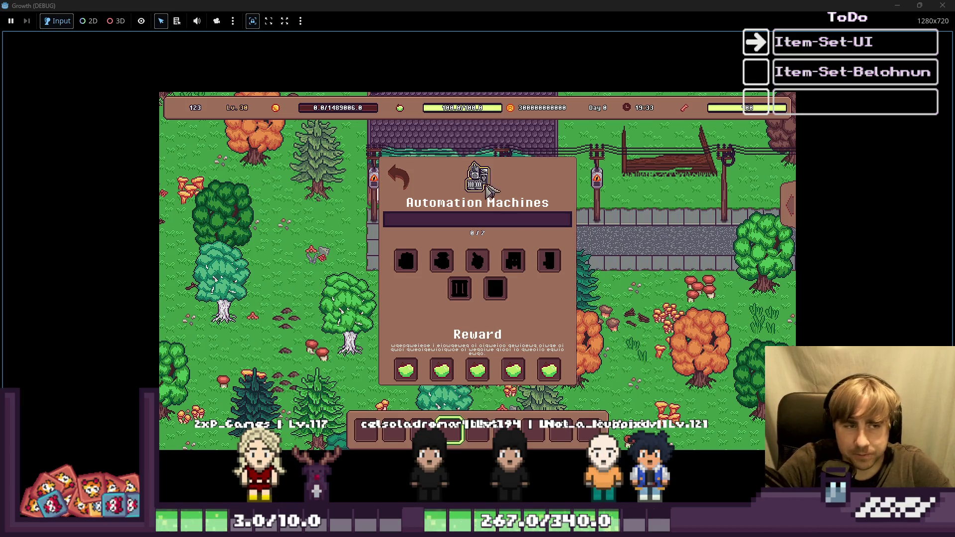
Return to the collections overview and page forward through the item sets
{"action": "left_click", "coordinate": [398, 183]}
{"action": "left_click", "coordinate": [563, 288]}
{"action": "left_click", "coordinate": [563, 287]}
{"action": "left_click", "coordinate": [562, 287]}
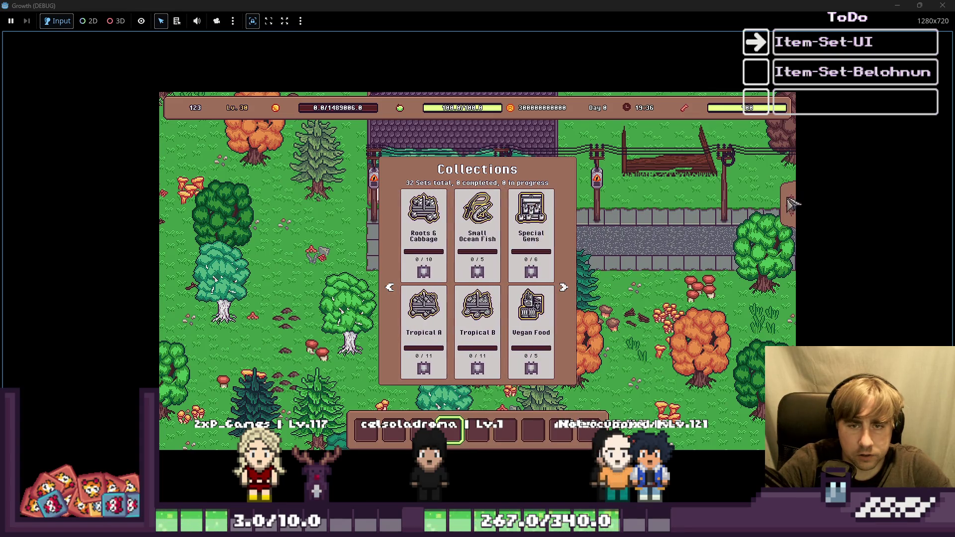
Buy an Apple, the Apple Seeds and an Avocado in the Building Menu shop
{"action": "left_click", "coordinate": [792, 202]}
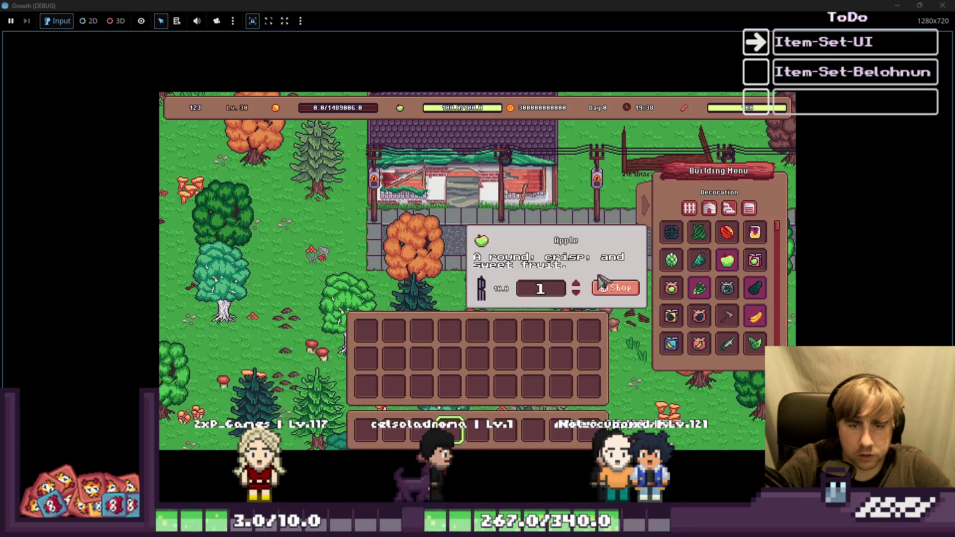
{"action": "left_click", "coordinate": [604, 287]}
{"action": "left_click", "coordinate": [615, 288]}
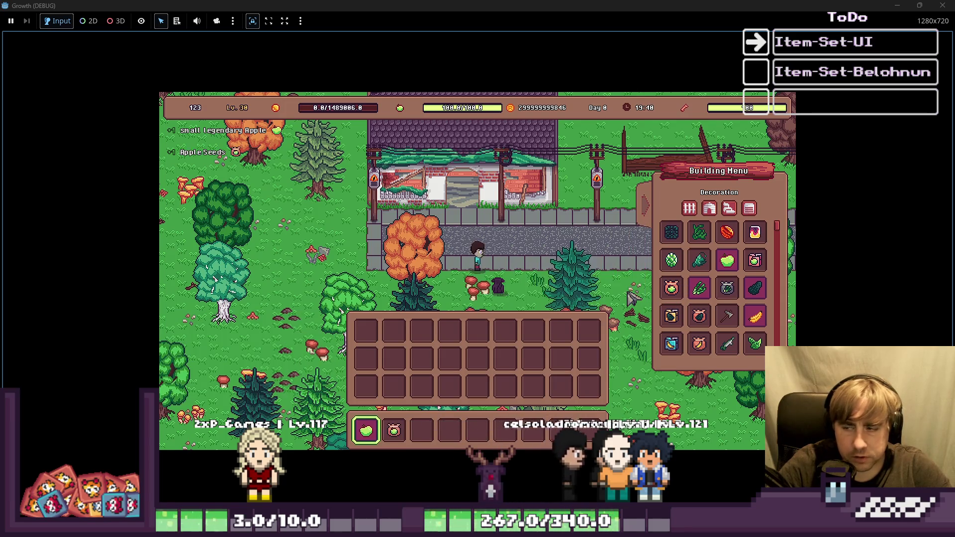
{"action": "left_click", "coordinate": [755, 287]}
{"action": "left_click", "coordinate": [622, 297]}
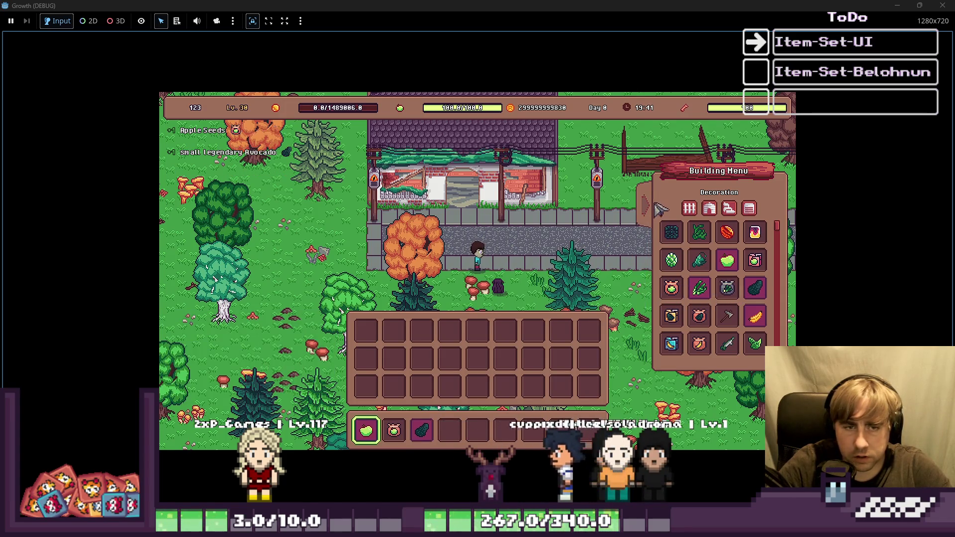
Check that the Citrus, Olives & Pomes set now shows 2/12 collected
{"action": "key", "text": "c"}
{"action": "left_click", "coordinate": [531, 333]}
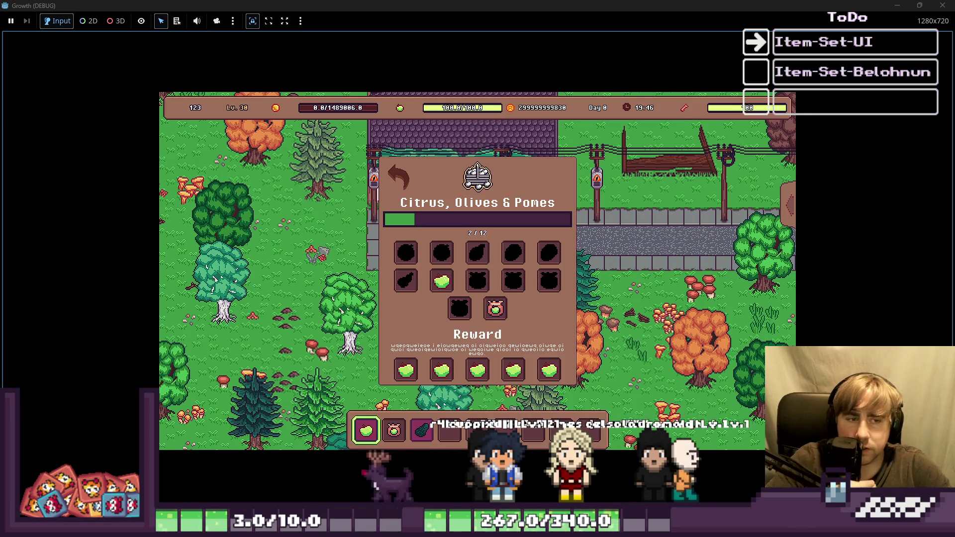
{"action": "key", "text": "Escape"}
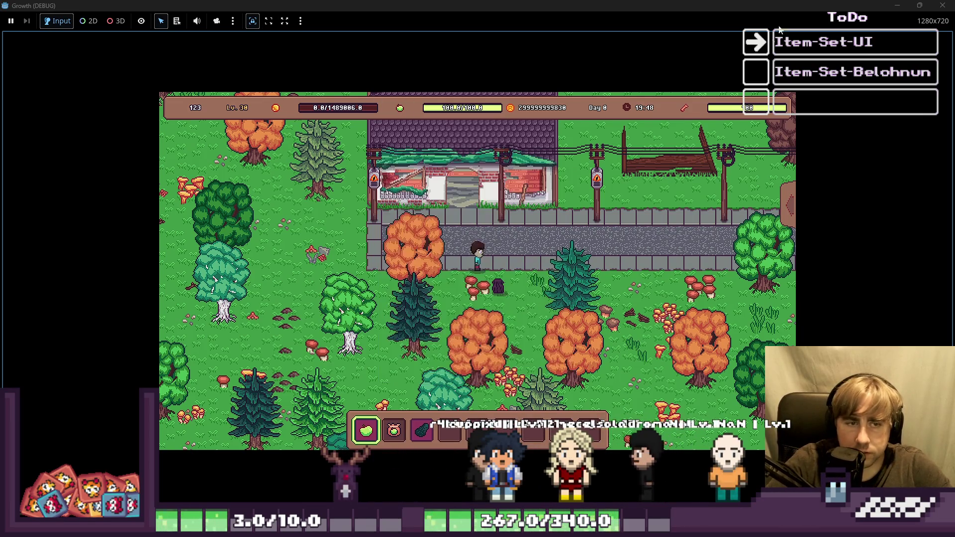
Stop the running game with F8 and place the cursor at the end of line 69
{"action": "key", "text": "F8"}
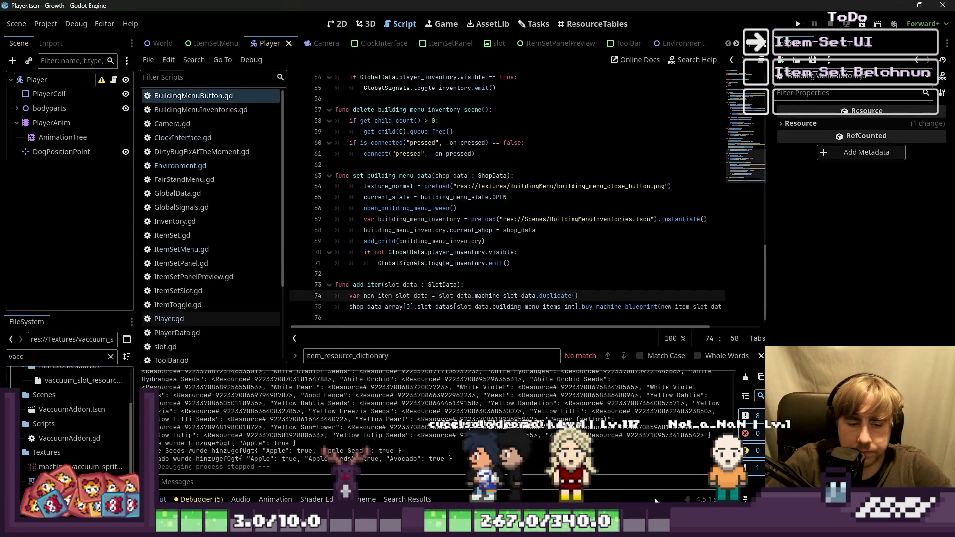
{"action": "left_click", "coordinate": [577, 237]}
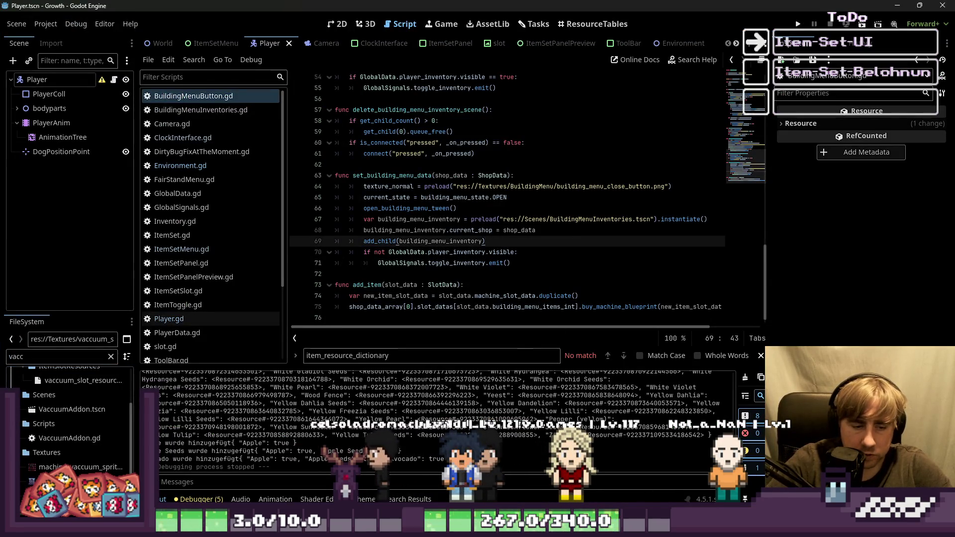
{"action": "mouse_move", "coordinate": [515, 467]}
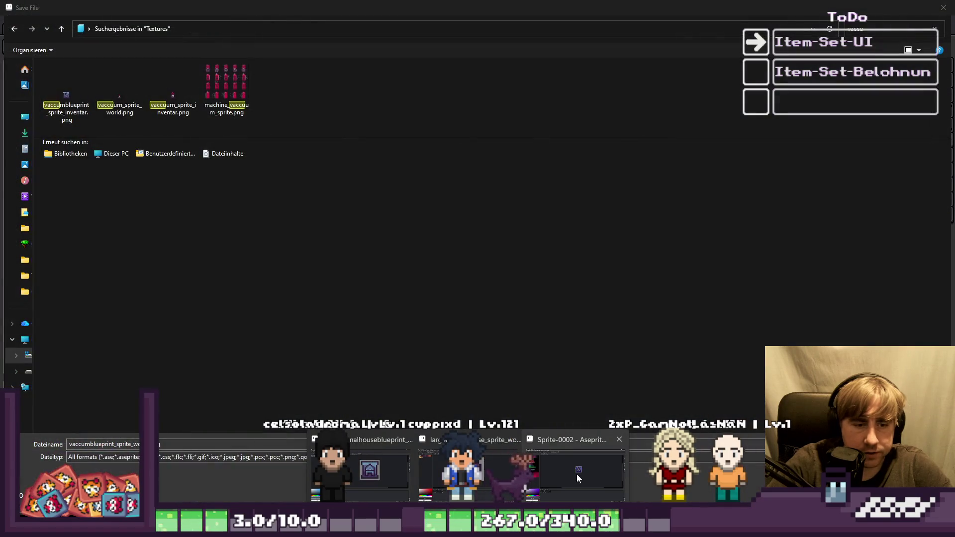
Try saving the vacuum blueprint sprite into Textures, accept the refusal warning, and return to Godot
{"action": "left_click", "coordinate": [577, 473]}
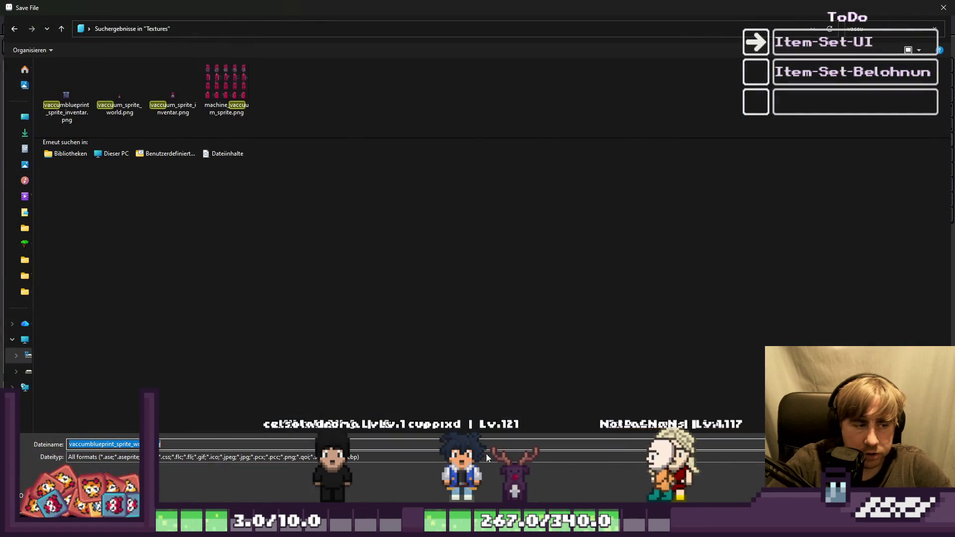
{"action": "key", "text": "Return"}
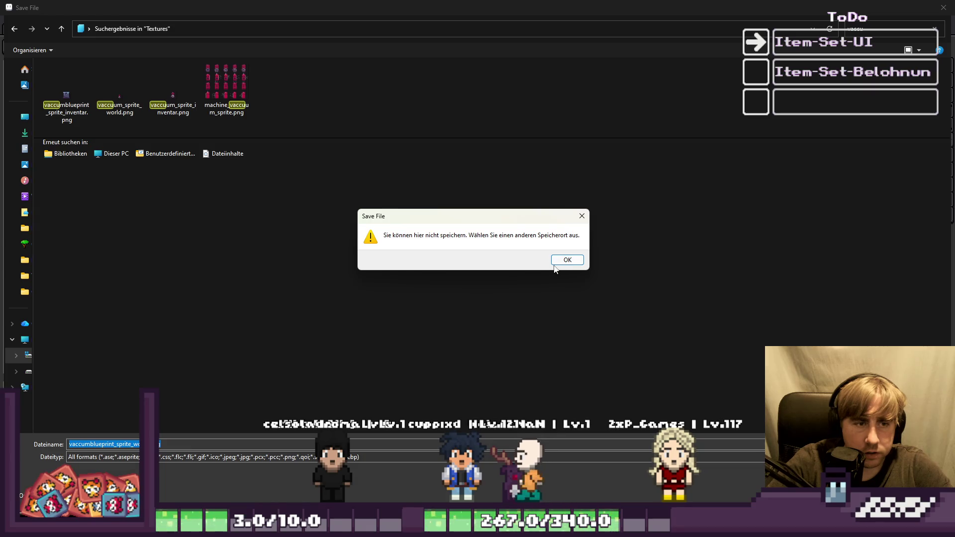
{"action": "left_click", "coordinate": [570, 260]}
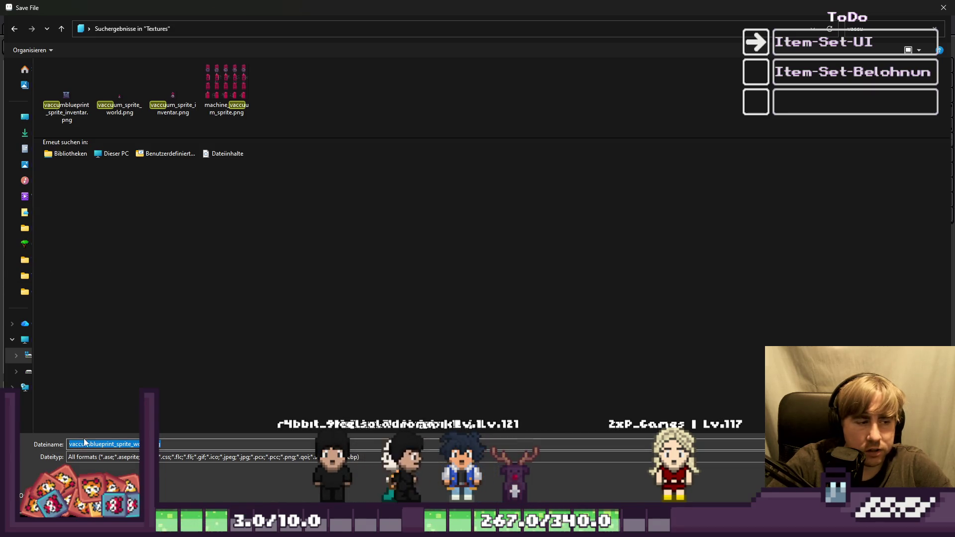
{"action": "key", "text": "alt+Tab"}
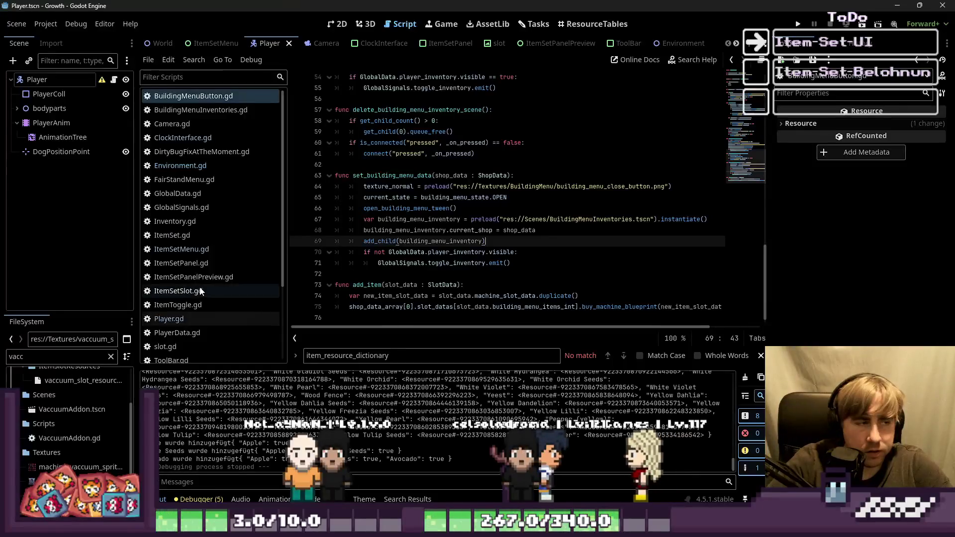